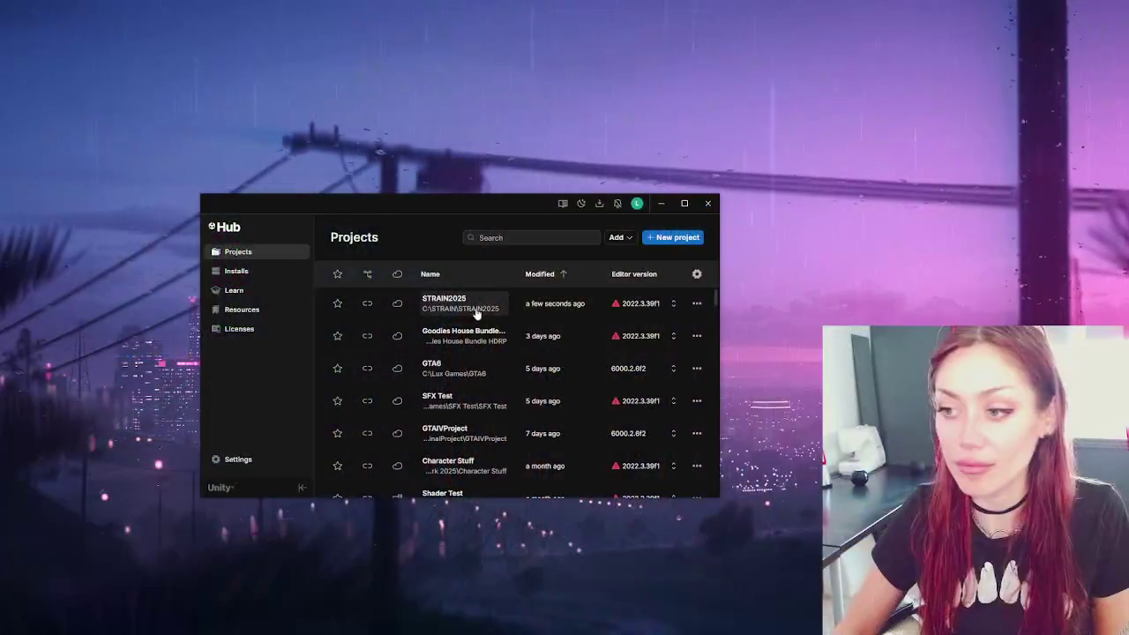
- Acknowledge that STRAIN2025 is already open in the Editor and close Unity Hub
{"action": "left_click", "coordinate": [476, 314]}
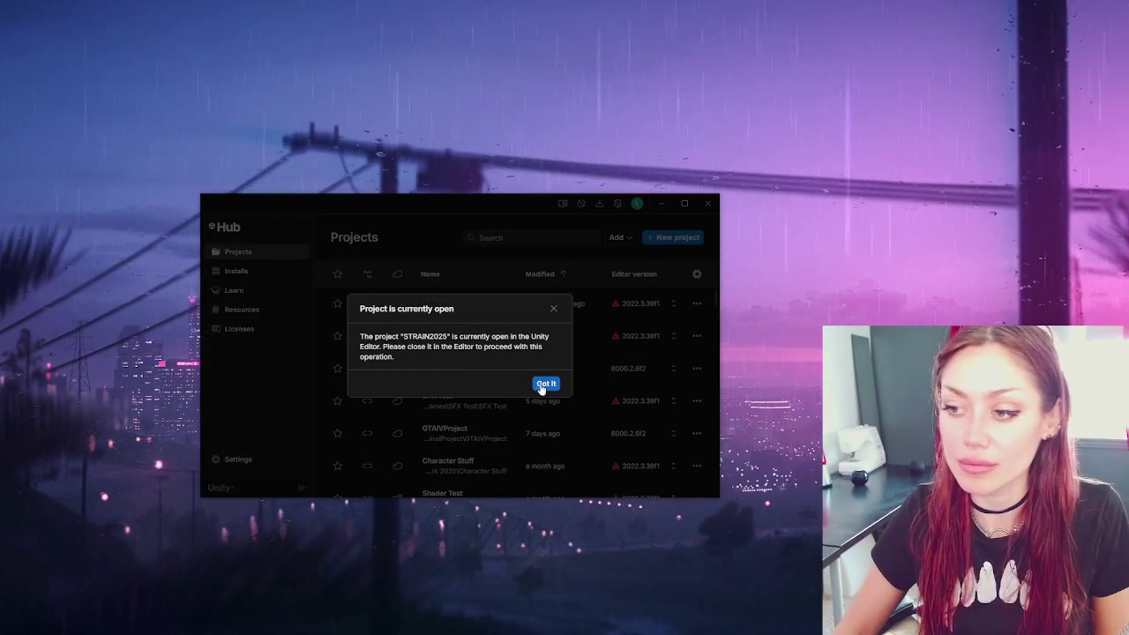
{"action": "left_click", "coordinate": [555, 308]}
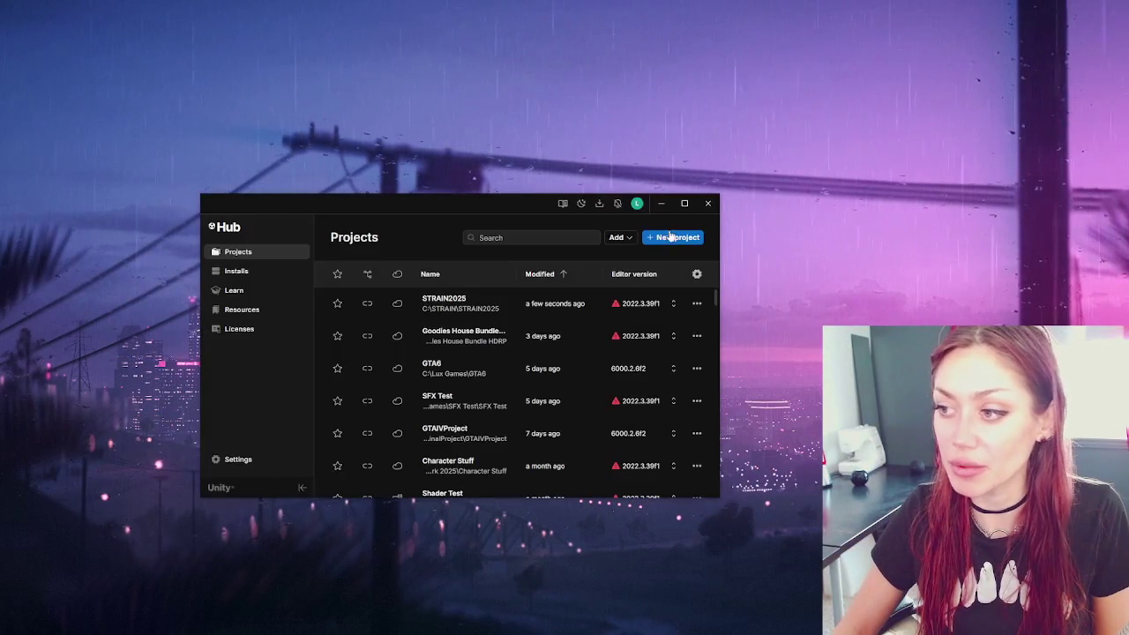
{"action": "left_click", "coordinate": [707, 208]}
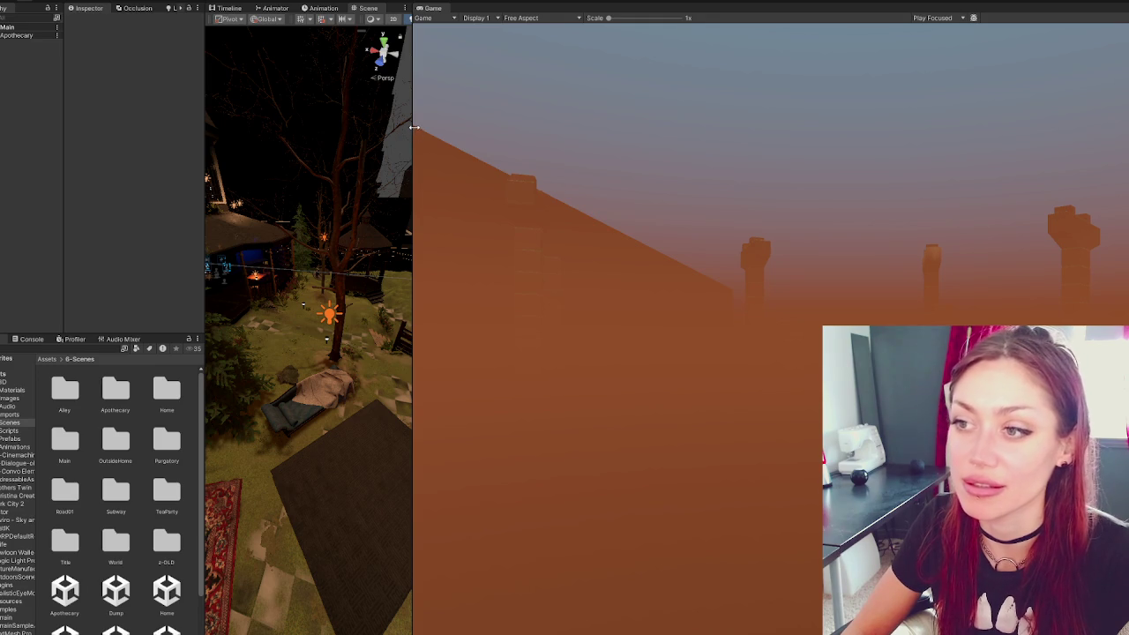
- Drag the Scene/Game splitter to give the garden Scene view more room
{"action": "left_click_drag", "start_coordinate": [413, 133], "coordinate": [548, 150]}
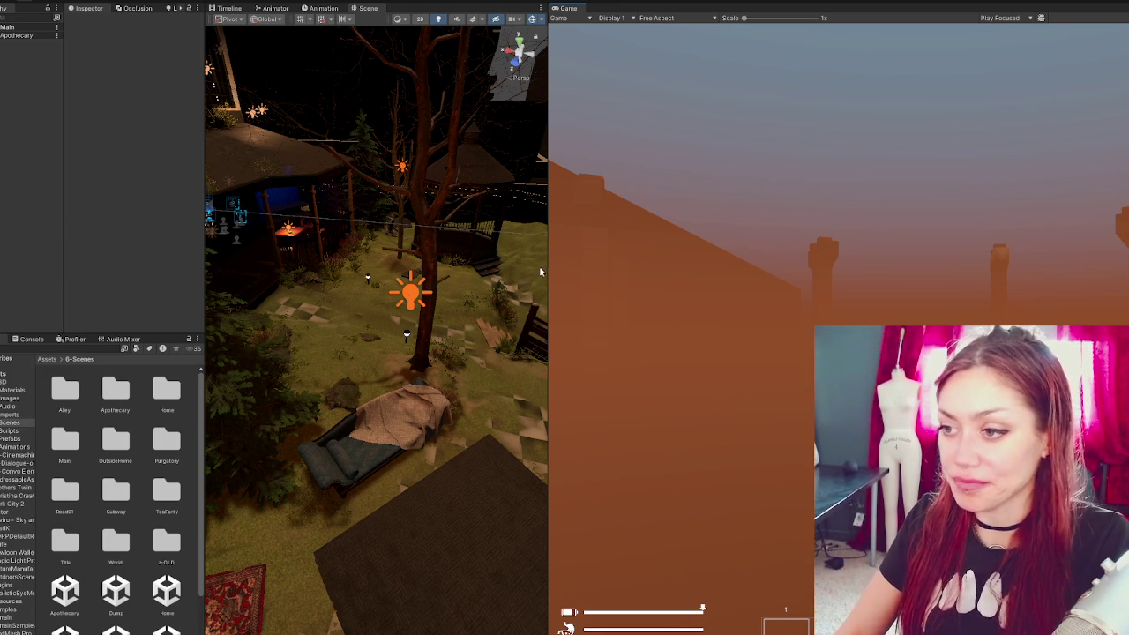
- Widen the Scene view further so it fills most of the window
{"action": "left_click_drag", "start_coordinate": [548, 264], "coordinate": [999, 293]}
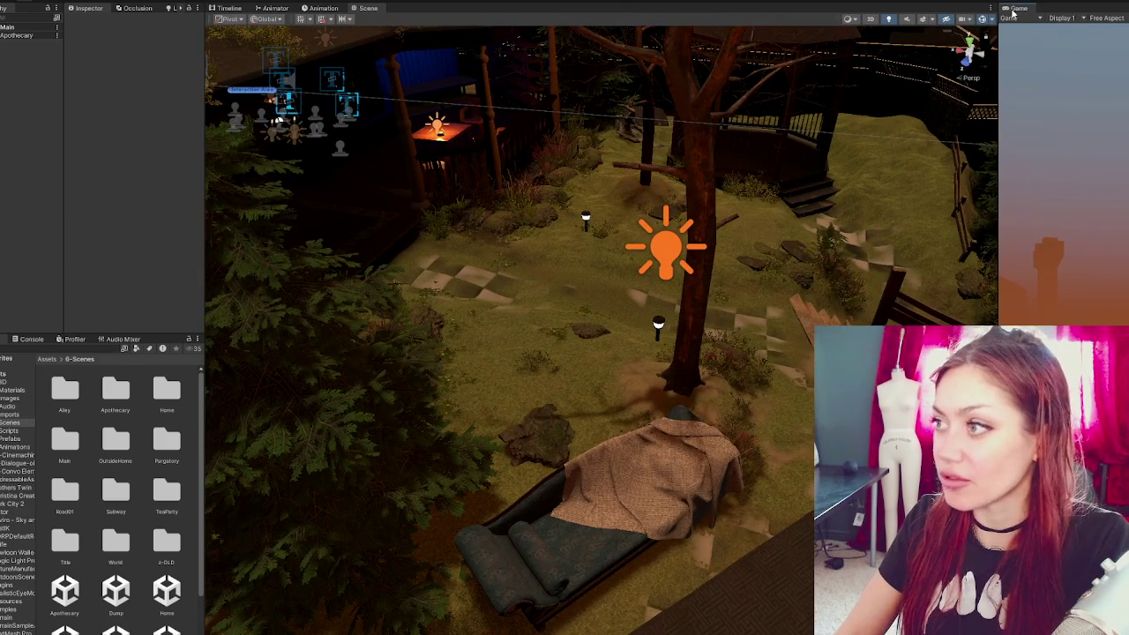
- Dock the Game view beside the Scene view and frame the Apoth Front Door gate
{"action": "left_click_drag", "start_coordinate": [1006, 7], "coordinate": [397, 9]}
{"action": "left_click", "coordinate": [365, 8]}
{"action": "left_click_drag", "start_coordinate": [449, 270], "coordinate": [300, 493]}
{"action": "left_click", "coordinate": [914, 258]}
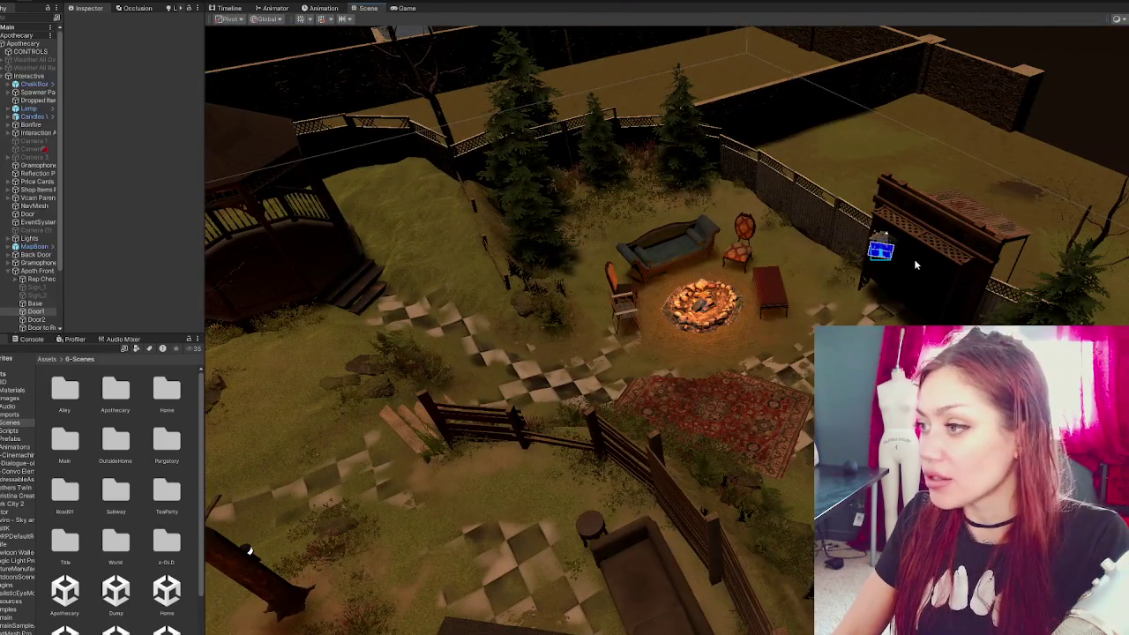
{"action": "key", "text": "f"}
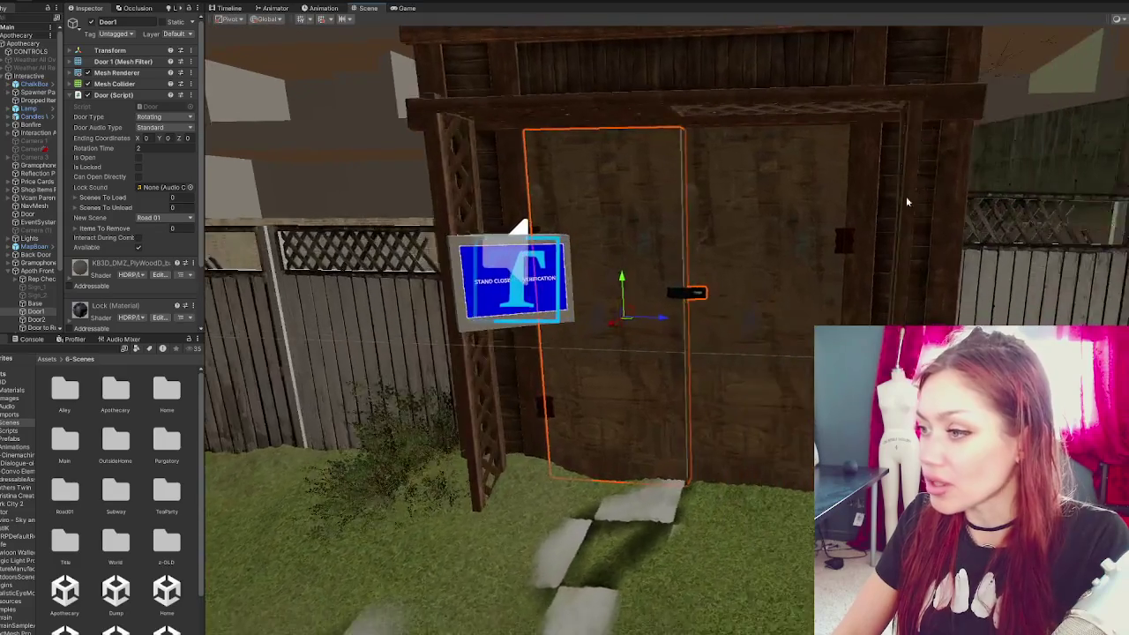
{"action": "mouse_move", "coordinate": [907, 202]}
{"action": "left_mouse_down"}
{"action": "mouse_move", "coordinate": [961, 204]}
{"action": "mouse_move", "coordinate": [894, 271]}
{"action": "left_mouse_up"}
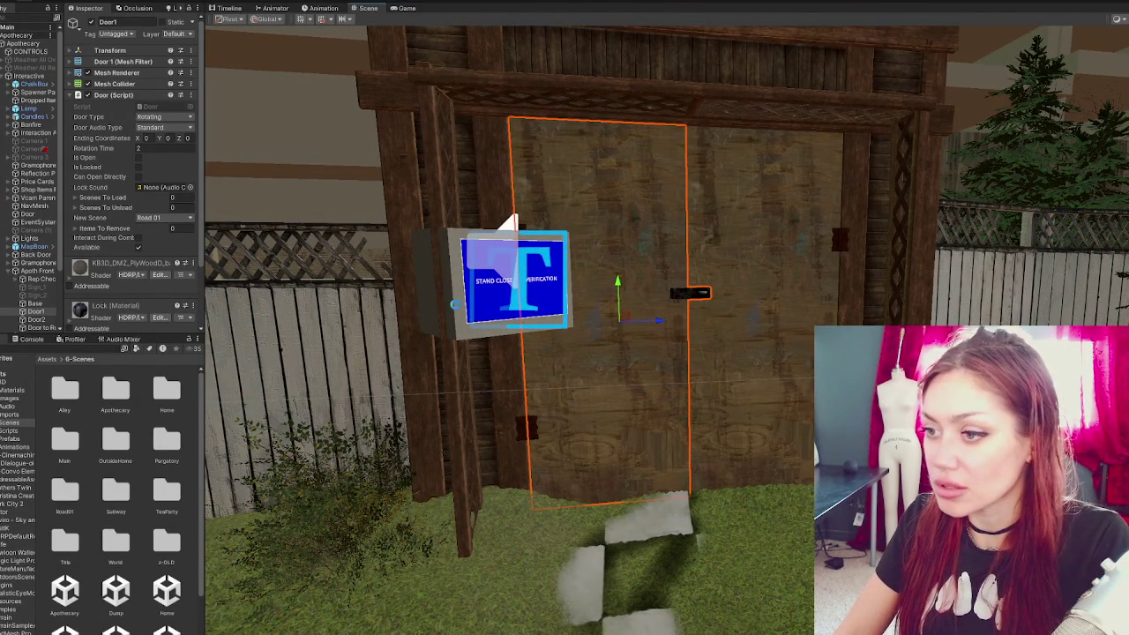
{"action": "left_click", "coordinate": [512, 291]}
{"action": "left_click", "coordinate": [25, 274]}
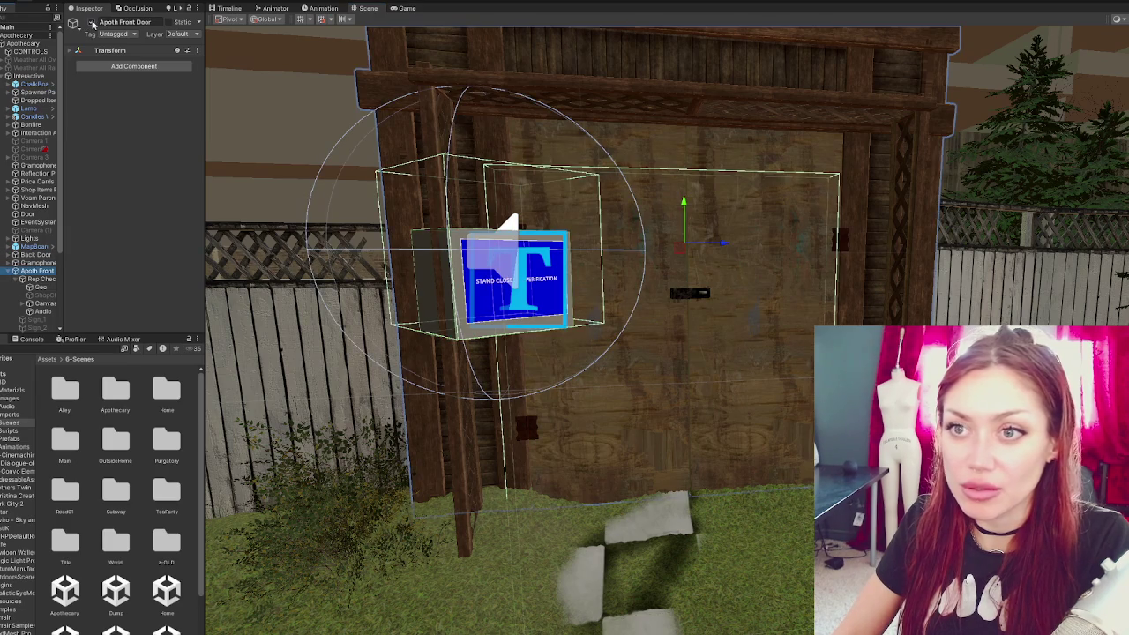
{"action": "key", "text": "h"}
{"action": "key", "text": "h"}
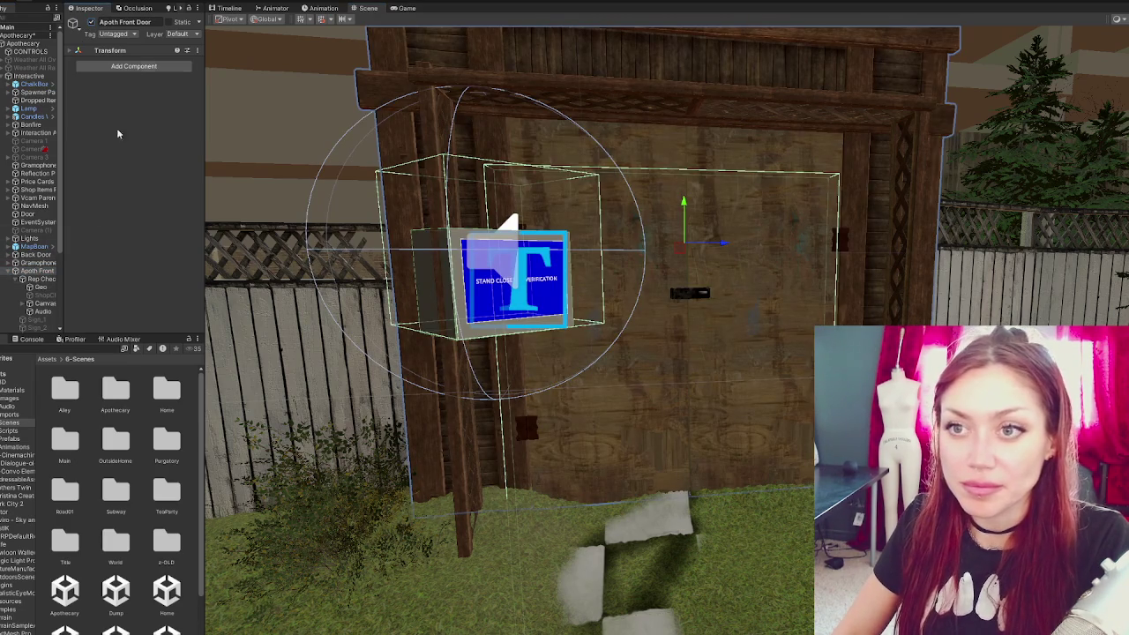
{"action": "left_click_drag", "start_coordinate": [66, 198], "coordinate": [88, 192]}
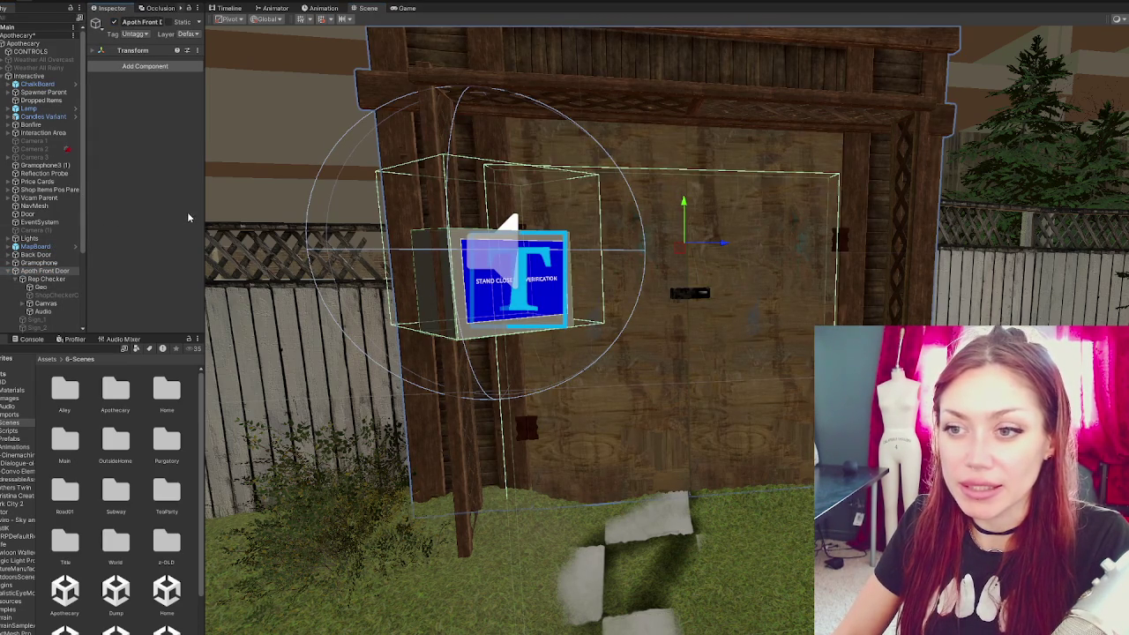
{"action": "left_click_drag", "start_coordinate": [205, 216], "coordinate": [259, 215]}
- Disable the gate's Rep Checker sign object
{"action": "left_click", "coordinate": [92, 280]}
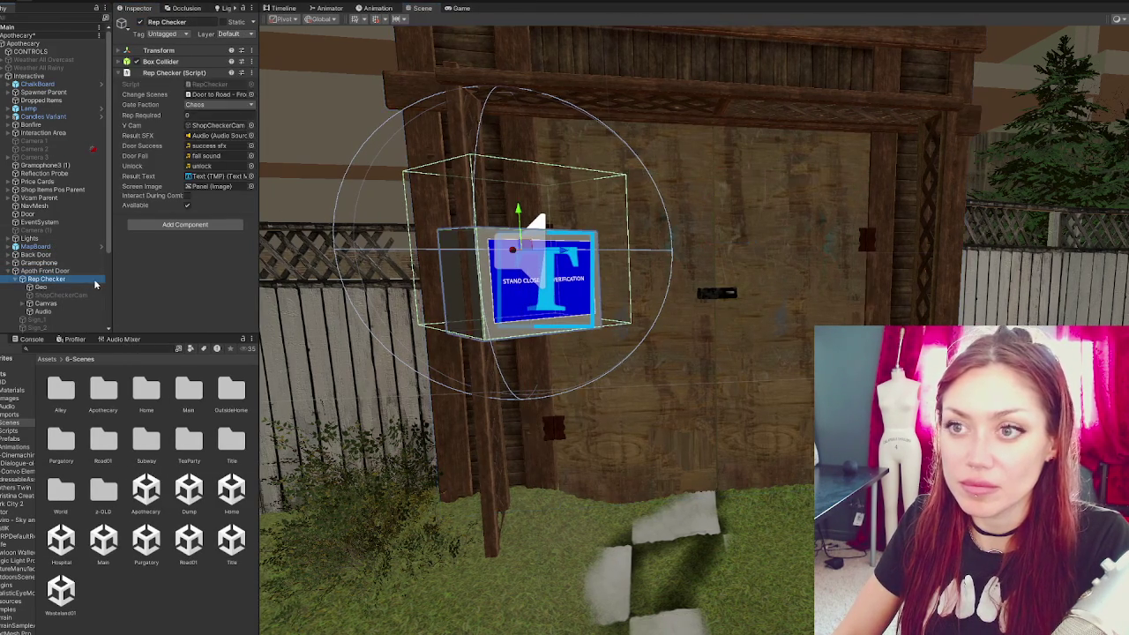
{"action": "left_click", "coordinate": [165, 74]}
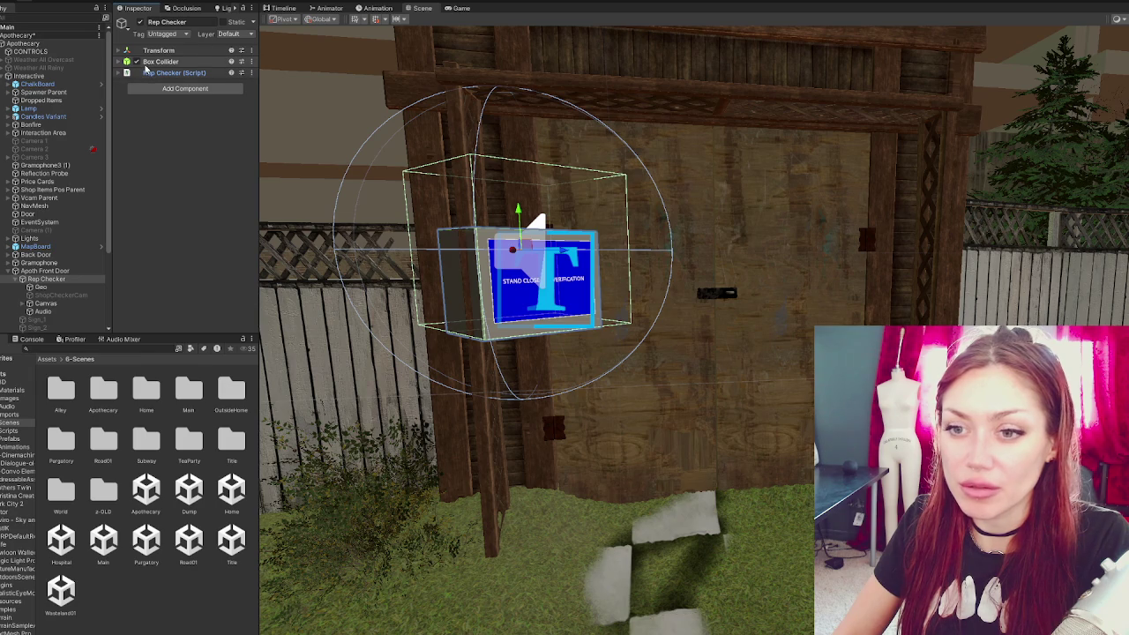
{"action": "left_click", "coordinate": [139, 21]}
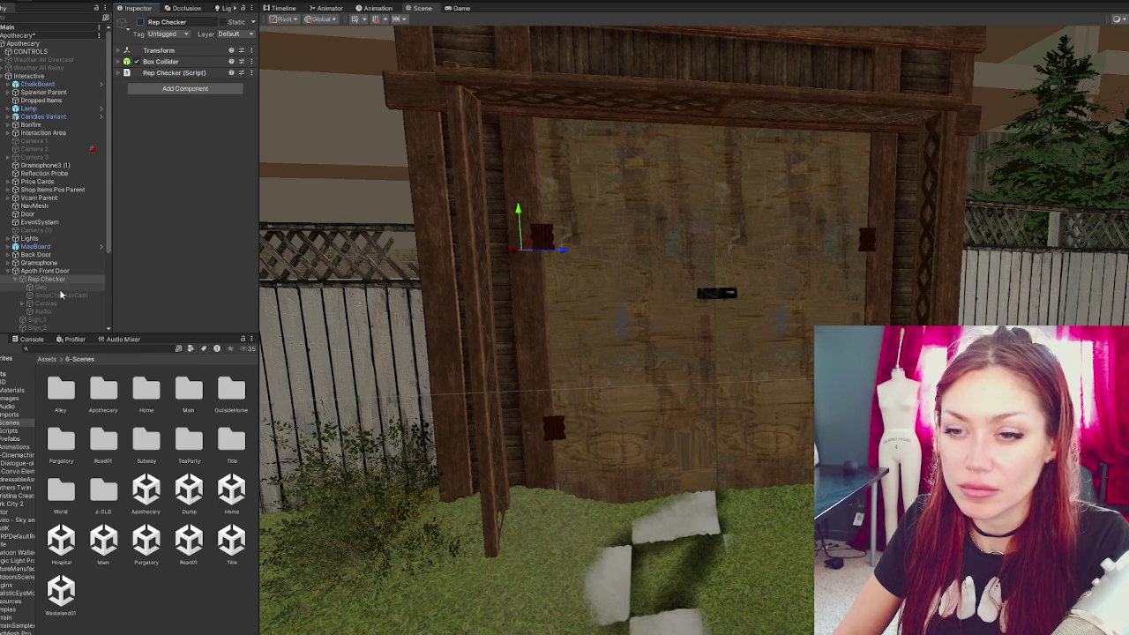
{"action": "left_click", "coordinate": [139, 21]}
{"action": "left_click", "coordinate": [139, 21]}
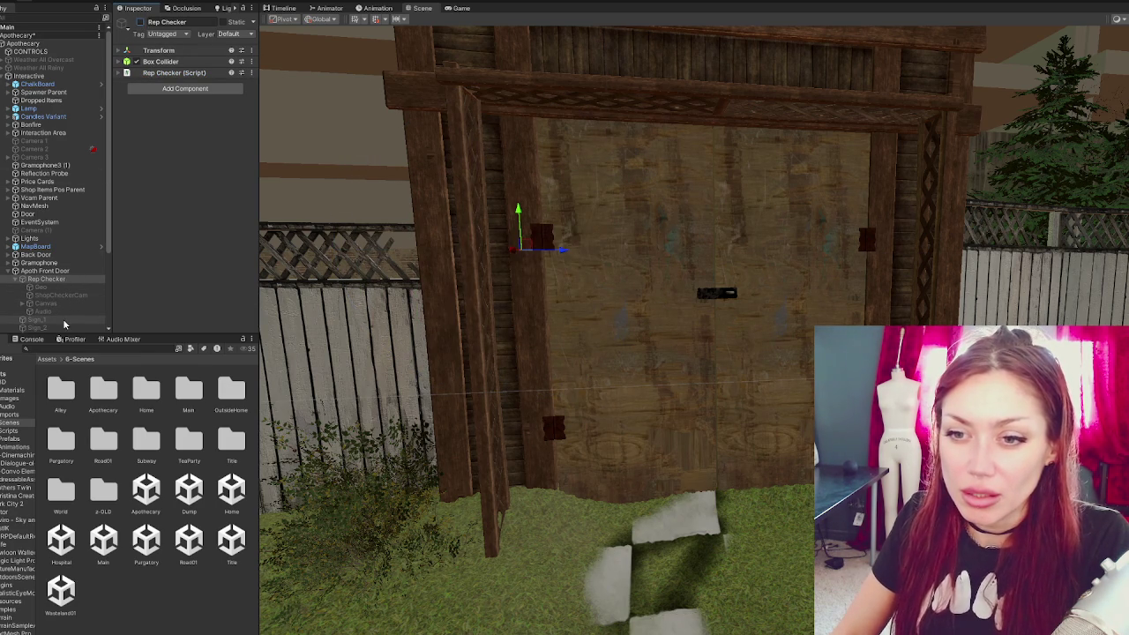
- Assign Door1 to the Change Scenes Door field of Door to Road - Front
{"action": "left_click", "coordinate": [683, 332]}
{"action": "left_click", "coordinate": [683, 332]}
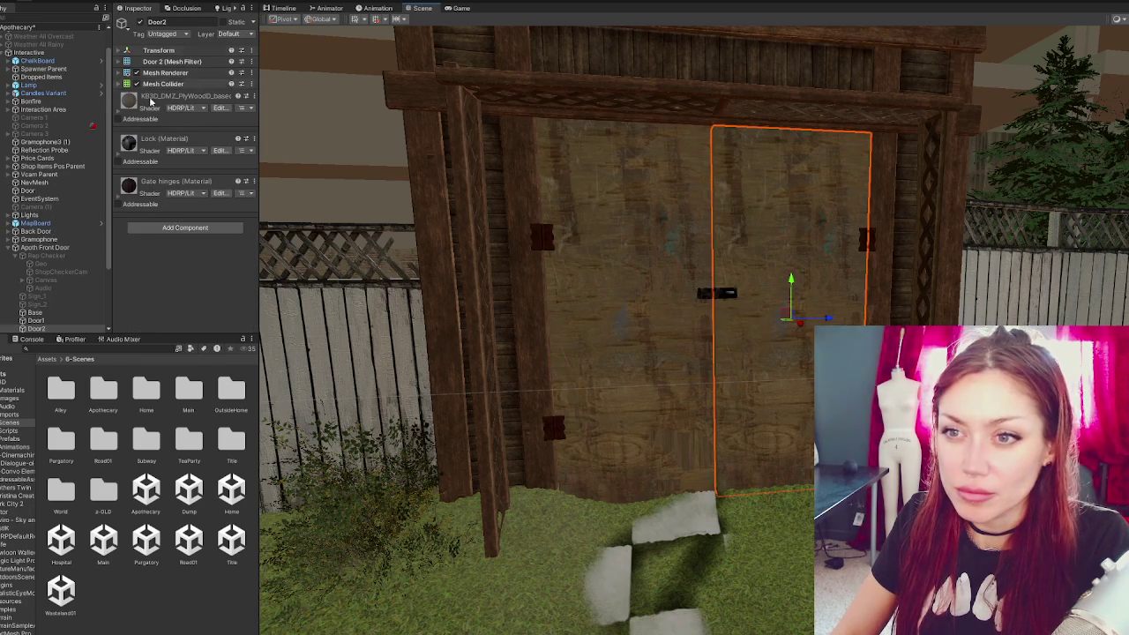
{"action": "scroll", "coordinate": [62, 284], "scroll_direction": "down", "scroll_amount": 2}
{"action": "left_click", "coordinate": [69, 307]}
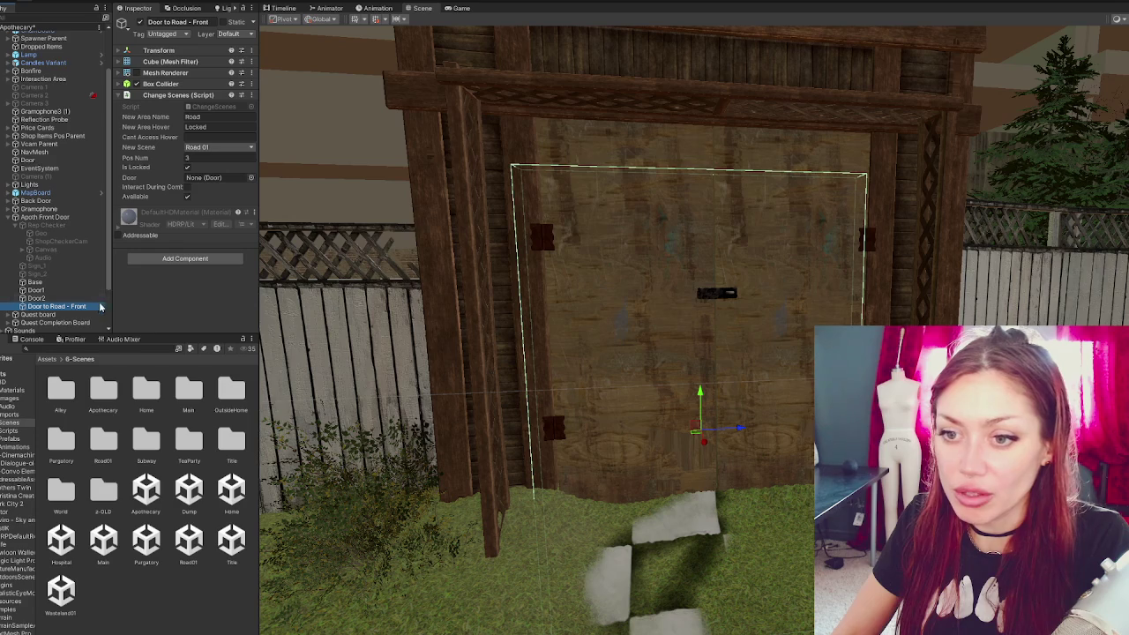
{"action": "left_click", "coordinate": [732, 304]}
{"action": "left_click", "coordinate": [656, 313]}
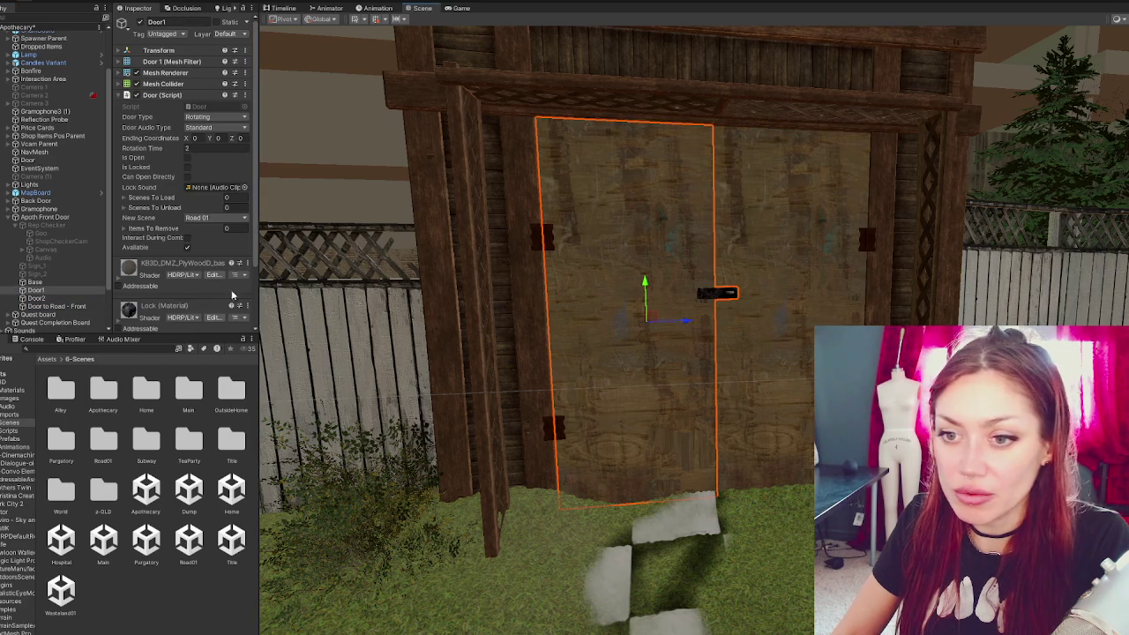
{"action": "left_click", "coordinate": [44, 307]}
{"action": "mouse_move", "coordinate": [42, 289]}
{"action": "left_mouse_down"}
{"action": "mouse_move", "coordinate": [106, 252]}
{"action": "mouse_move", "coordinate": [219, 131]}
{"action": "mouse_move", "coordinate": [217, 185]}
{"action": "left_mouse_up"}
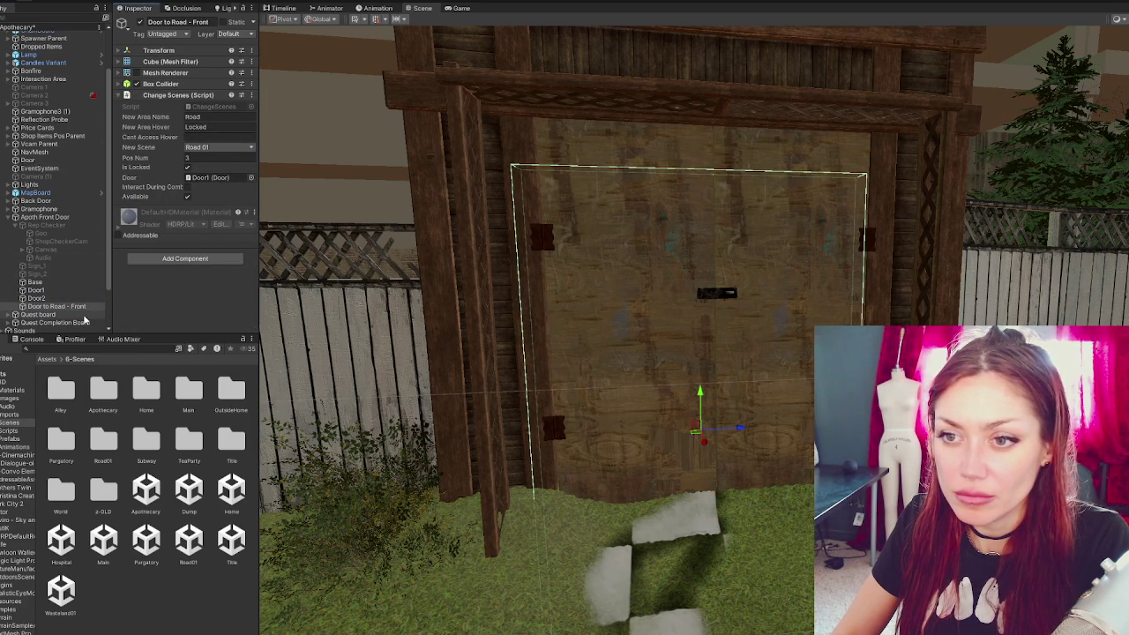
- Collapse the Apoth Front Door gate's children and open the Title scene
{"action": "left_click", "coordinate": [99, 284]}
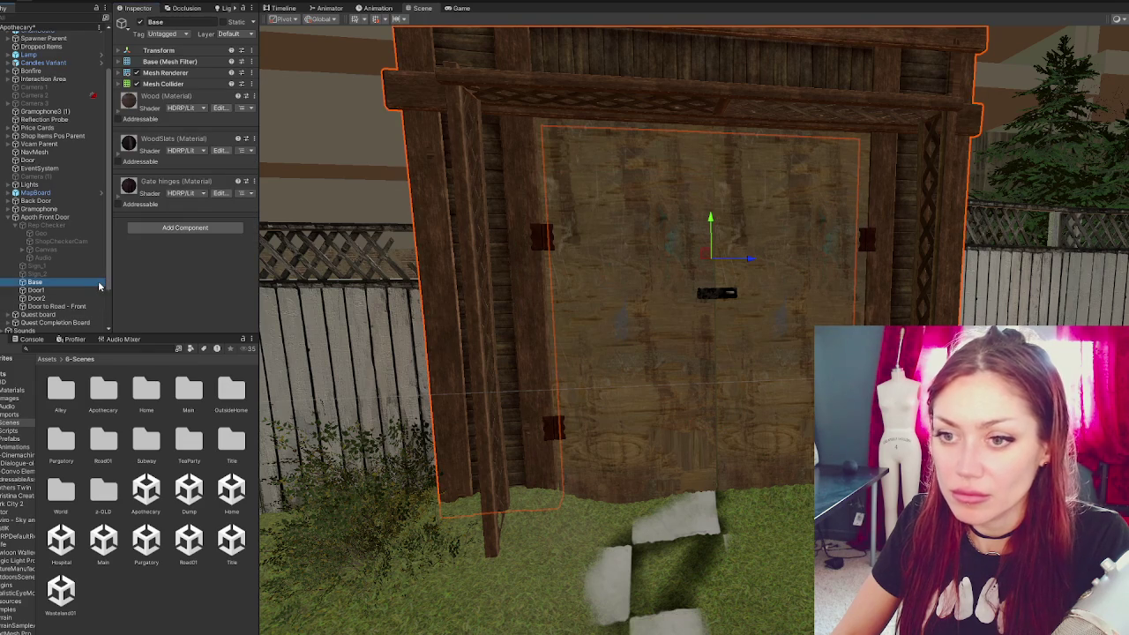
{"action": "left_click", "coordinate": [79, 217]}
{"action": "mouse_move", "coordinate": [391, 239]}
{"action": "left_mouse_down"}
{"action": "mouse_move", "coordinate": [663, 374]}
{"action": "mouse_move", "coordinate": [648, 357]}
{"action": "mouse_move", "coordinate": [622, 364]}
{"action": "mouse_move", "coordinate": [635, 353]}
{"action": "left_mouse_up"}
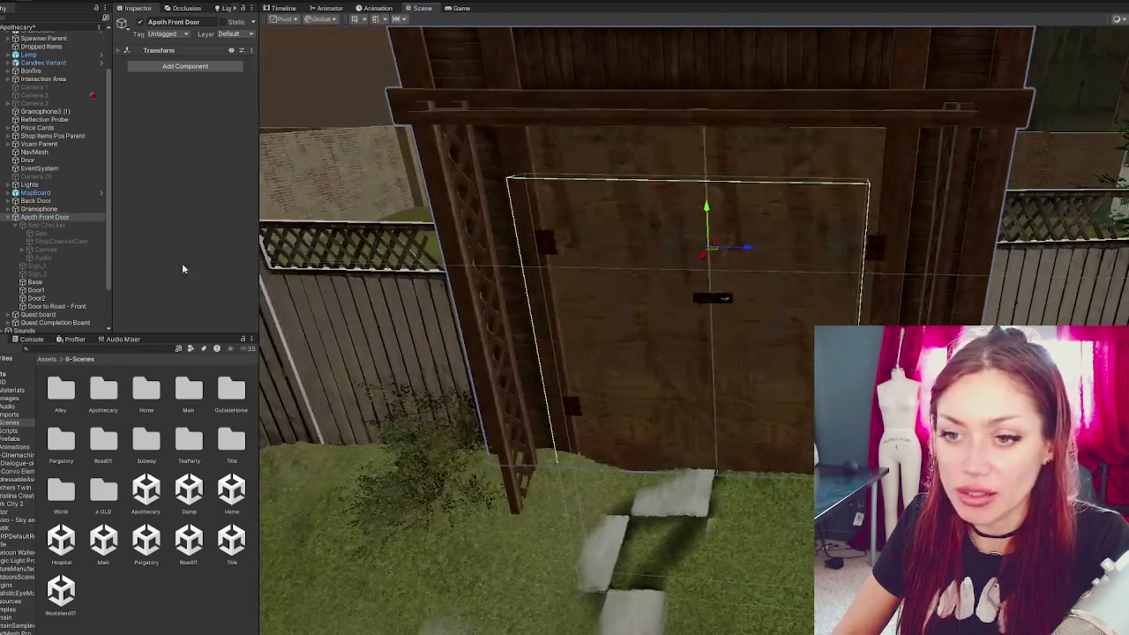
{"action": "left_click", "coordinate": [15, 217]}
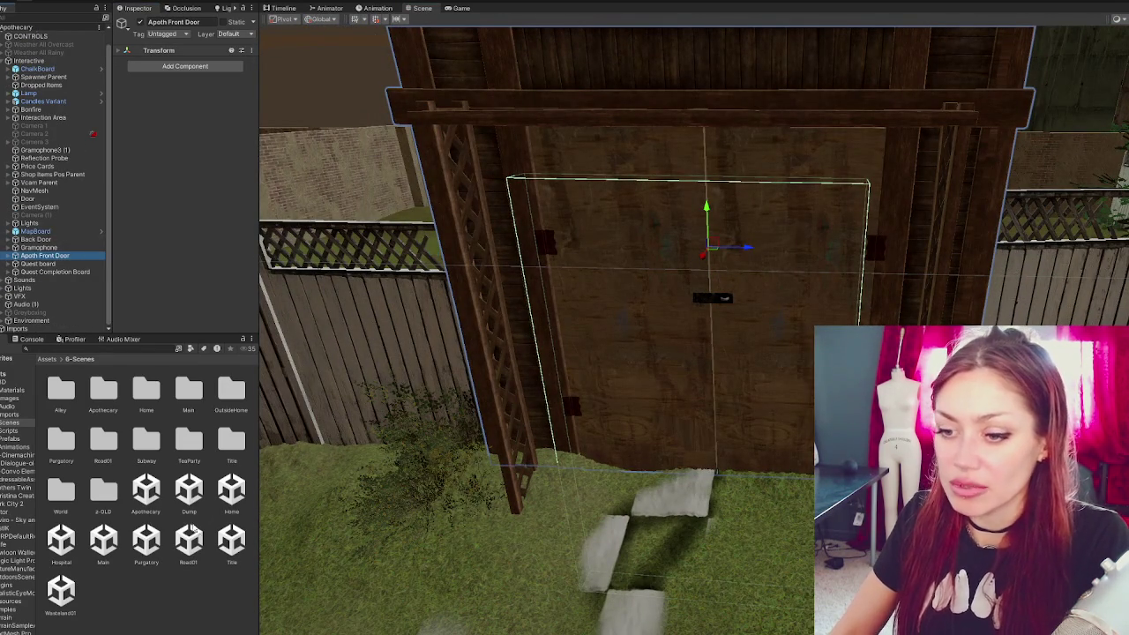
{"action": "double_click", "coordinate": [232, 541]}
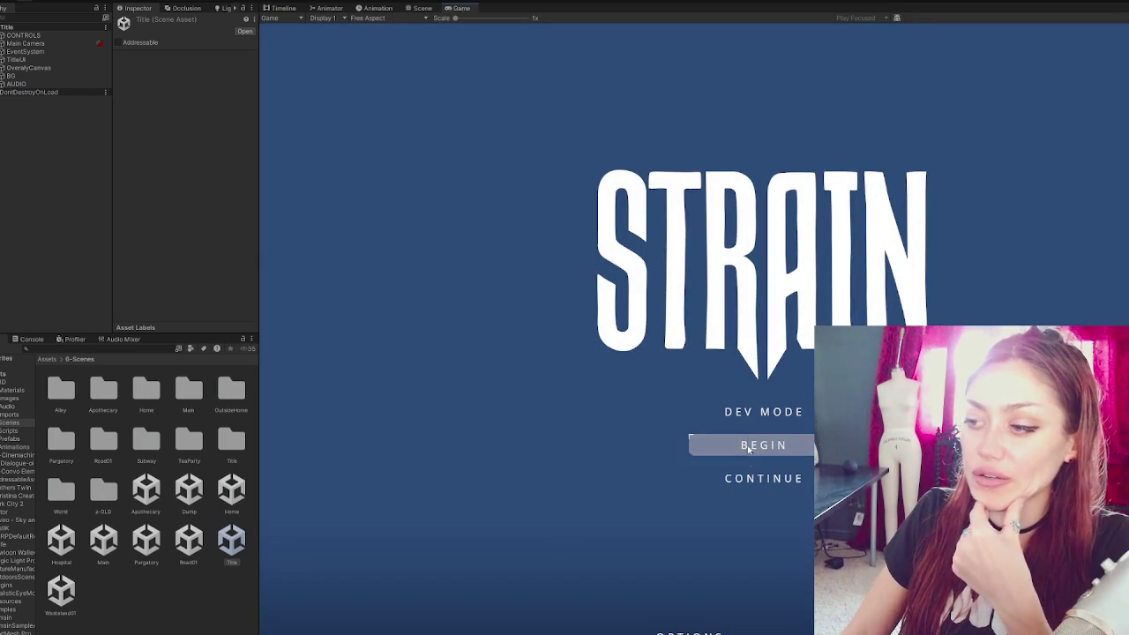
- Start the game with DEV MODE from the Title menu
{"action": "left_click", "coordinate": [750, 414]}
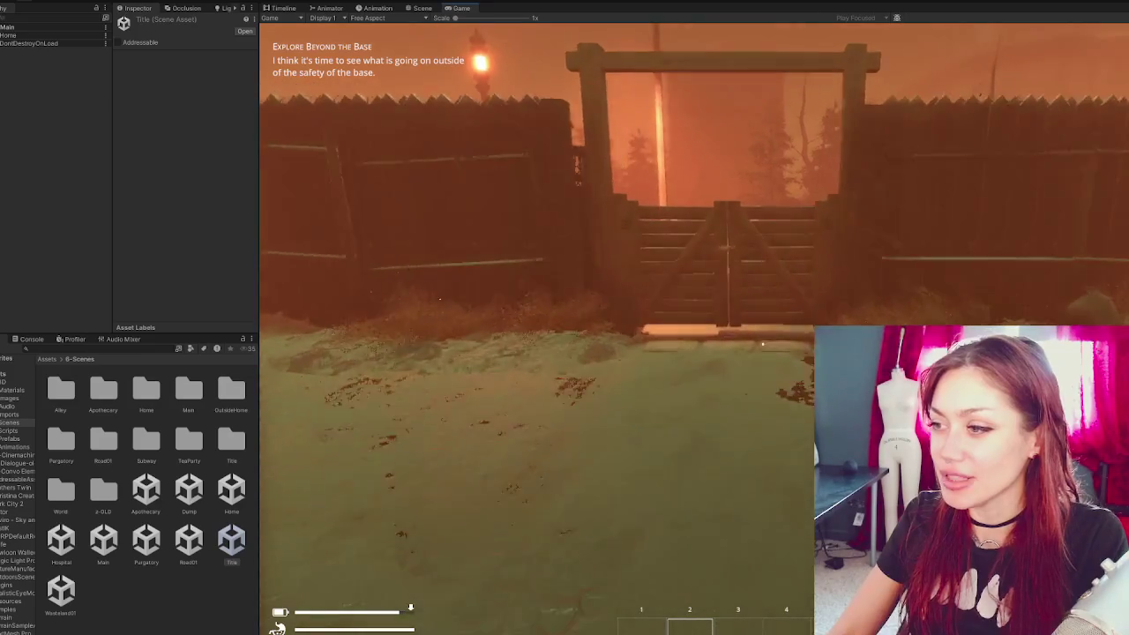
- Walk the player past the EXIT sign into the fence-corner gate to load Road01
{"action": "key", "text": "w"}
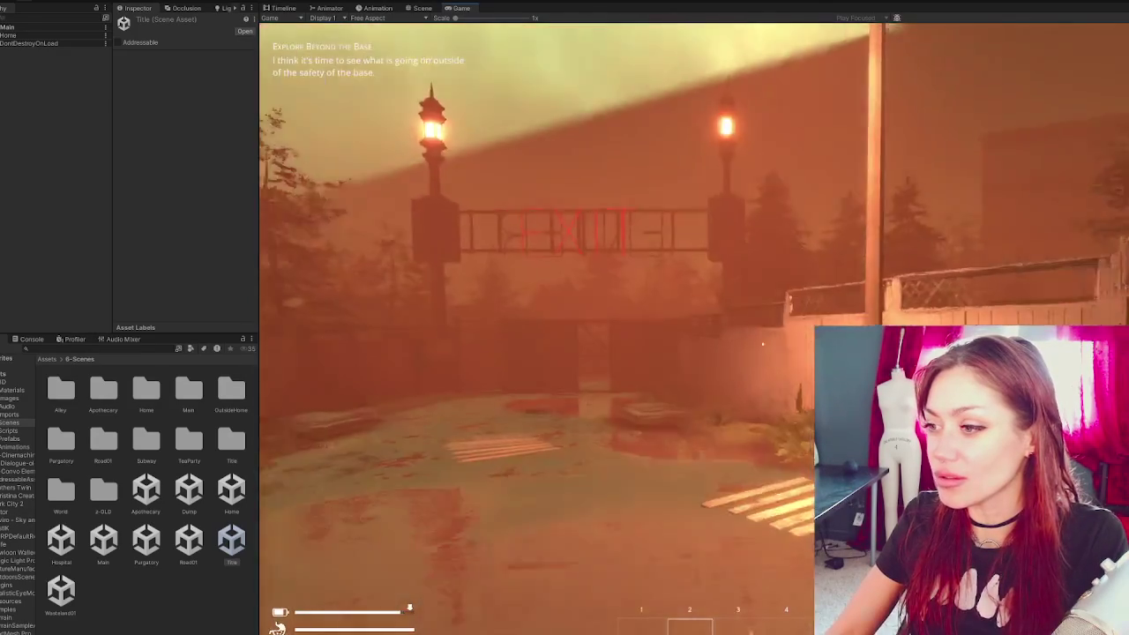
{"action": "key", "text": "w"}
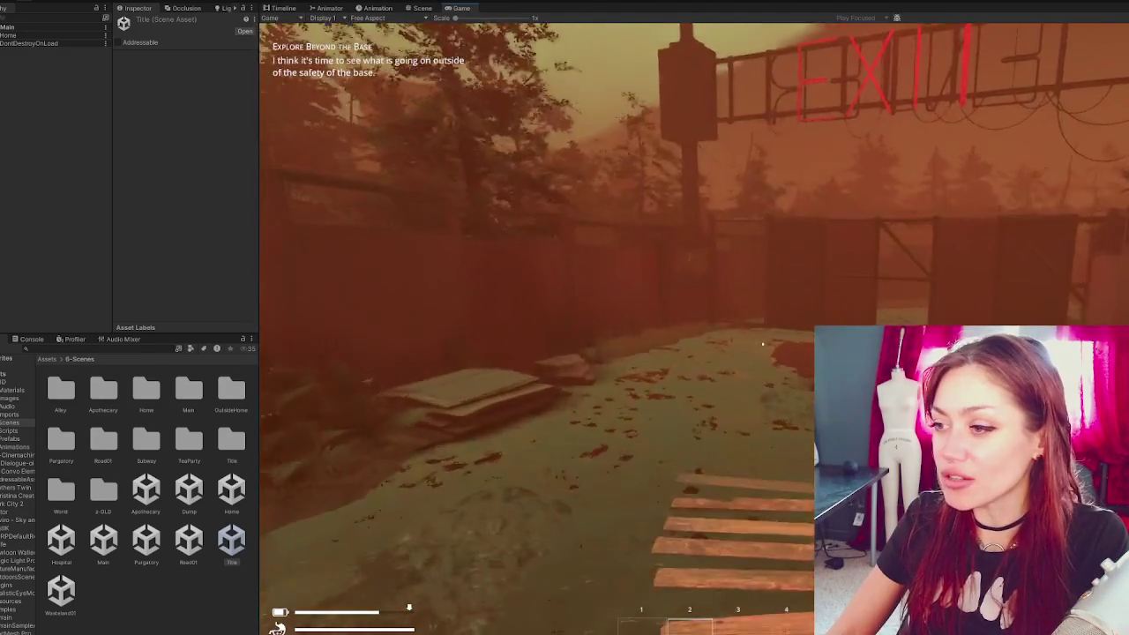
{"action": "key", "text": "w"}
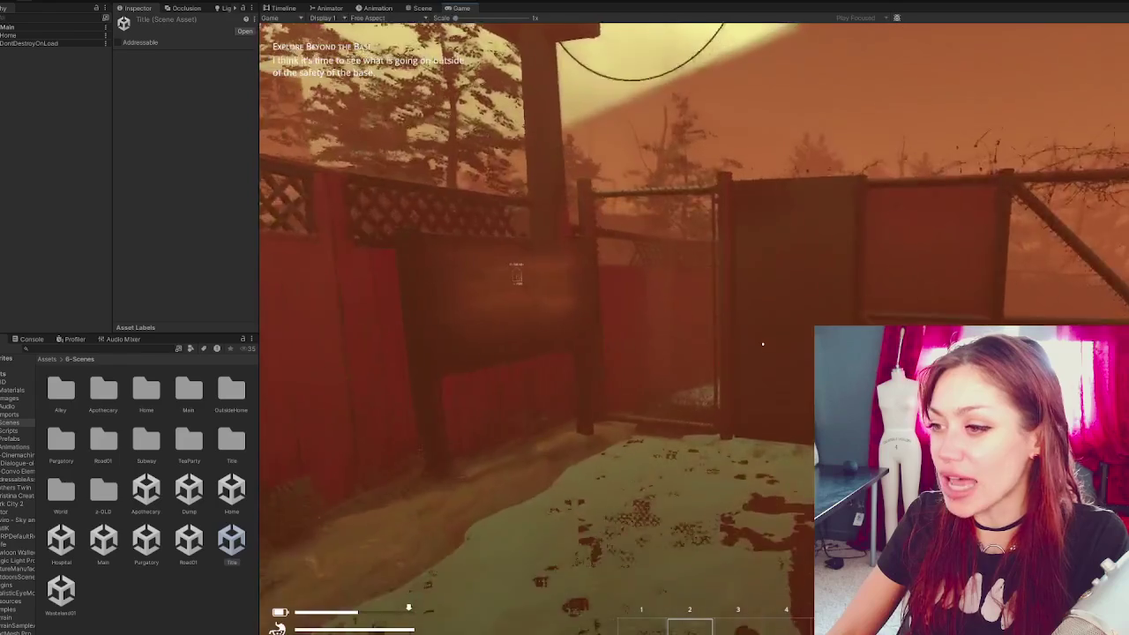
{"action": "key", "text": "w"}
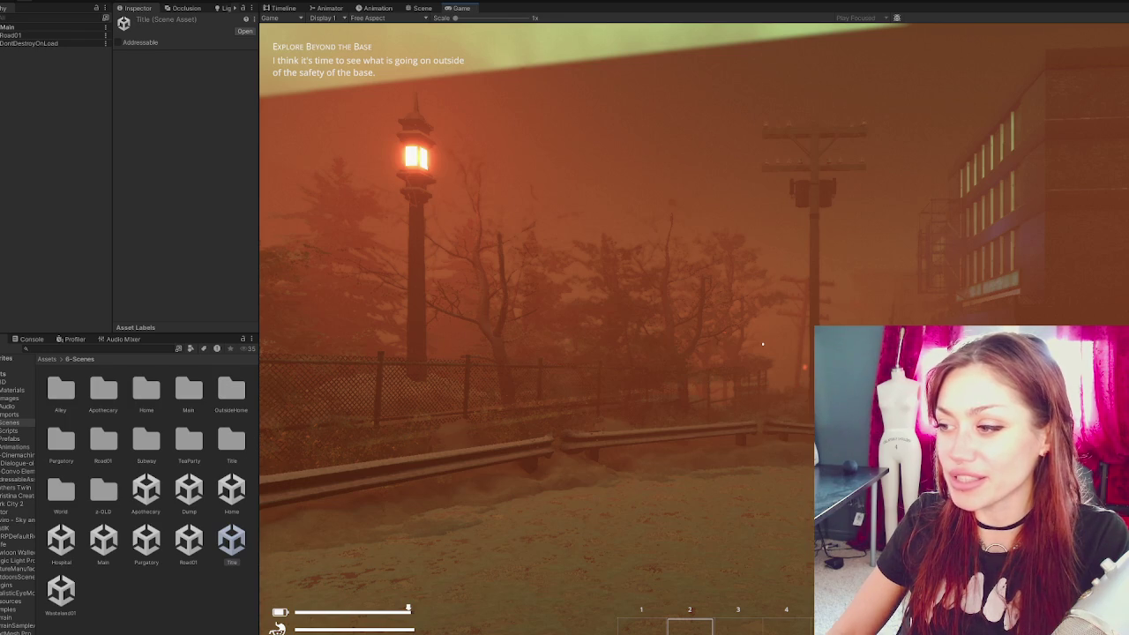
- In Road01, walk to the guardrail and pick up the empty jar
{"action": "key", "text": "w"}
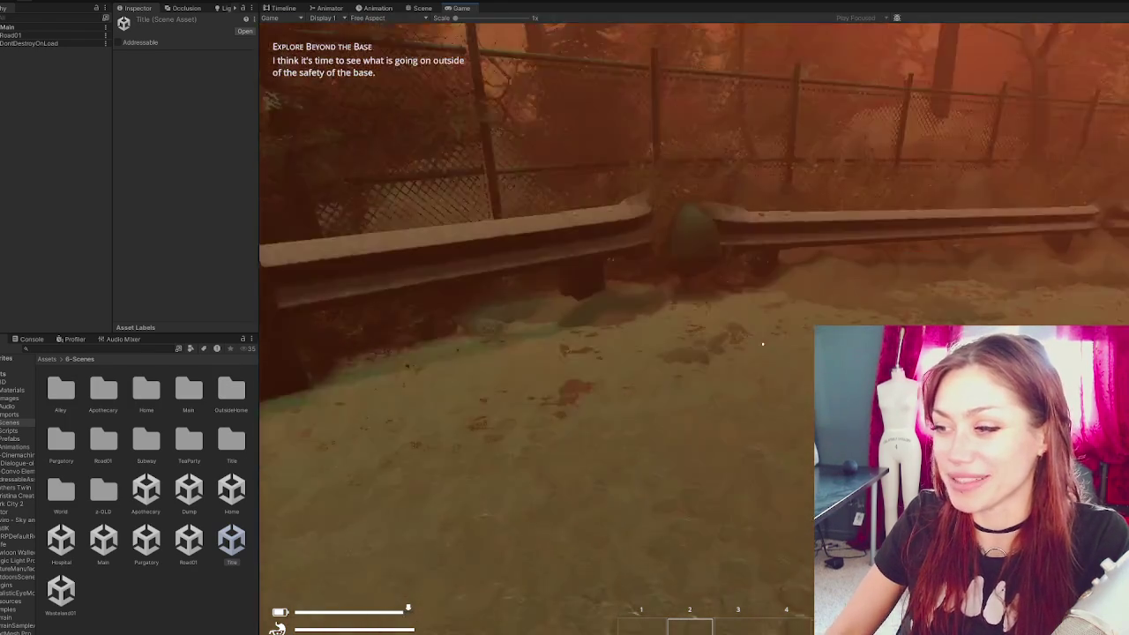
{"action": "key", "text": "w"}
{"action": "key", "text": "w"}
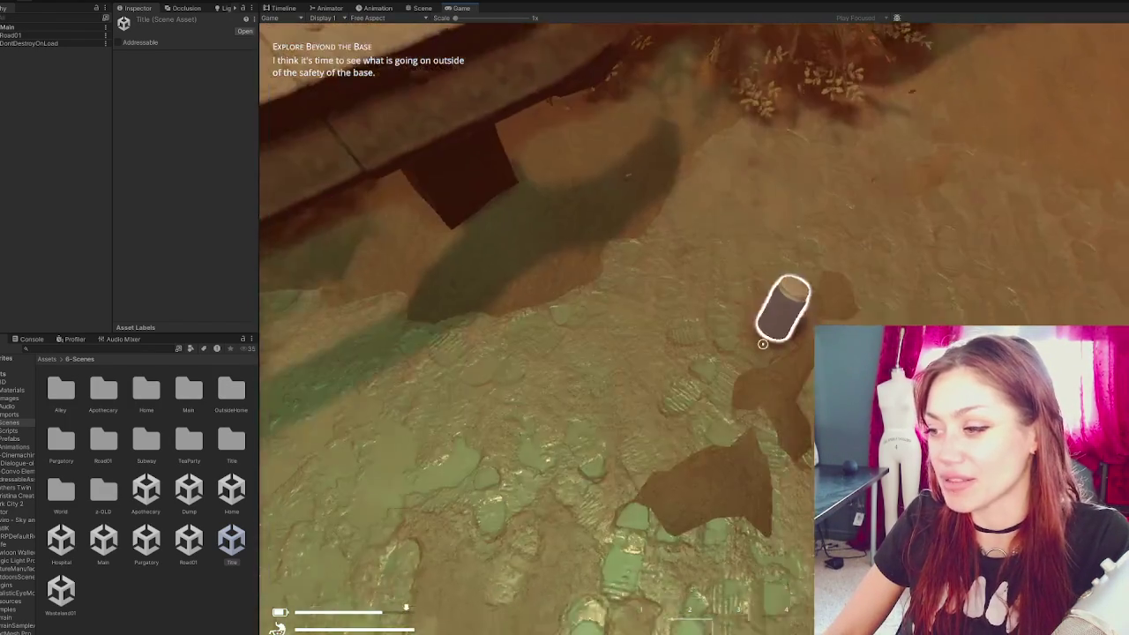
{"action": "left_click", "coordinate": [763, 344]}
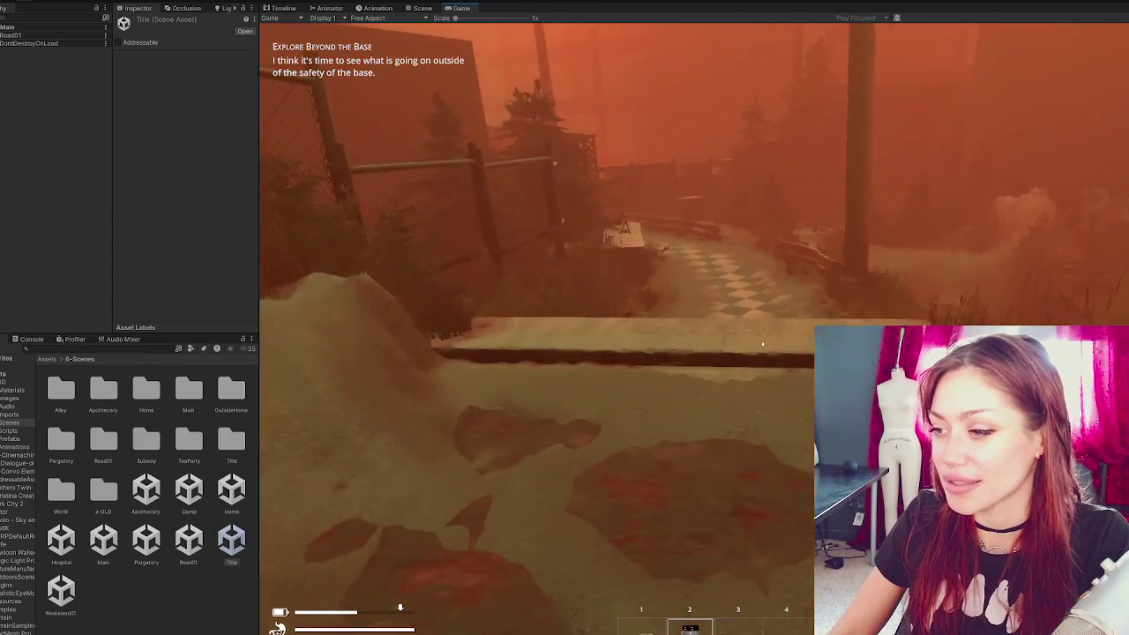
- Follow the checkered path through the wooden door into Apothecary and open the stats menu
{"action": "key", "text": "w"}
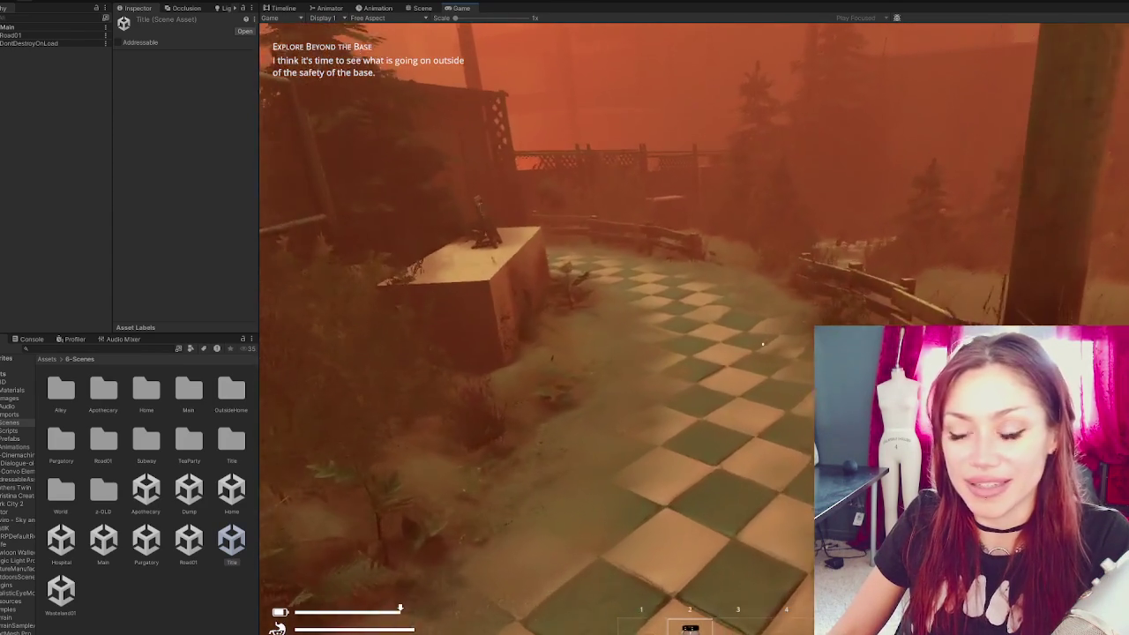
{"action": "key", "text": "w"}
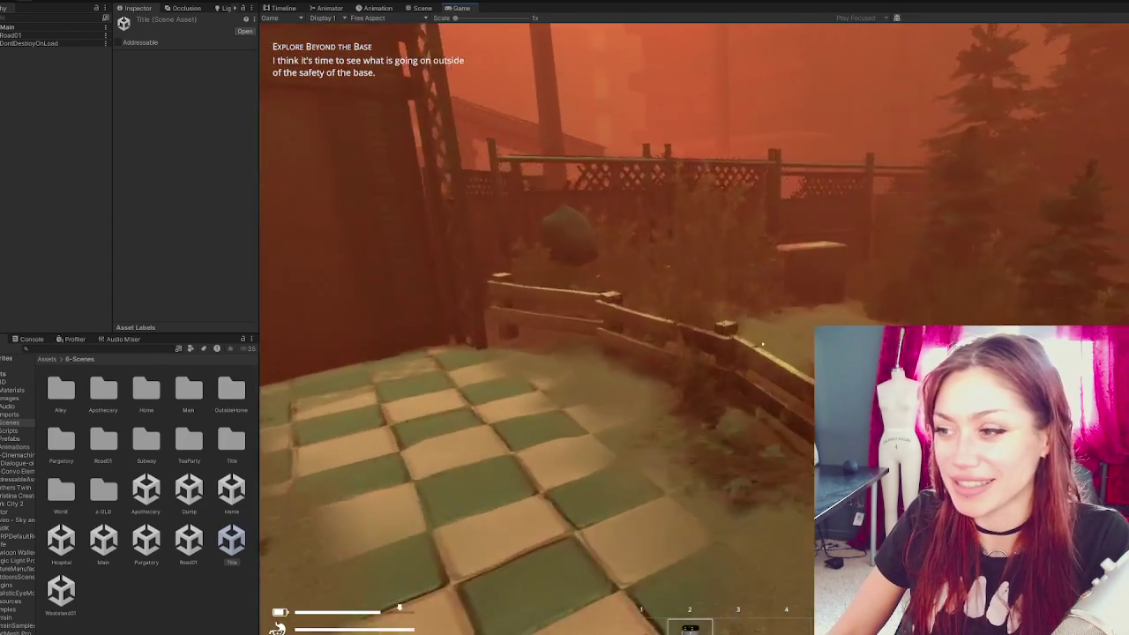
{"action": "key", "text": "w"}
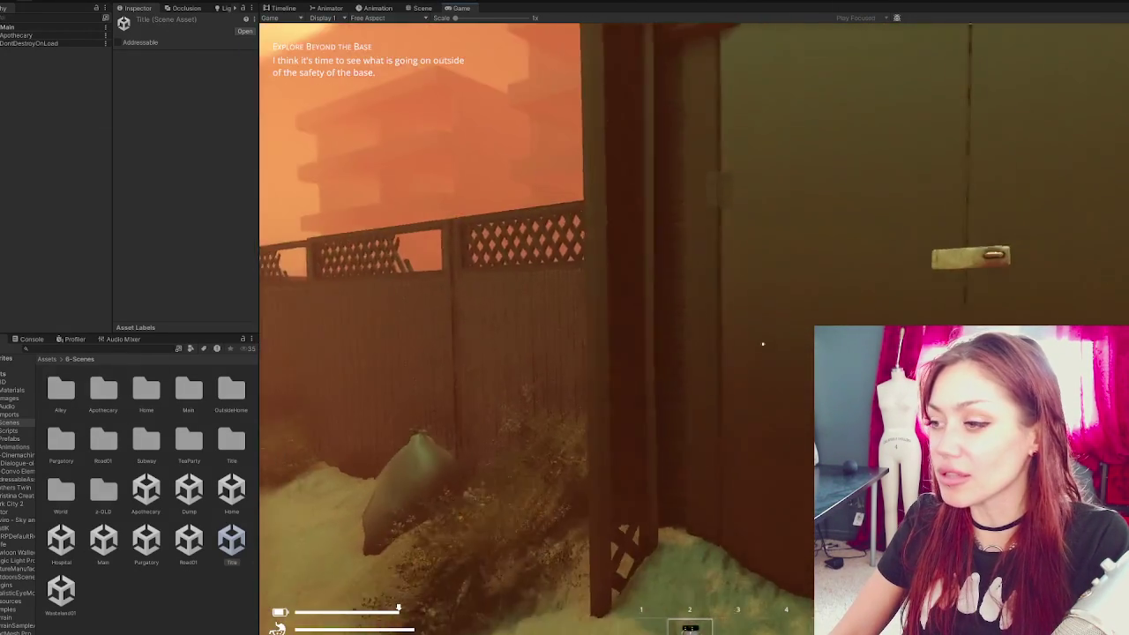
{"action": "key", "text": "Tab"}
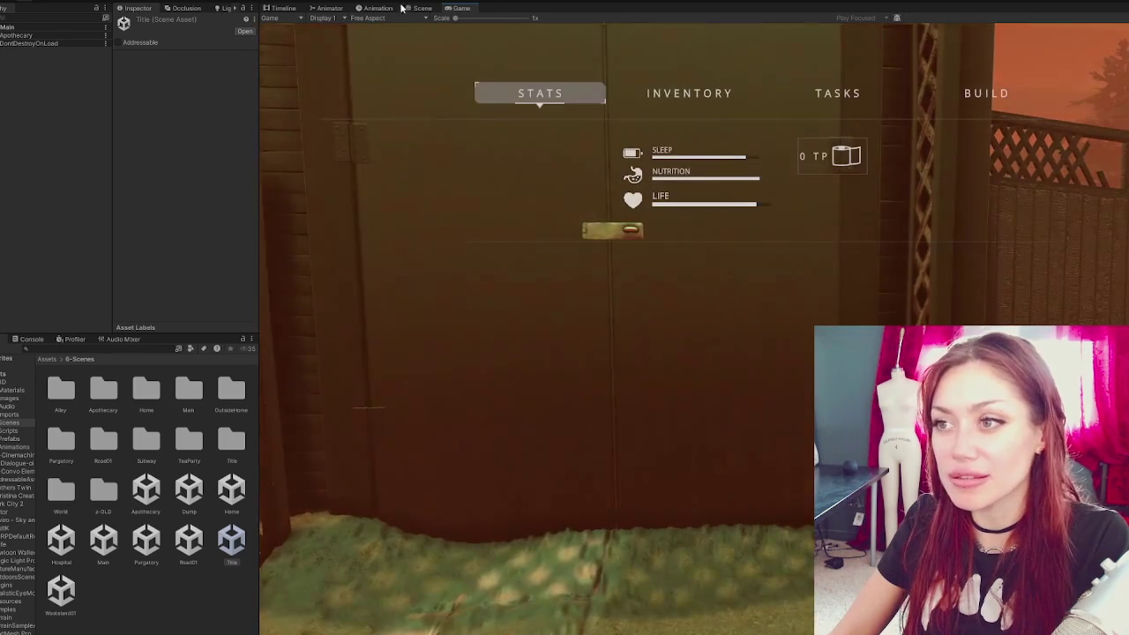
- Set Door to Road - Front's New Area Hover to 'Go to the road' and resume the game
{"action": "key", "text": "ctrl+p"}
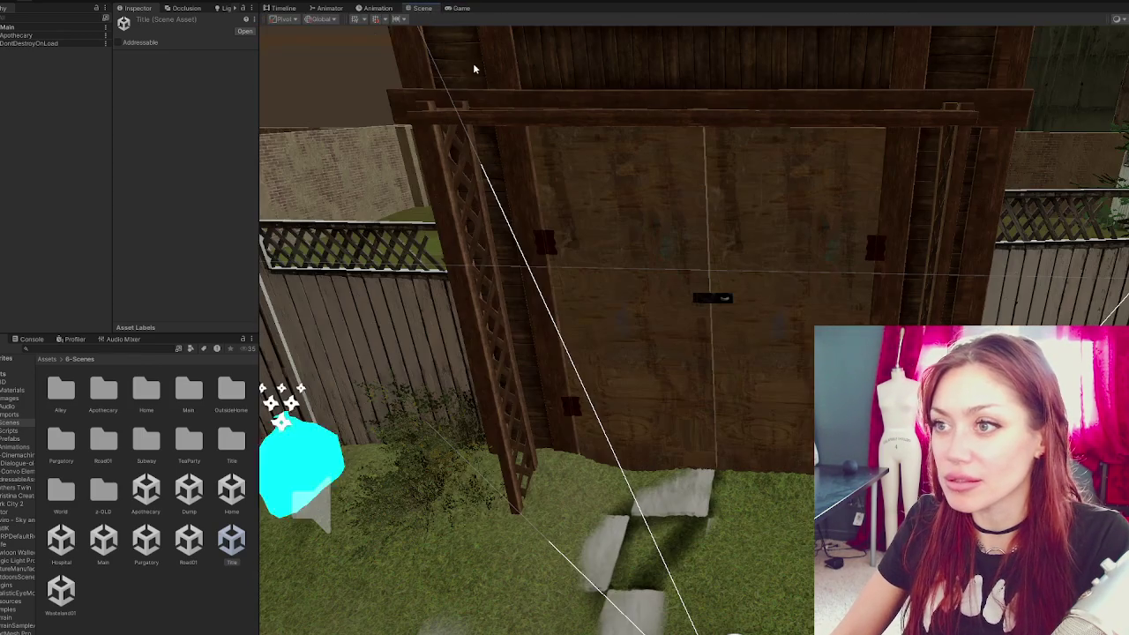
{"action": "left_click", "coordinate": [567, 262]}
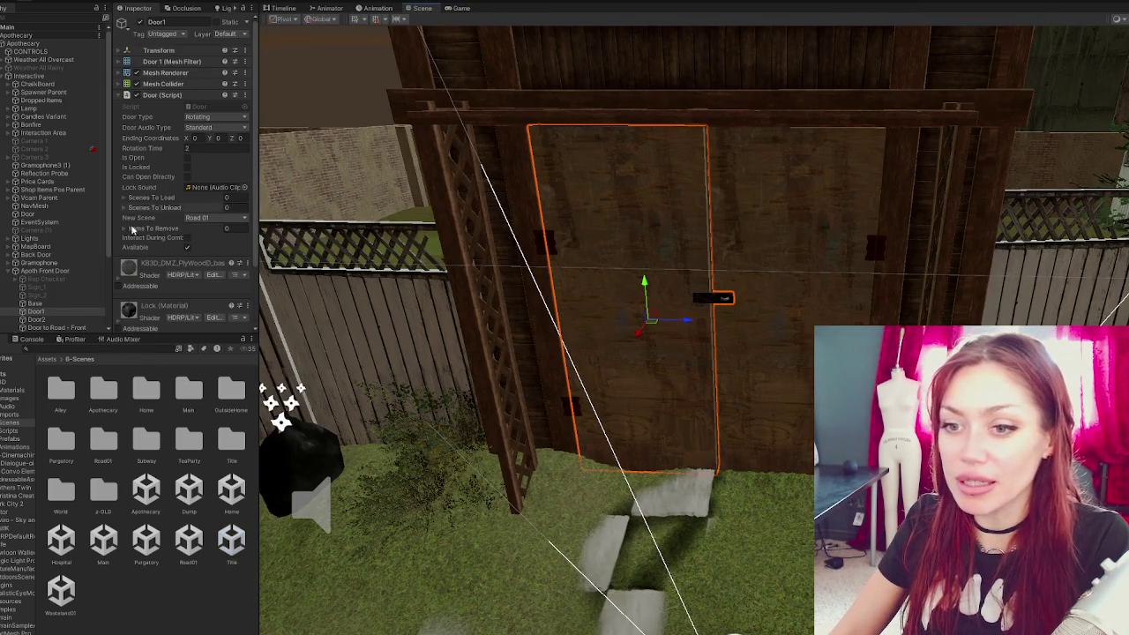
{"action": "scroll", "coordinate": [80, 247], "scroll_direction": "down", "scroll_amount": 3}
{"action": "left_click", "coordinate": [77, 237]}
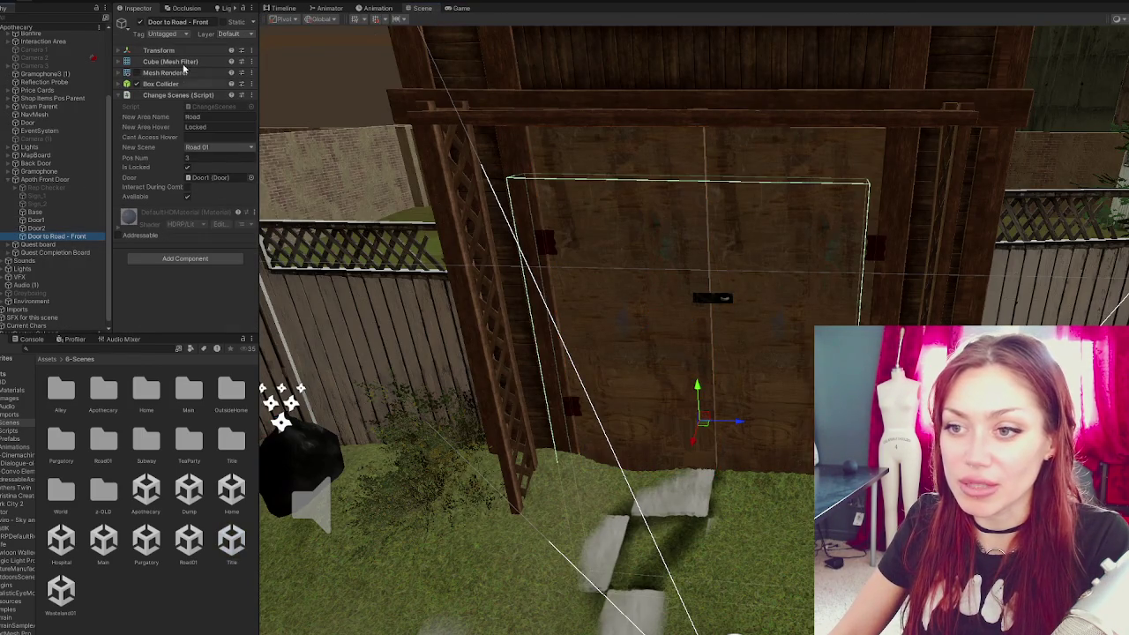
{"action": "left_click", "coordinate": [233, 129]}
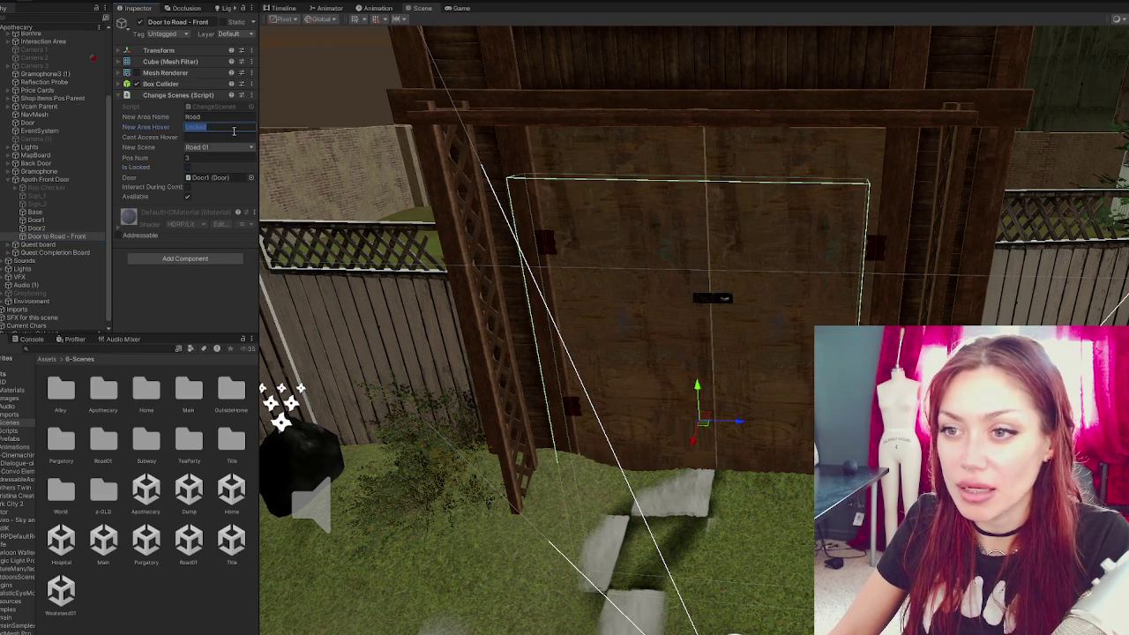
{"action": "type", "text": "Go to the roa"}
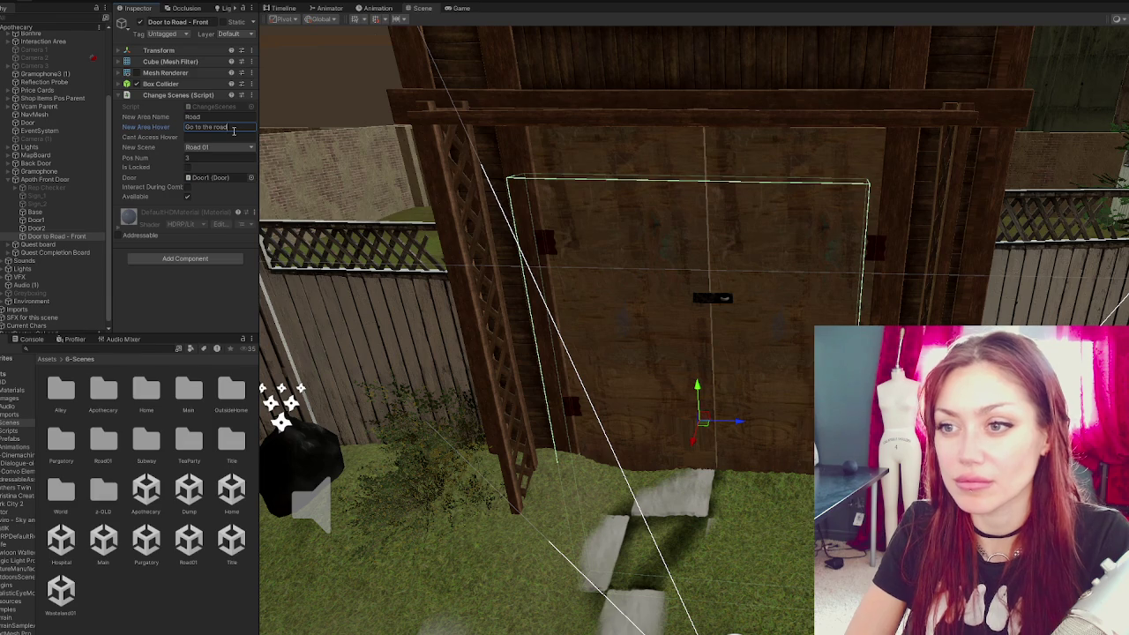
{"action": "key", "text": "ctrl+s"}
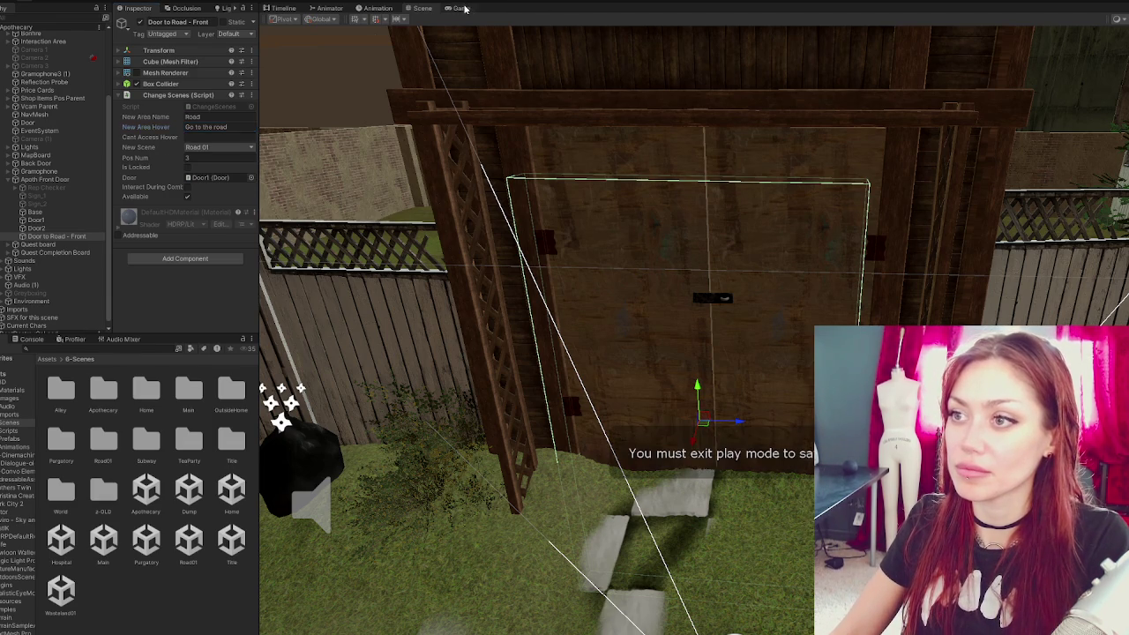
{"action": "left_click", "coordinate": [459, 8]}
{"action": "left_click", "coordinate": [547, 201]}
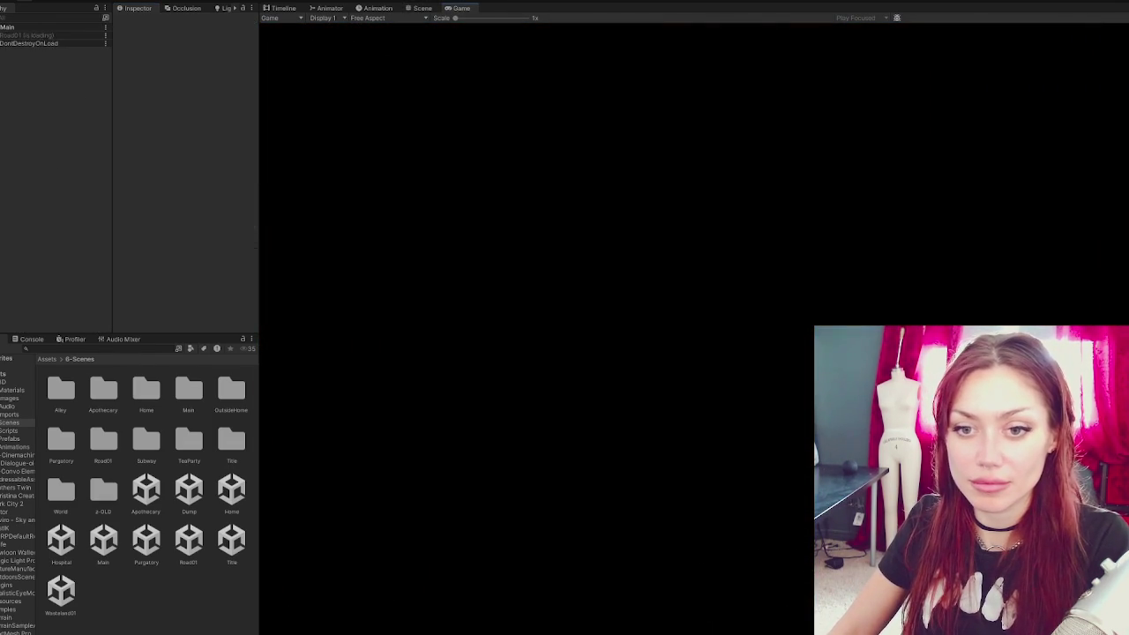
- Walk around the Road01 yard past the buildings, street lamp and snow drifts
{"action": "key", "text": "w"}
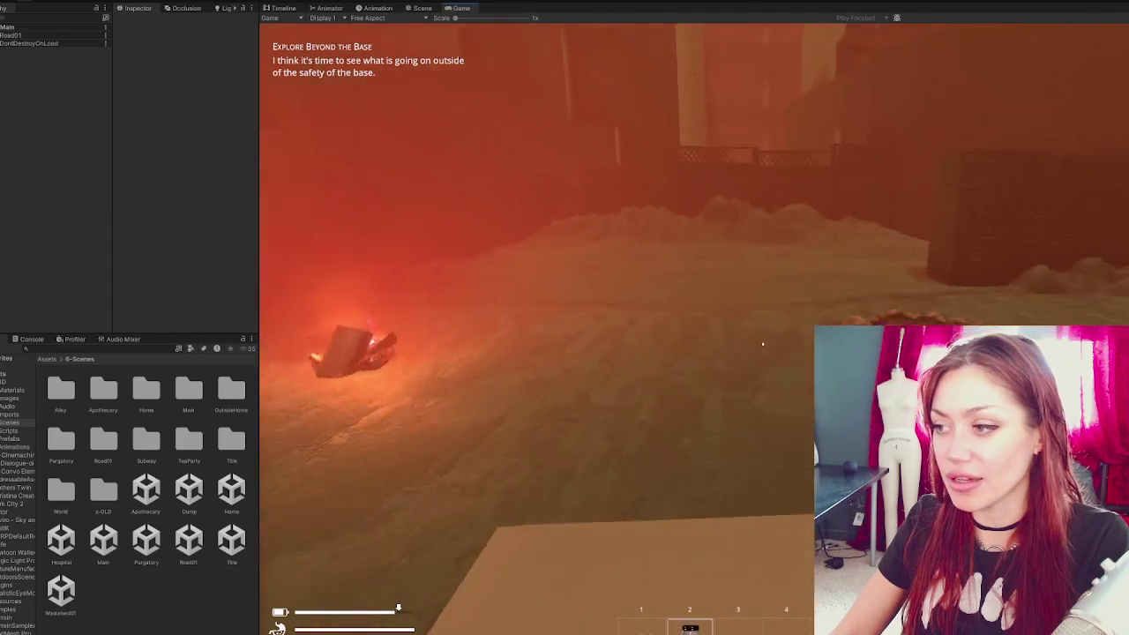
{"action": "key", "text": "w"}
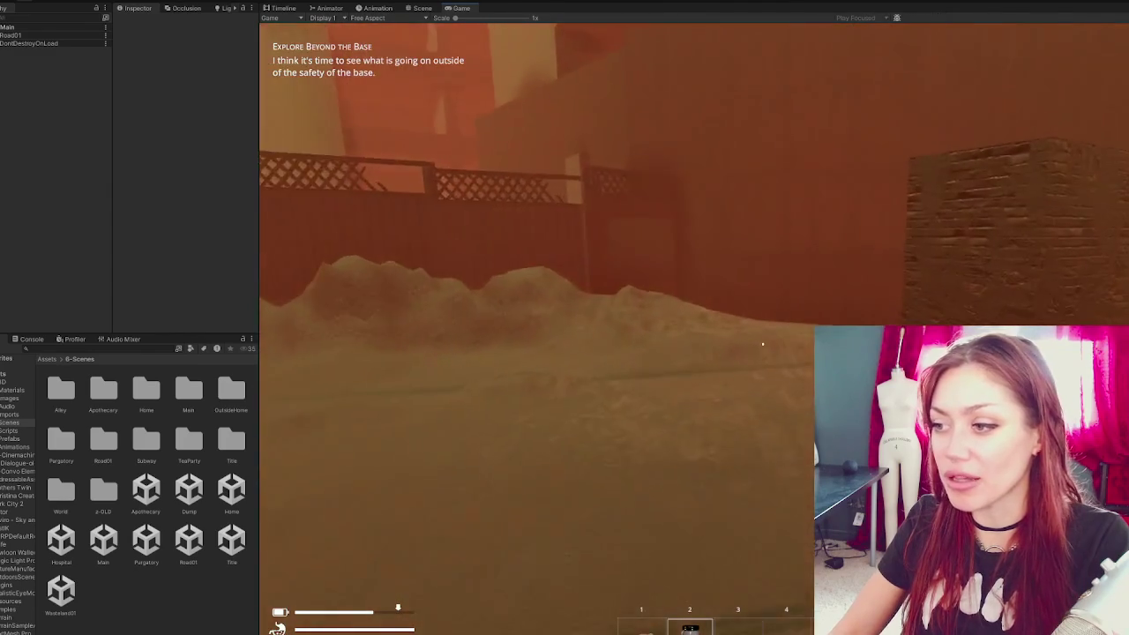
{"action": "key", "text": "w"}
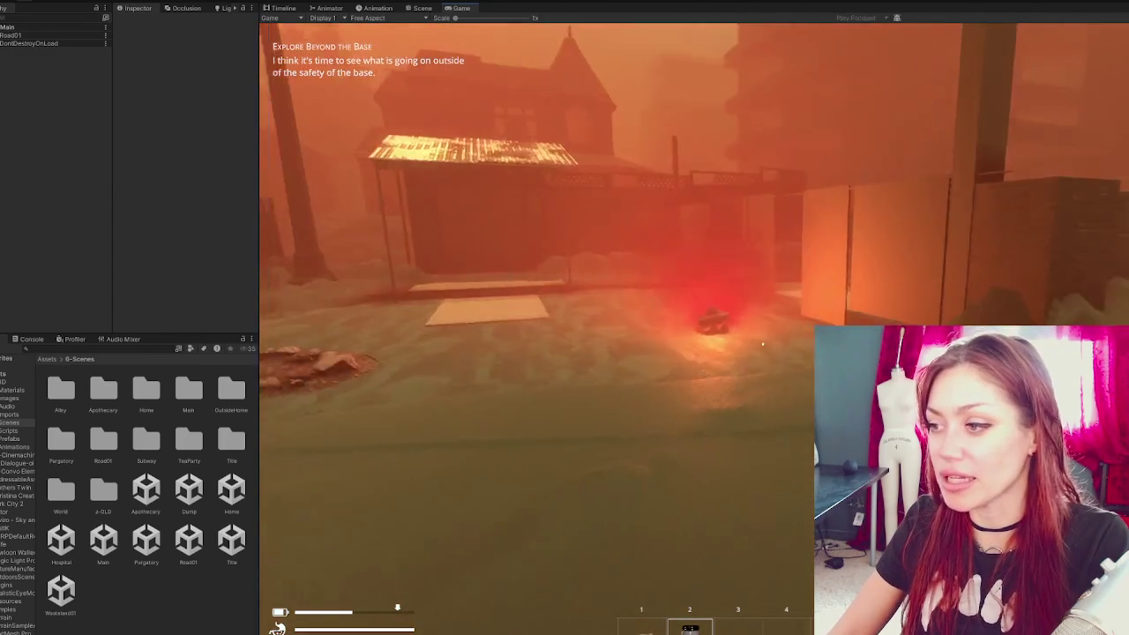
{"action": "key", "text": "w"}
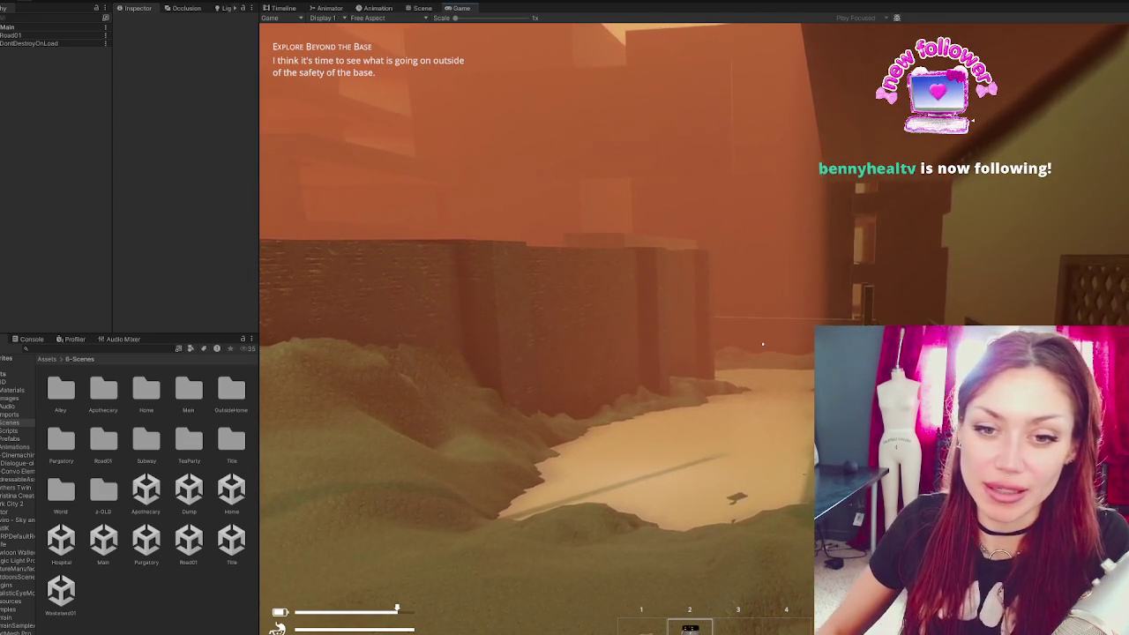
- Save the game into the December 10 slot and exit Play mode
{"action": "key", "text": "Tab"}
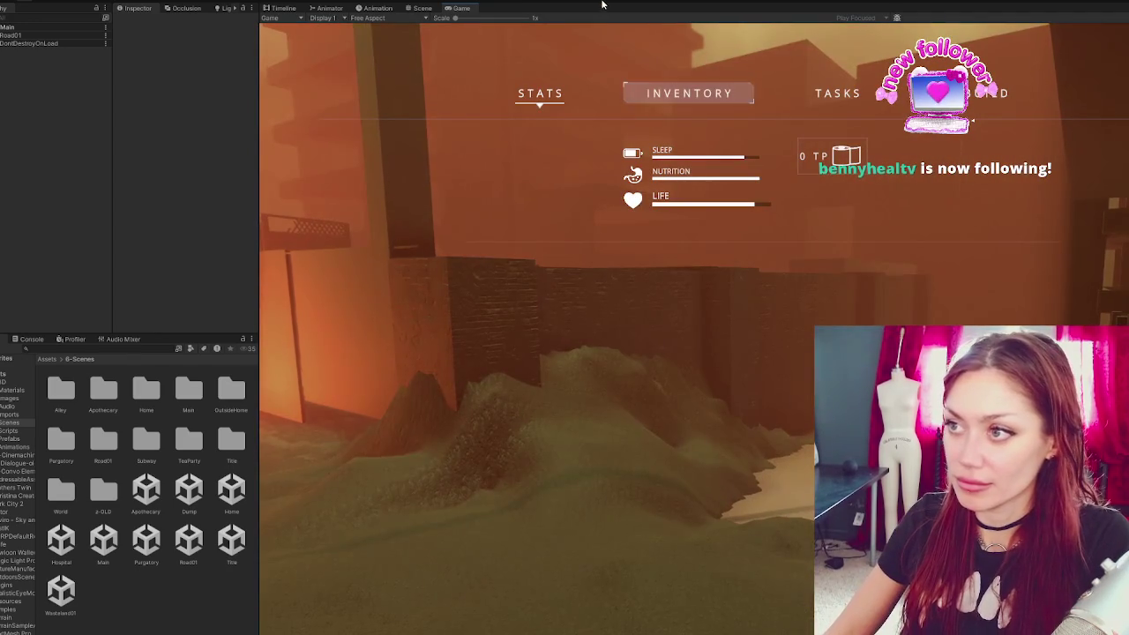
{"action": "key", "text": "Tab"}
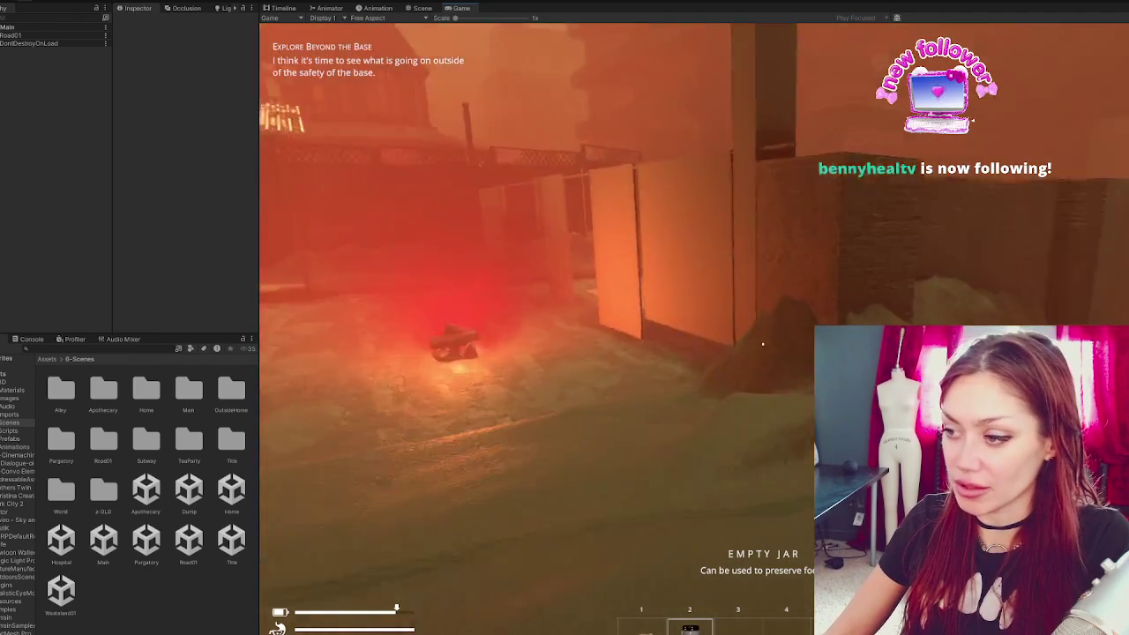
{"action": "key", "text": "Tab"}
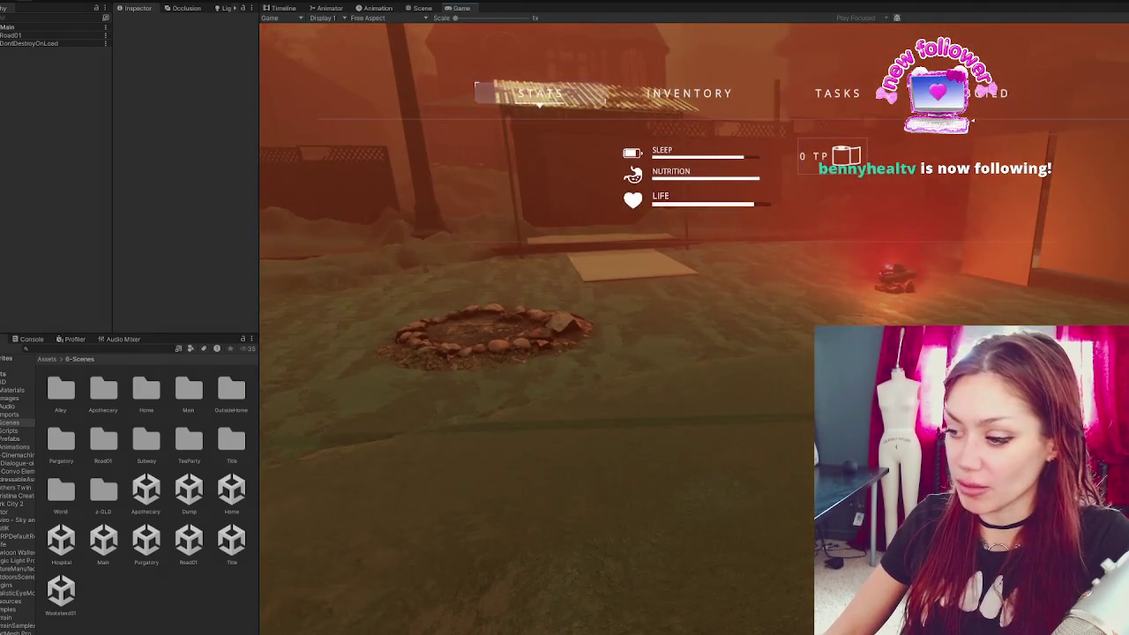
{"action": "key", "text": "e"}
{"action": "left_click", "coordinate": [706, 430]}
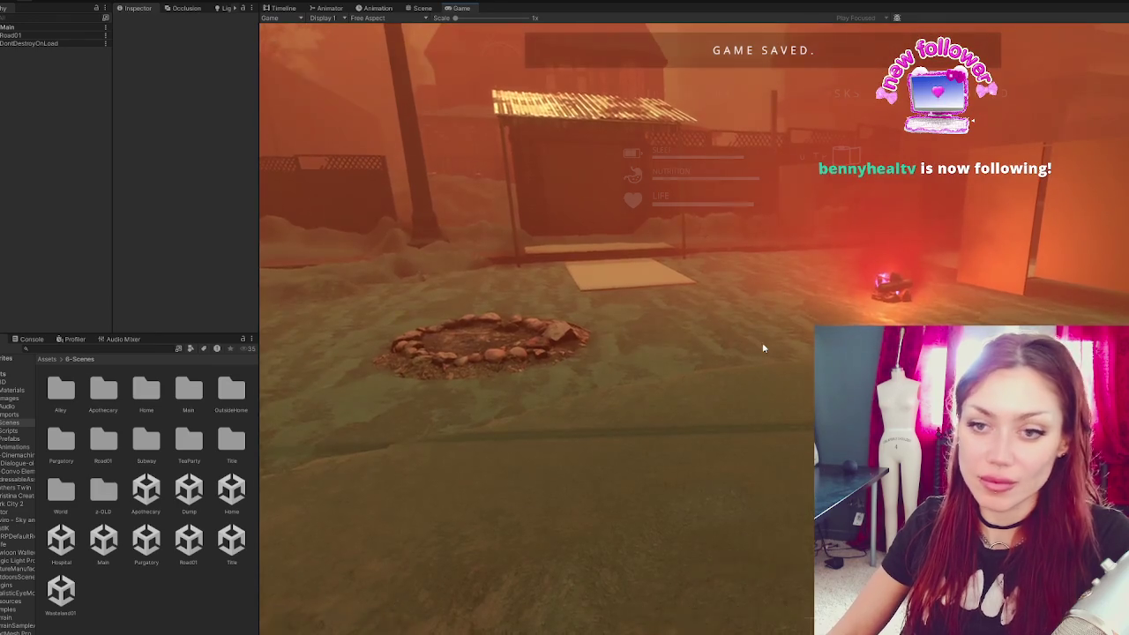
{"action": "key", "text": "Tab"}
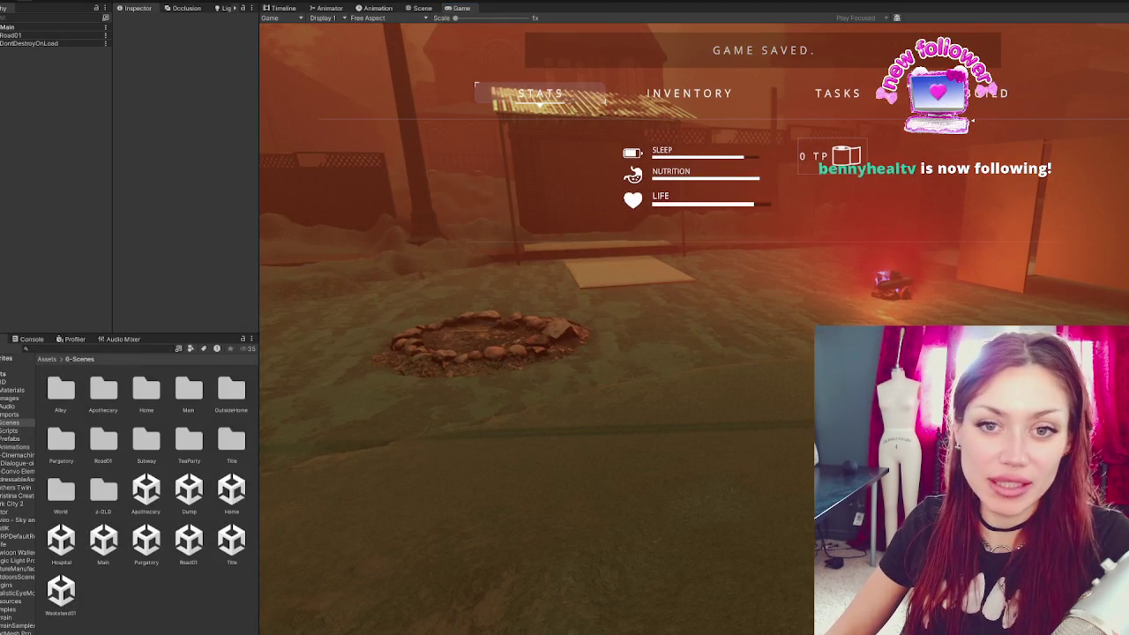
{"action": "key", "text": "ctrl+p"}
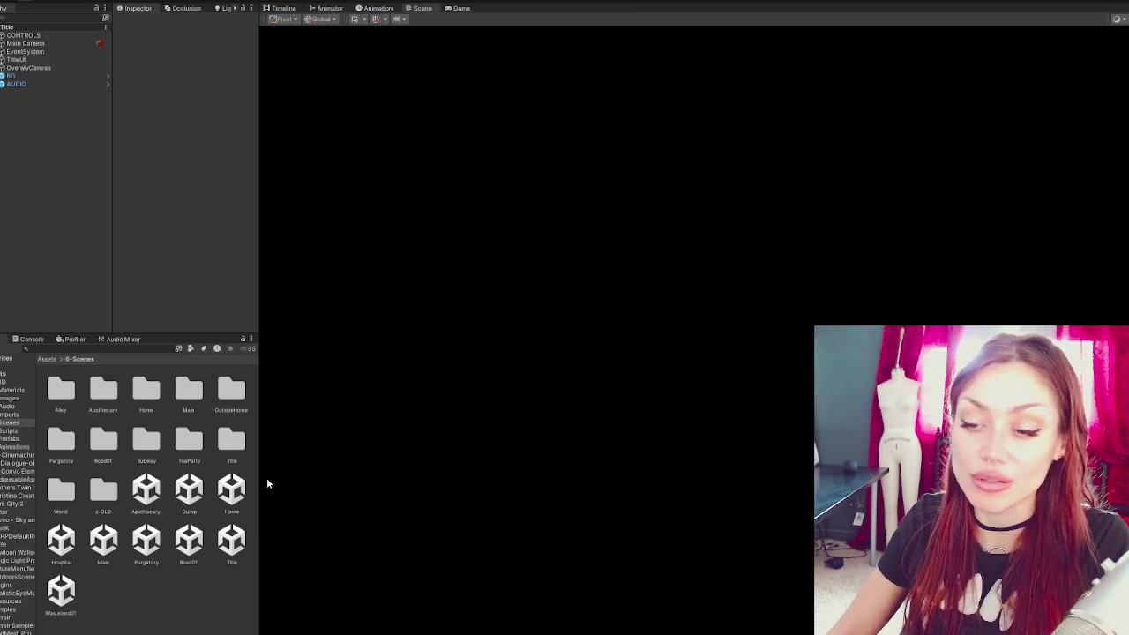
- Open the Apothecary scene from Assets/6-Scenes with Open Scene Additive
{"action": "left_click", "coordinate": [108, 541]}
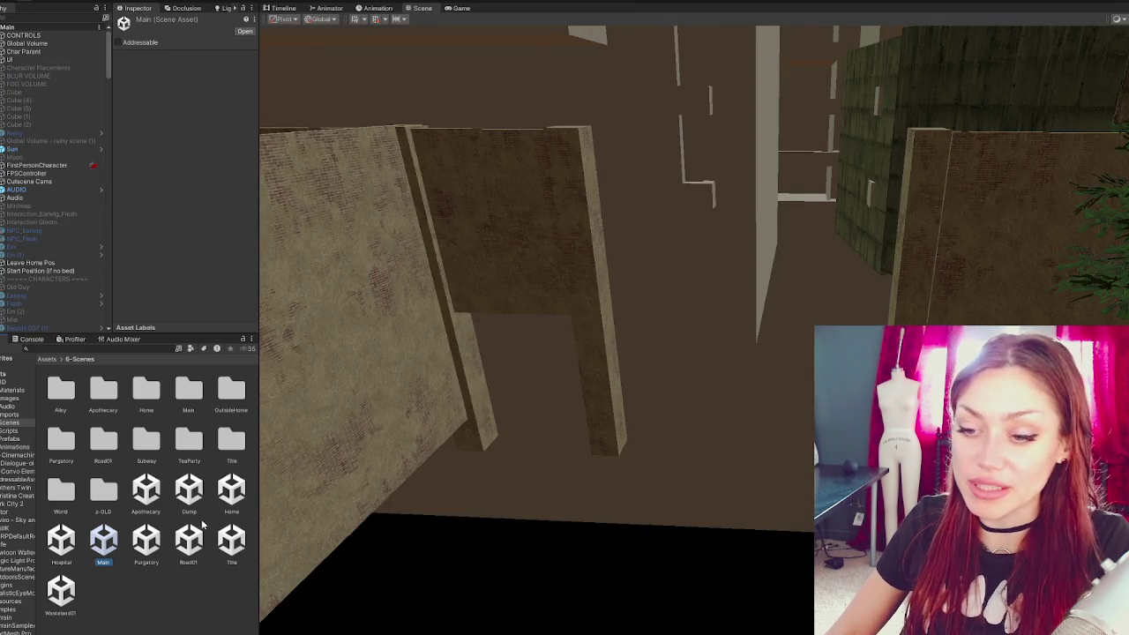
{"action": "right_click", "coordinate": [155, 492]}
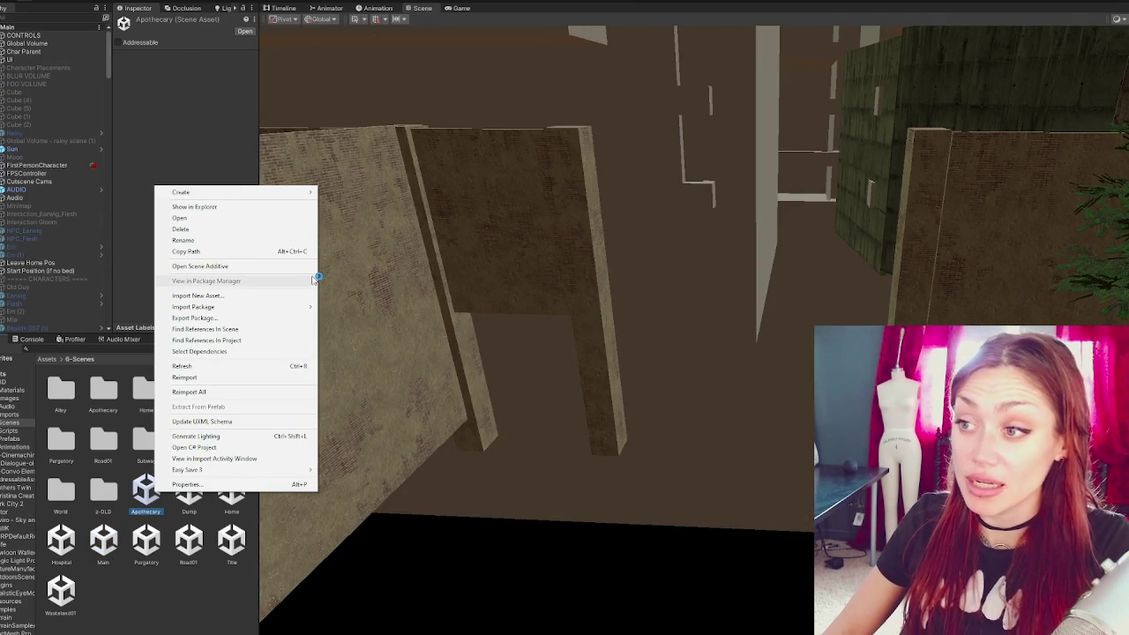
{"action": "left_click", "coordinate": [143, 547]}
{"action": "left_click", "coordinate": [148, 494]}
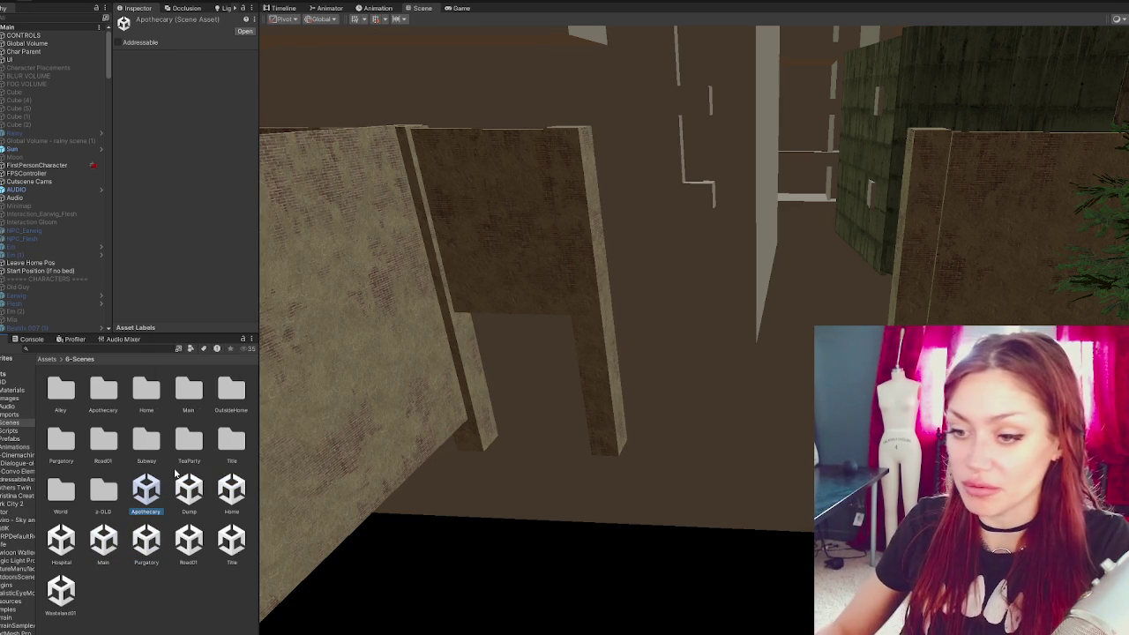
{"action": "right_click", "coordinate": [169, 494]}
{"action": "left_click", "coordinate": [192, 507]}
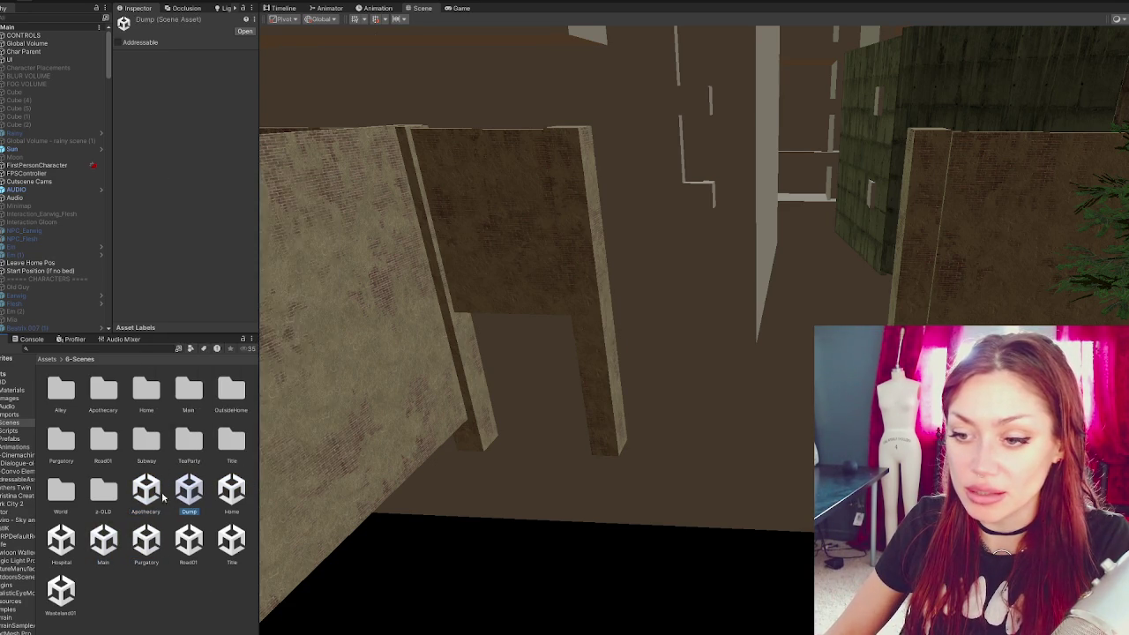
{"action": "right_click", "coordinate": [146, 485]}
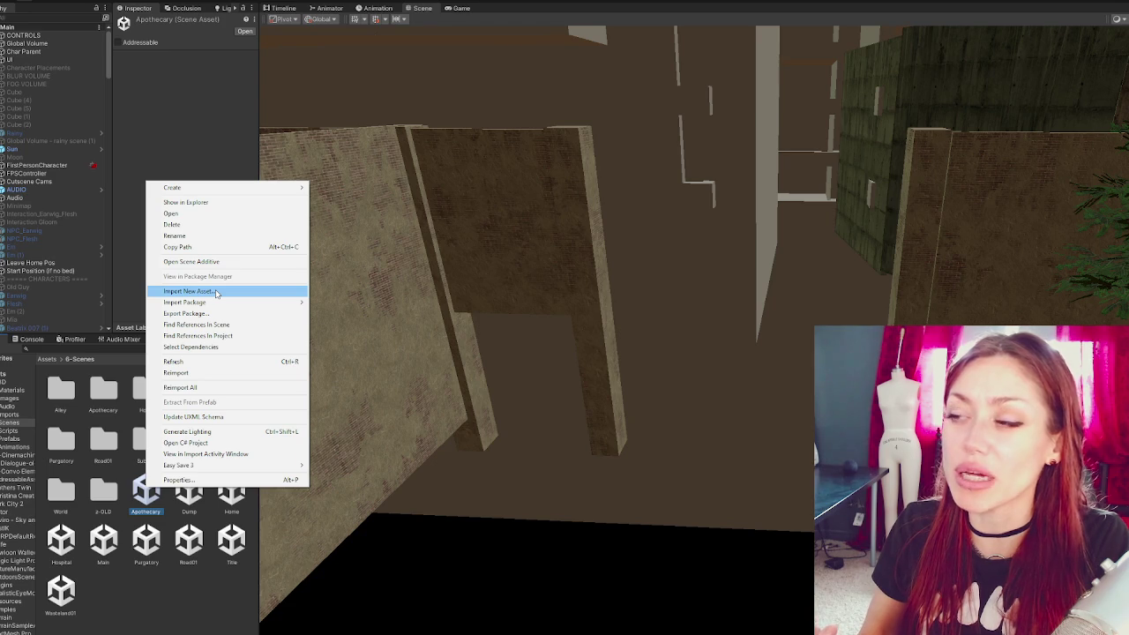
{"action": "mouse_move", "coordinate": [225, 305]}
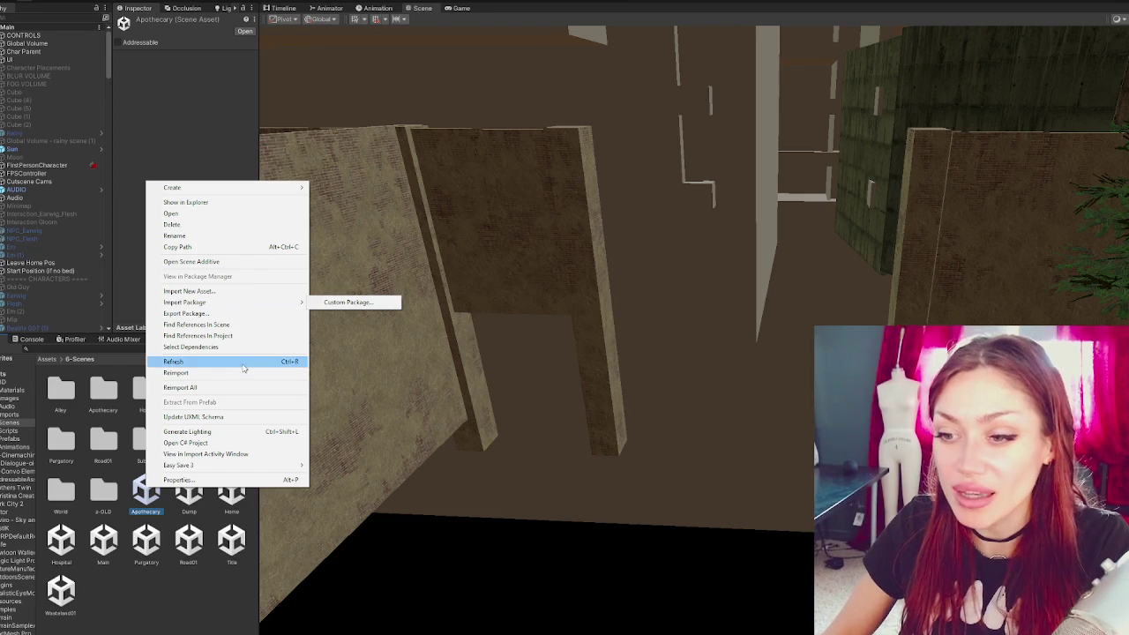
{"action": "left_click", "coordinate": [233, 260]}
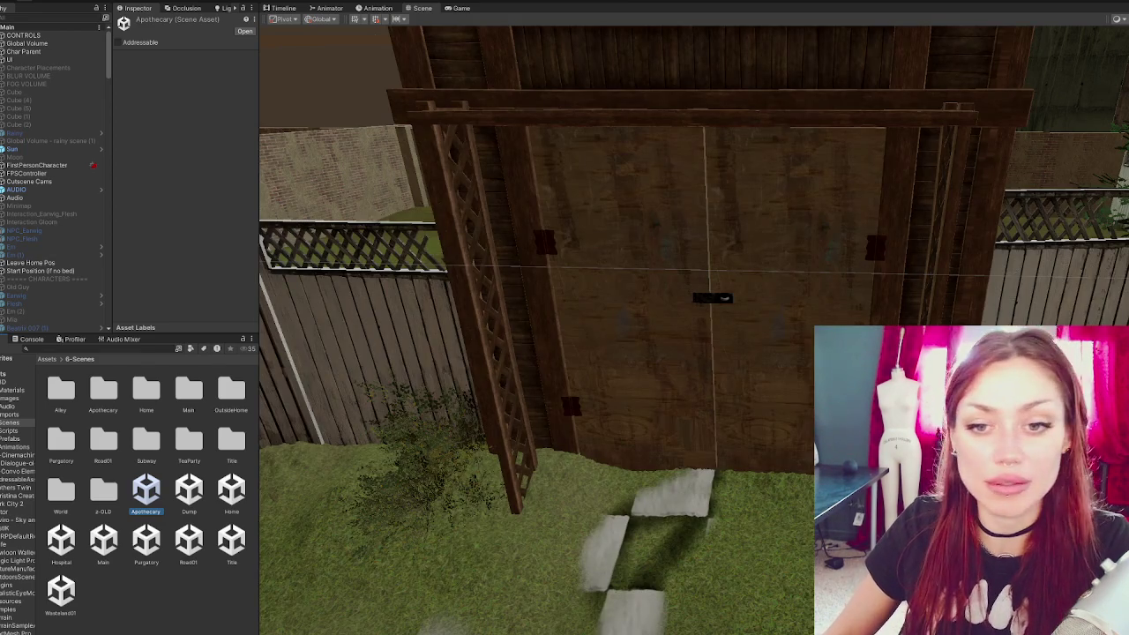
- Orbit over the apothecary garden and fire-pit yard, then load Road01 as an additive scene
{"action": "left_click_drag", "start_coordinate": [443, 323], "coordinate": [603, 329]}
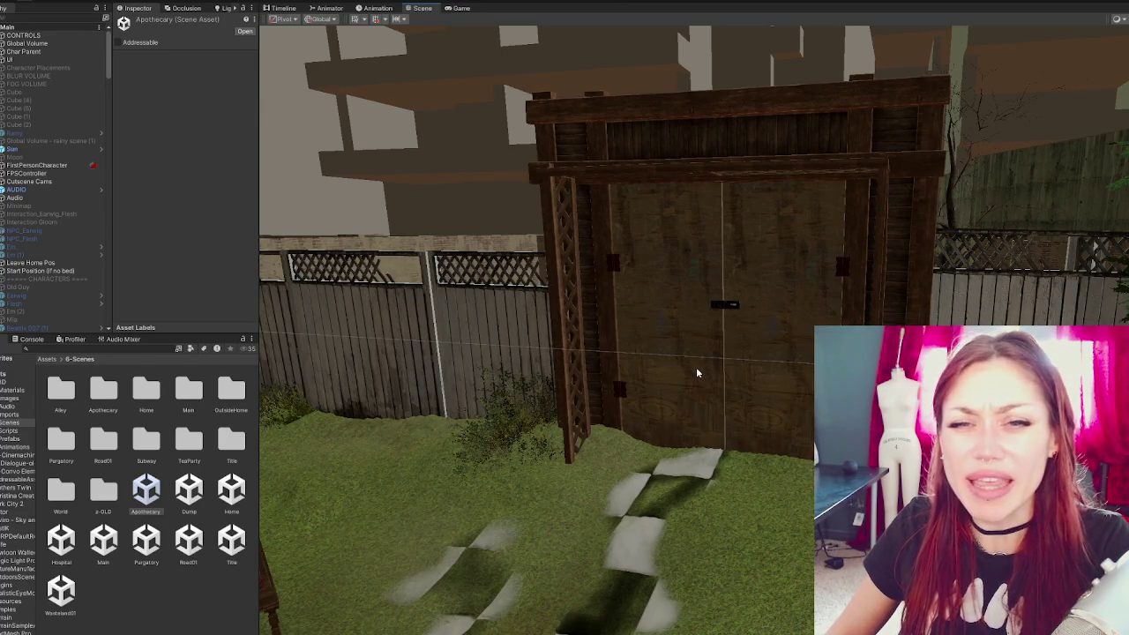
{"action": "mouse_move", "coordinate": [696, 367]}
{"action": "left_mouse_down"}
{"action": "mouse_move", "coordinate": [795, 349]}
{"action": "mouse_move", "coordinate": [799, 337]}
{"action": "mouse_move", "coordinate": [684, 384]}
{"action": "left_mouse_up"}
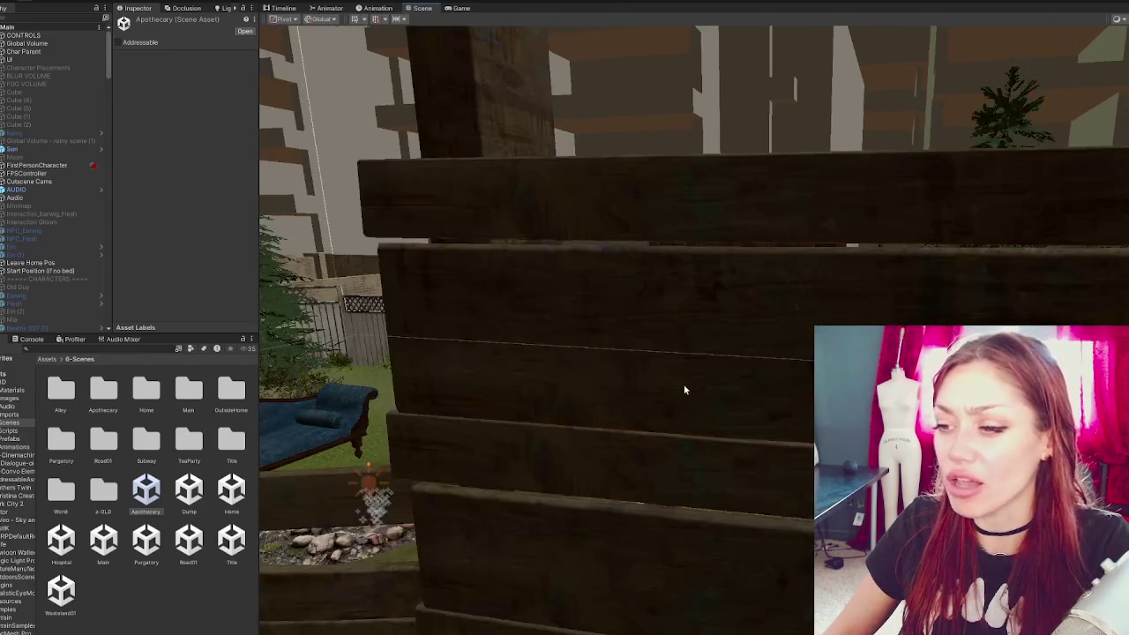
{"action": "scroll", "coordinate": [684, 389], "scroll_direction": "down", "scroll_amount": 10}
{"action": "mouse_move", "coordinate": [768, 326]}
{"action": "left_mouse_down"}
{"action": "mouse_move", "coordinate": [856, 256]}
{"action": "mouse_move", "coordinate": [839, 287]}
{"action": "mouse_move", "coordinate": [1125, 256]}
{"action": "mouse_move", "coordinate": [592, 185]}
{"action": "mouse_move", "coordinate": [647, 314]}
{"action": "mouse_move", "coordinate": [731, 298]}
{"action": "mouse_move", "coordinate": [709, 246]}
{"action": "mouse_move", "coordinate": [774, 220]}
{"action": "left_mouse_up"}
{"action": "scroll", "coordinate": [797, 222], "scroll_direction": "down", "scroll_amount": 5}
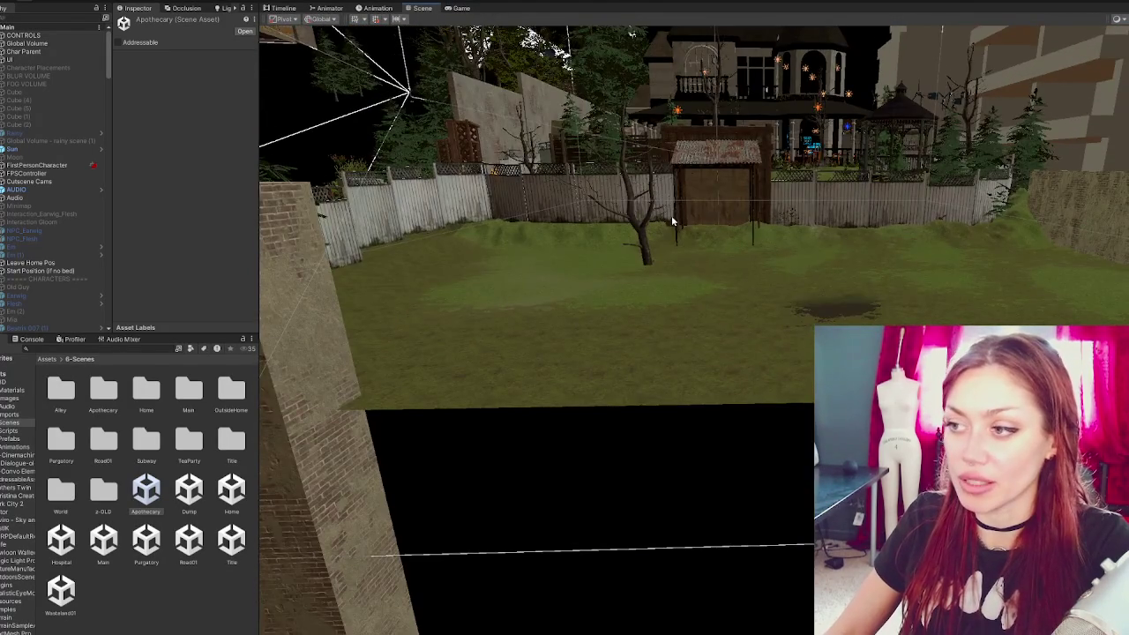
{"action": "mouse_move", "coordinate": [671, 215]}
{"action": "left_mouse_down"}
{"action": "mouse_move", "coordinate": [867, 252]}
{"action": "mouse_move", "coordinate": [719, 257]}
{"action": "left_mouse_up"}
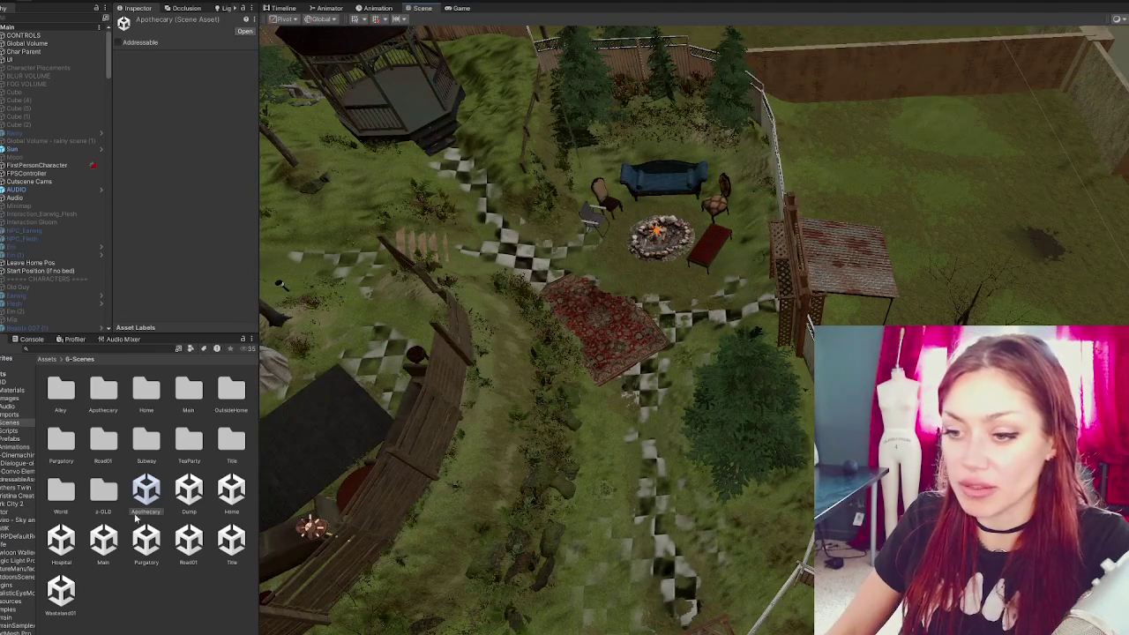
{"action": "right_click", "coordinate": [189, 547]}
{"action": "left_click", "coordinate": [264, 318]}
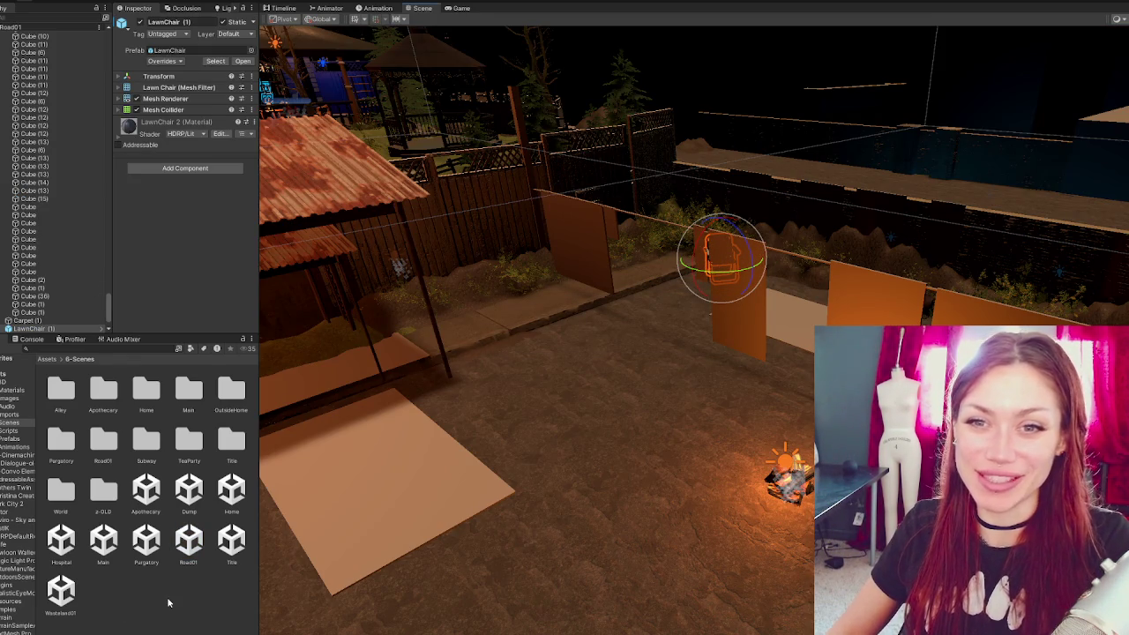
- Select the beech tree and nudge it slightly left and down with the Move tool
{"action": "left_click", "coordinate": [599, 276]}
{"action": "left_click_drag", "start_coordinate": [599, 277], "coordinate": [442, 374]}
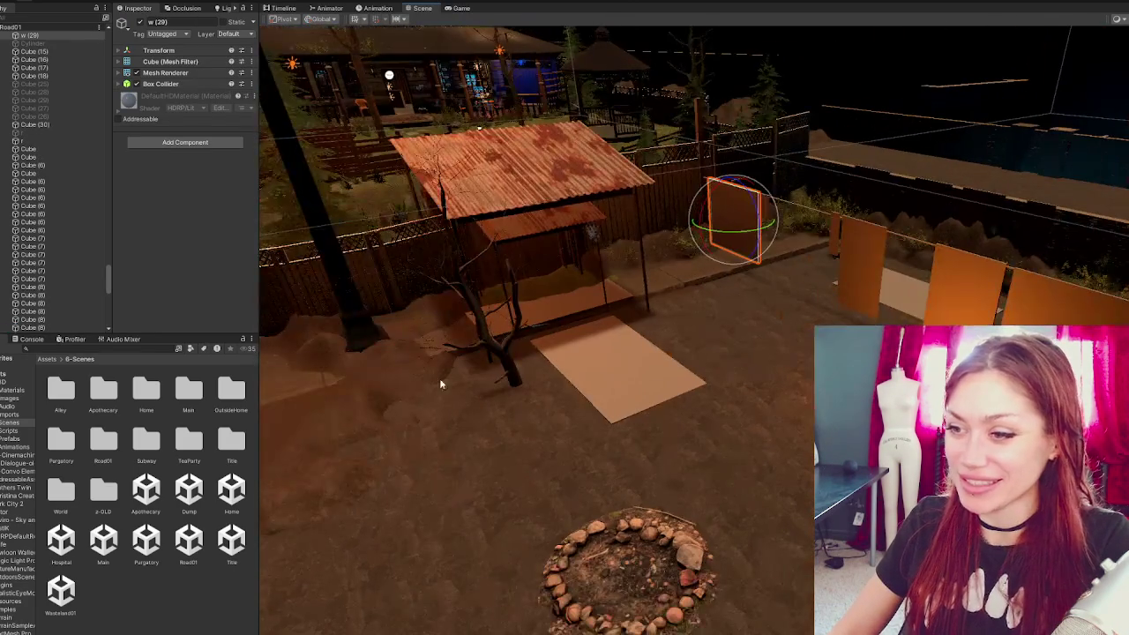
{"action": "left_click", "coordinate": [517, 374]}
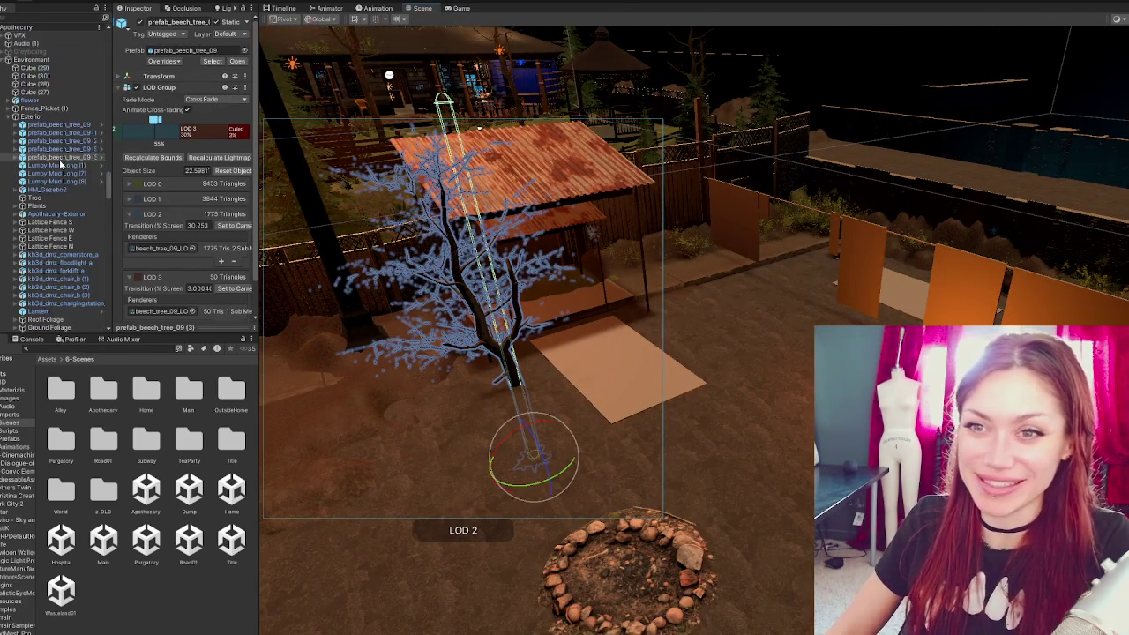
{"action": "key", "text": "w"}
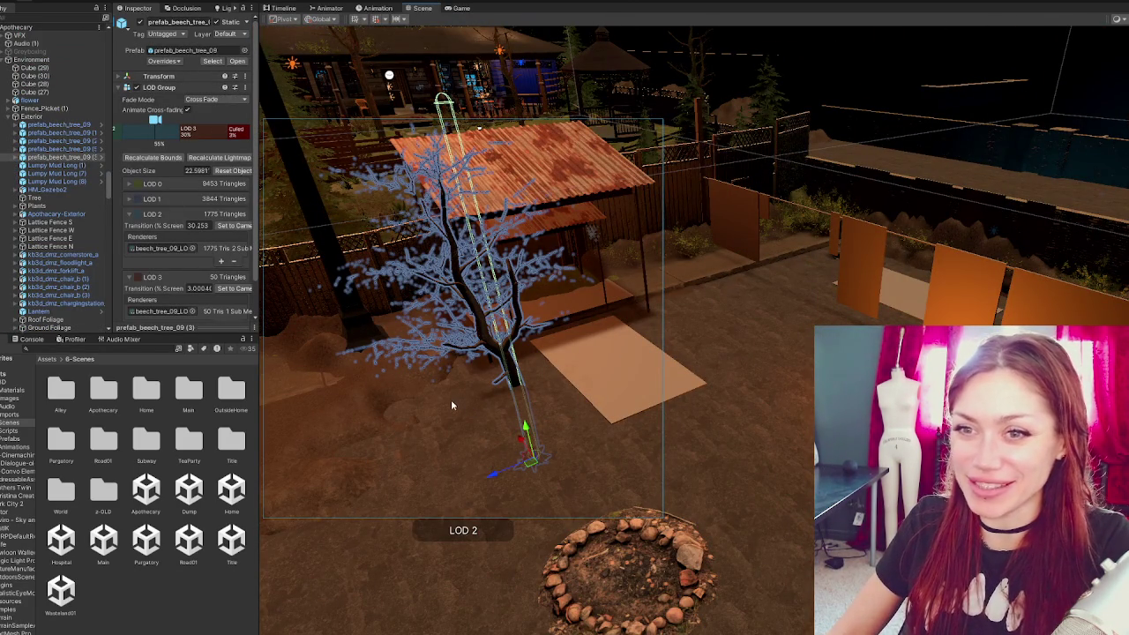
{"action": "mouse_move", "coordinate": [508, 424]}
{"action": "left_mouse_down"}
{"action": "mouse_move", "coordinate": [532, 348]}
{"action": "mouse_move", "coordinate": [582, 398]}
{"action": "mouse_move", "coordinate": [351, 413]}
{"action": "mouse_move", "coordinate": [581, 392]}
{"action": "left_mouse_up"}
{"action": "mouse_move", "coordinate": [513, 393]}
{"action": "left_mouse_down"}
{"action": "mouse_move", "coordinate": [591, 294]}
{"action": "mouse_move", "coordinate": [586, 323]}
{"action": "mouse_move", "coordinate": [613, 331]}
{"action": "mouse_move", "coordinate": [675, 317]}
{"action": "mouse_move", "coordinate": [417, 523]}
{"action": "mouse_move", "coordinate": [676, 314]}
{"action": "mouse_move", "coordinate": [668, 285]}
{"action": "left_mouse_up"}
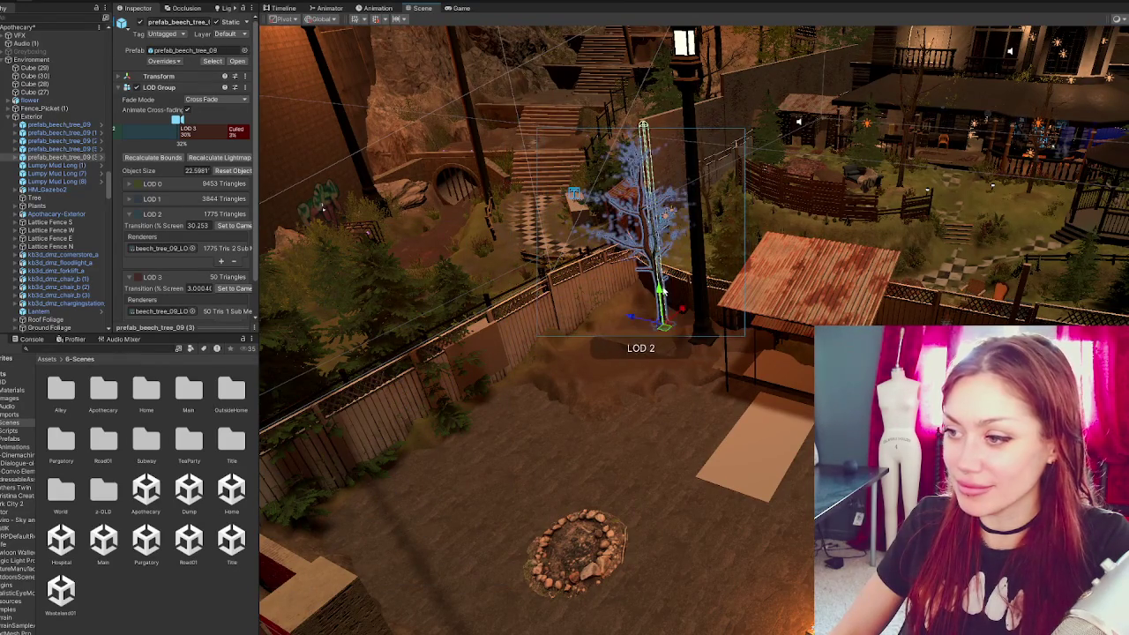
{"action": "left_click", "coordinate": [612, 307]}
{"action": "left_click", "coordinate": [629, 308]}
{"action": "left_click_drag", "start_coordinate": [629, 308], "coordinate": [614, 318]}
{"action": "key", "text": "Right"}
{"action": "key", "text": "Up"}
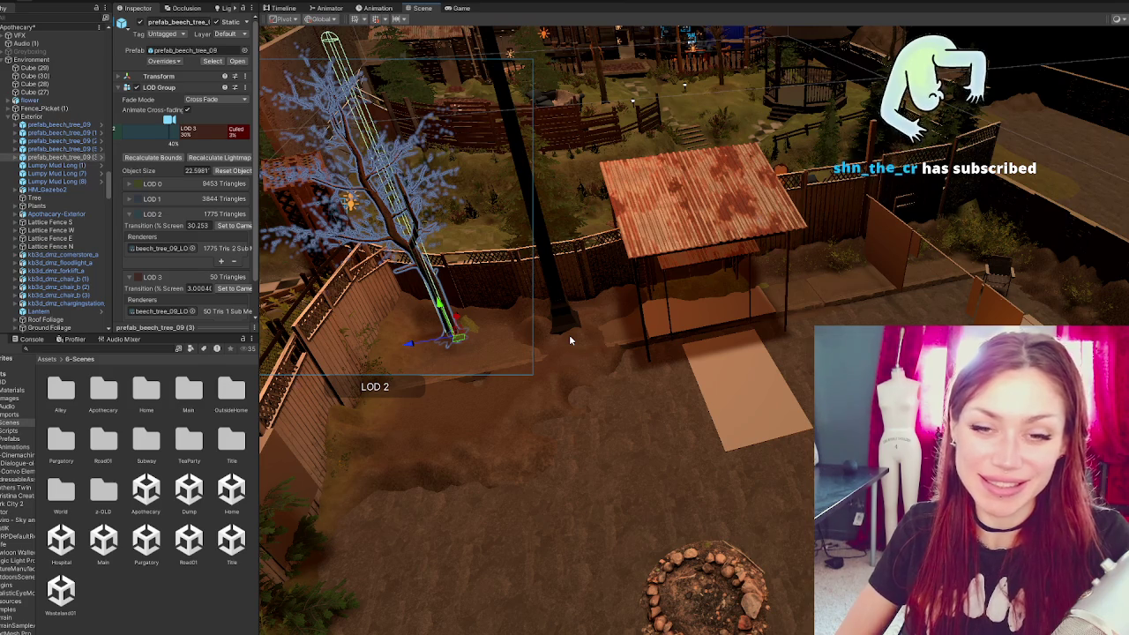
{"action": "left_click", "coordinate": [551, 271]}
- Locate the Fence Lattice 1 panels and disable Road01's old Fence group
{"action": "mouse_move", "coordinate": [630, 279]}
{"action": "left_mouse_down"}
{"action": "mouse_move", "coordinate": [600, 256]}
{"action": "mouse_move", "coordinate": [888, 298]}
{"action": "left_mouse_up"}
{"action": "left_click", "coordinate": [888, 295]}
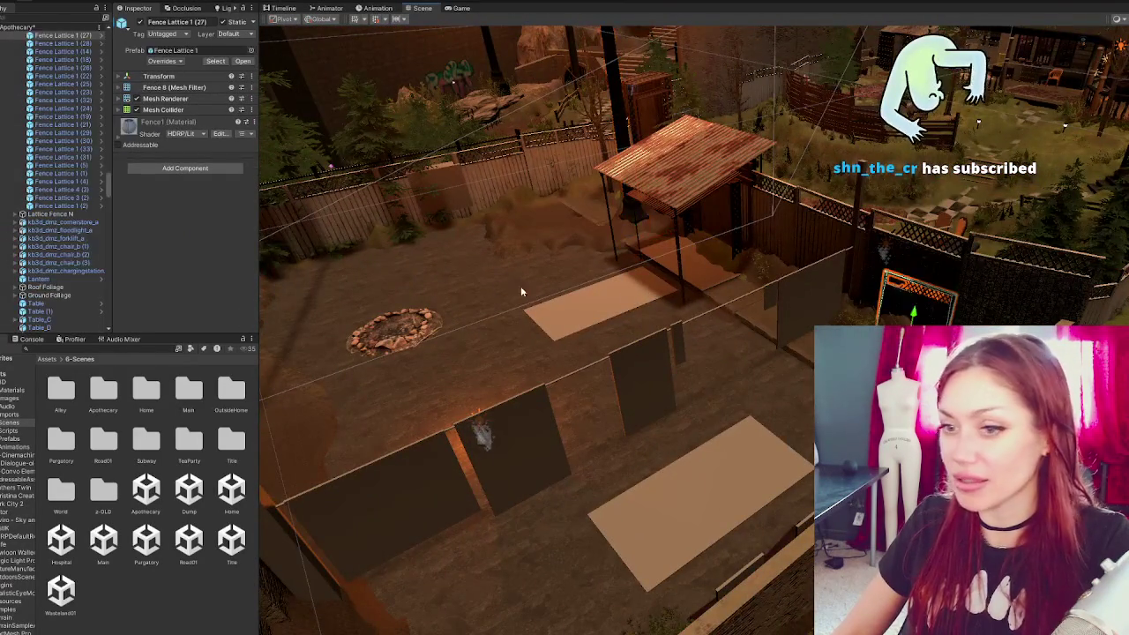
{"action": "left_click_drag", "start_coordinate": [623, 292], "coordinate": [353, 220]}
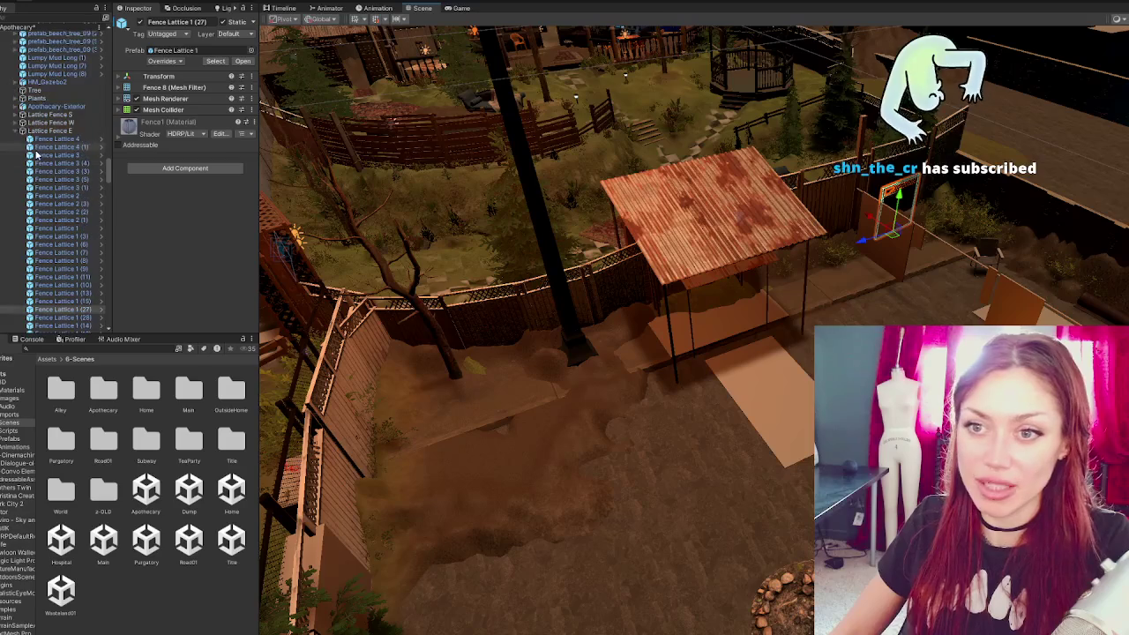
{"action": "scroll", "coordinate": [35, 145], "scroll_direction": "up", "scroll_amount": 10}
{"action": "left_click", "coordinate": [8, 135]}
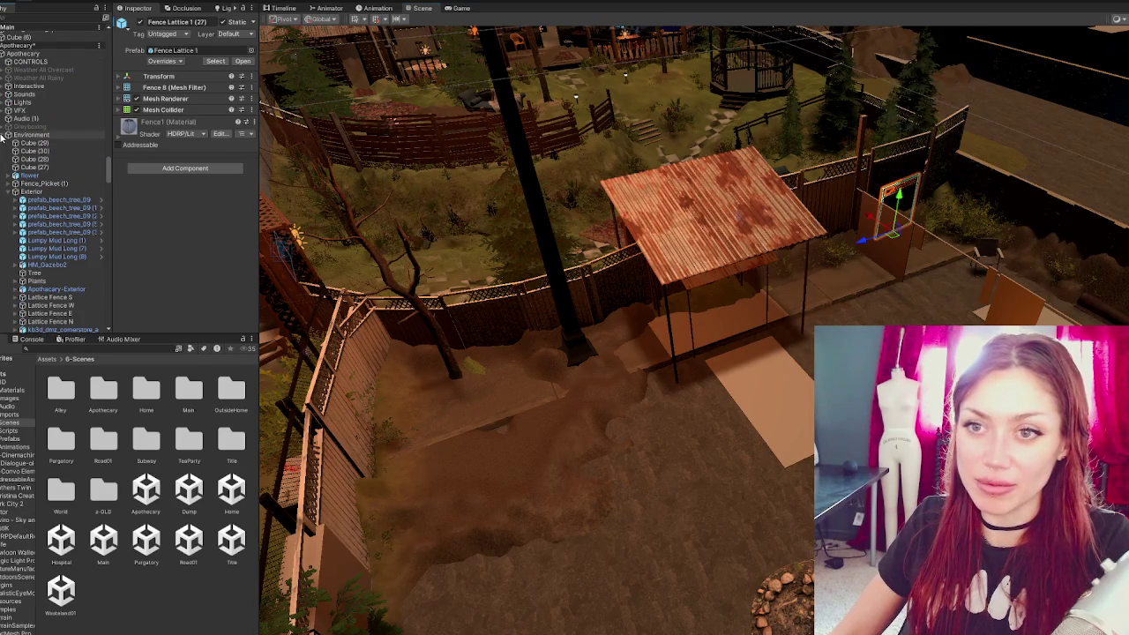
{"action": "left_click", "coordinate": [415, 338]}
{"action": "scroll", "coordinate": [36, 264], "scroll_direction": "down", "scroll_amount": 10}
{"action": "left_click", "coordinate": [34, 191]}
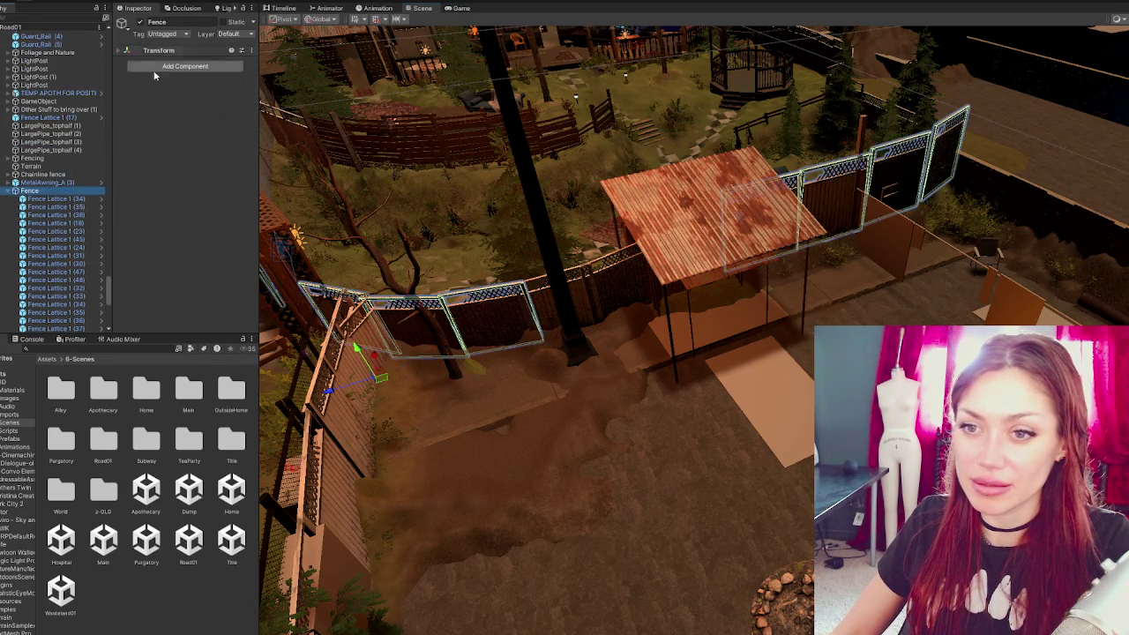
{"action": "left_click", "coordinate": [141, 22]}
- Multi-select the eleven Fence Lattice 1 panels around the shed
{"action": "left_click", "coordinate": [326, 305]}
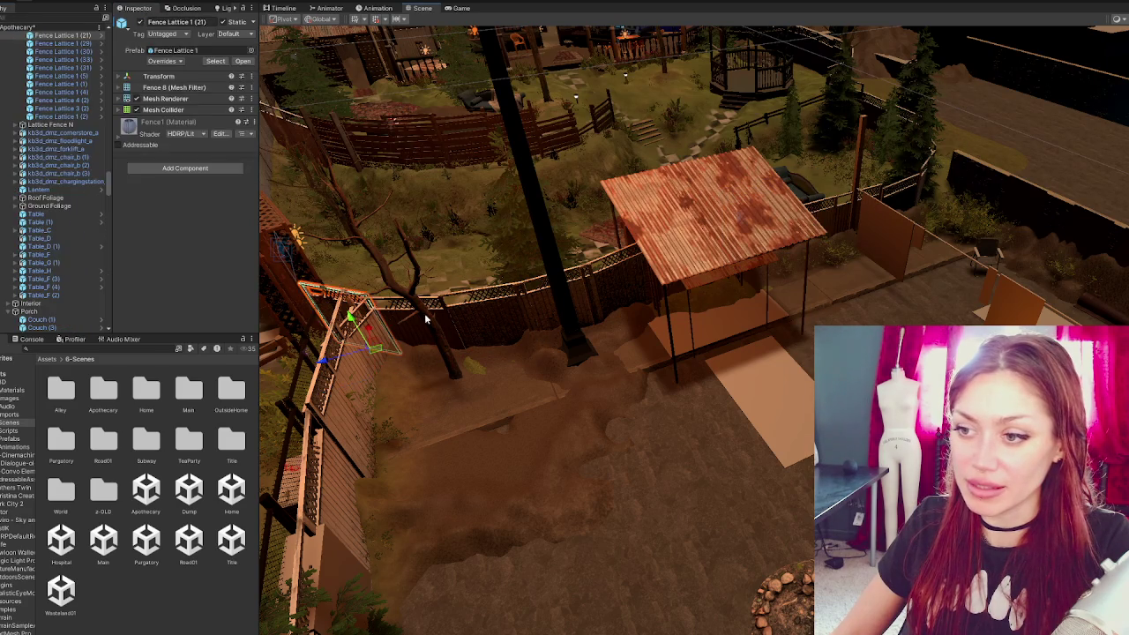
{"action": "left_click", "coordinate": [416, 334], "text": "shift"}
{"action": "left_click", "coordinate": [478, 333], "text": "shift"}
{"action": "left_click", "coordinate": [579, 301], "text": "shift"}
{"action": "left_click", "coordinate": [617, 282], "text": "shift"}
{"action": "left_click_drag", "start_coordinate": [617, 282], "coordinate": [721, 253]}
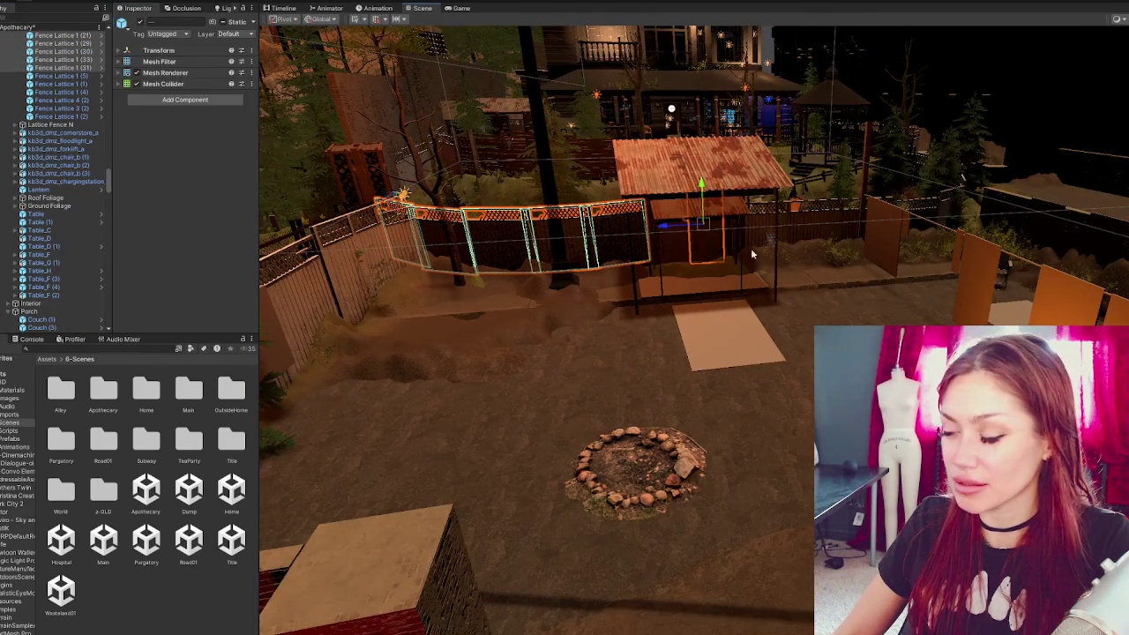
{"action": "left_click", "coordinate": [756, 228], "text": "shift"}
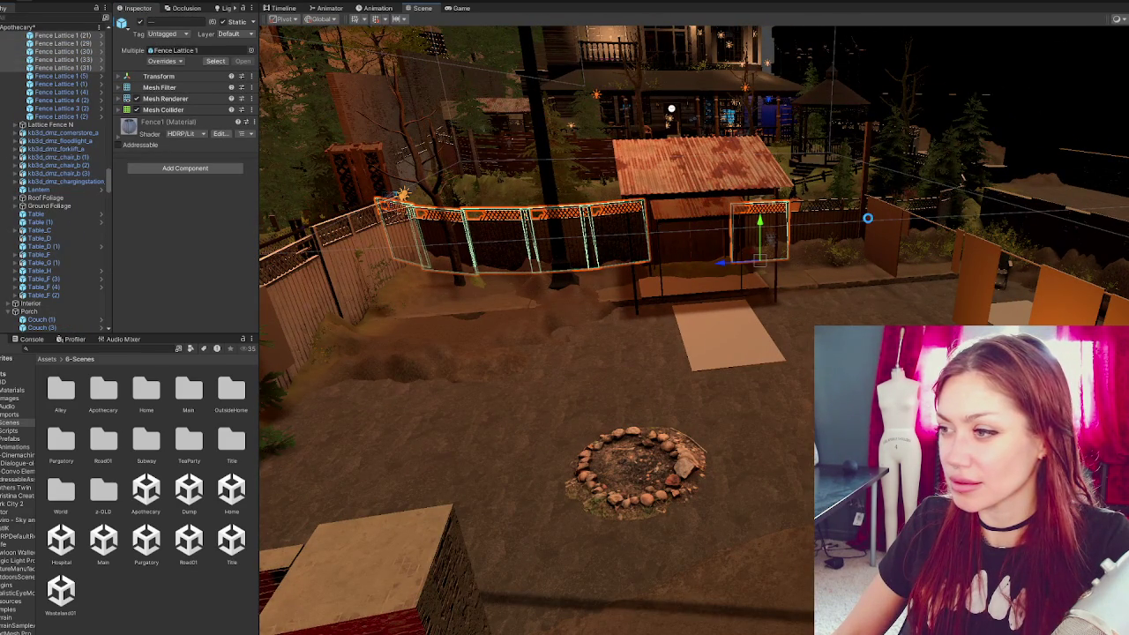
{"action": "left_click", "coordinate": [862, 228], "text": "shift"}
{"action": "mouse_move", "coordinate": [862, 228]}
{"action": "left_mouse_down"}
{"action": "mouse_move", "coordinate": [1065, 300]}
{"action": "mouse_move", "coordinate": [961, 282]}
{"action": "left_mouse_up"}
{"action": "left_click", "coordinate": [964, 249], "text": "shift"}
- Drag the selected lattice panels in the Hierarchy into the Road01 scene
{"action": "scroll", "coordinate": [84, 194], "scroll_direction": "up", "scroll_amount": 5}
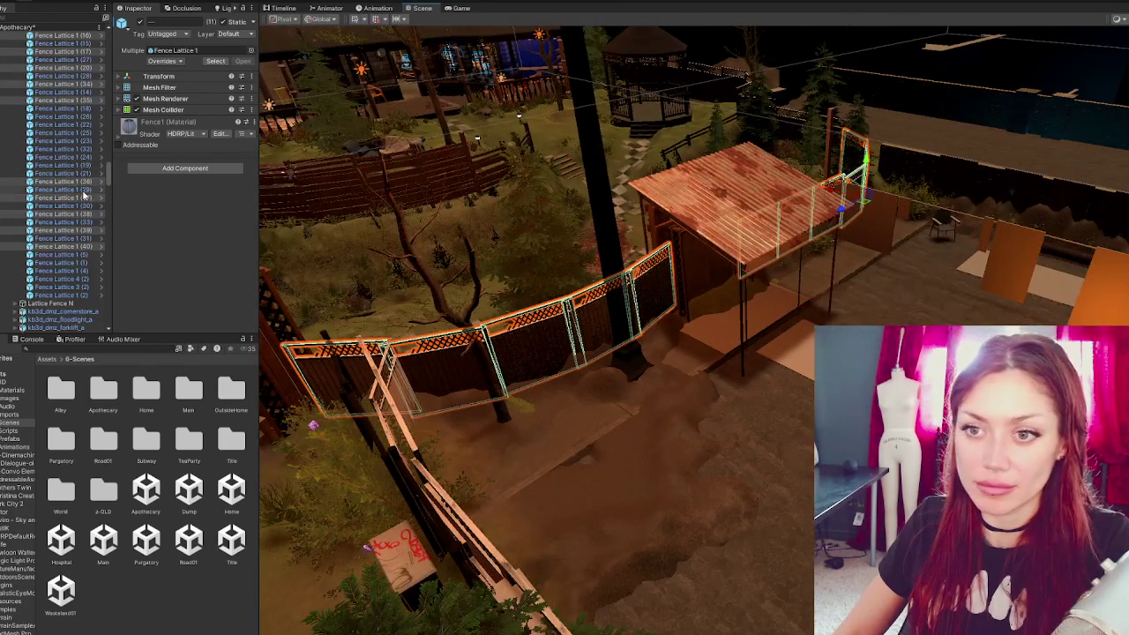
{"action": "scroll", "coordinate": [77, 327], "scroll_direction": "down", "scroll_amount": 10}
{"action": "scroll", "coordinate": [78, 331], "scroll_direction": "down", "scroll_amount": 15}
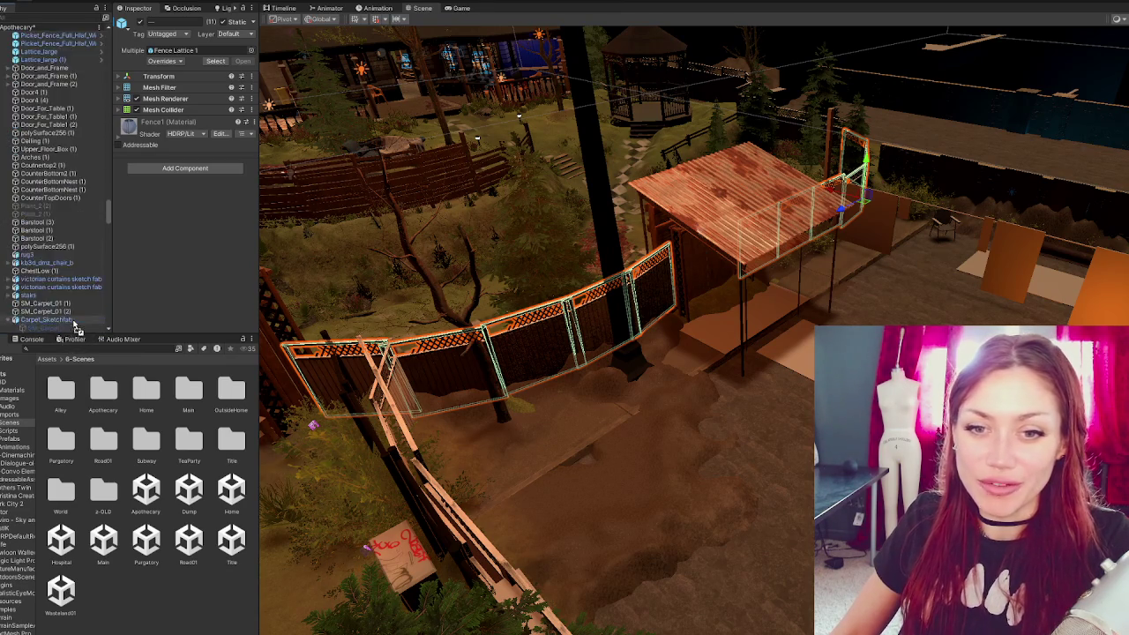
{"action": "scroll", "coordinate": [75, 329], "scroll_direction": "down", "scroll_amount": 15}
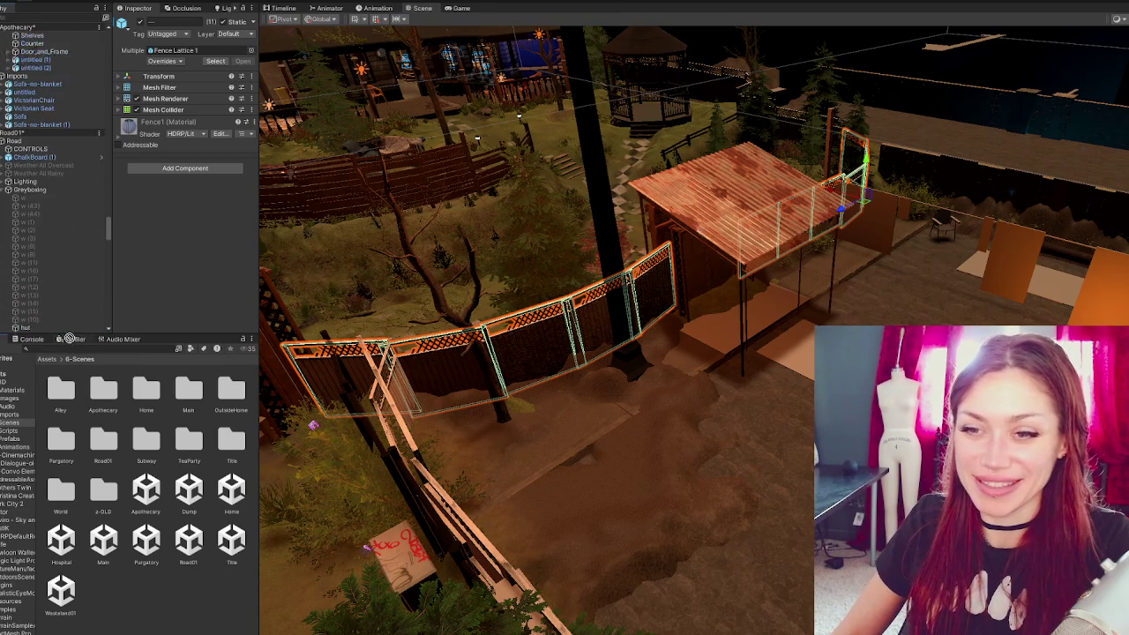
{"action": "scroll", "coordinate": [76, 171], "scroll_direction": "down", "scroll_amount": 3}
{"action": "left_click_drag", "start_coordinate": [72, 146], "coordinate": [73, 145]}
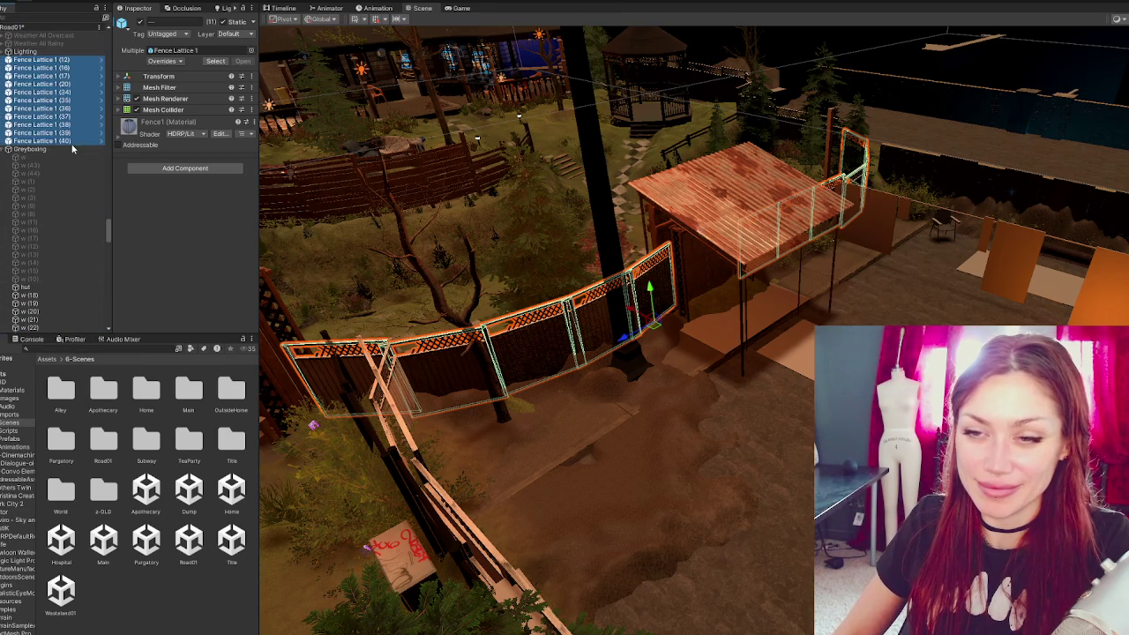
- Group the selected fence panels under a new empty parent named 'Fence' and reposition it
{"action": "right_click", "coordinate": [66, 77]}
{"action": "left_click", "coordinate": [104, 236]}
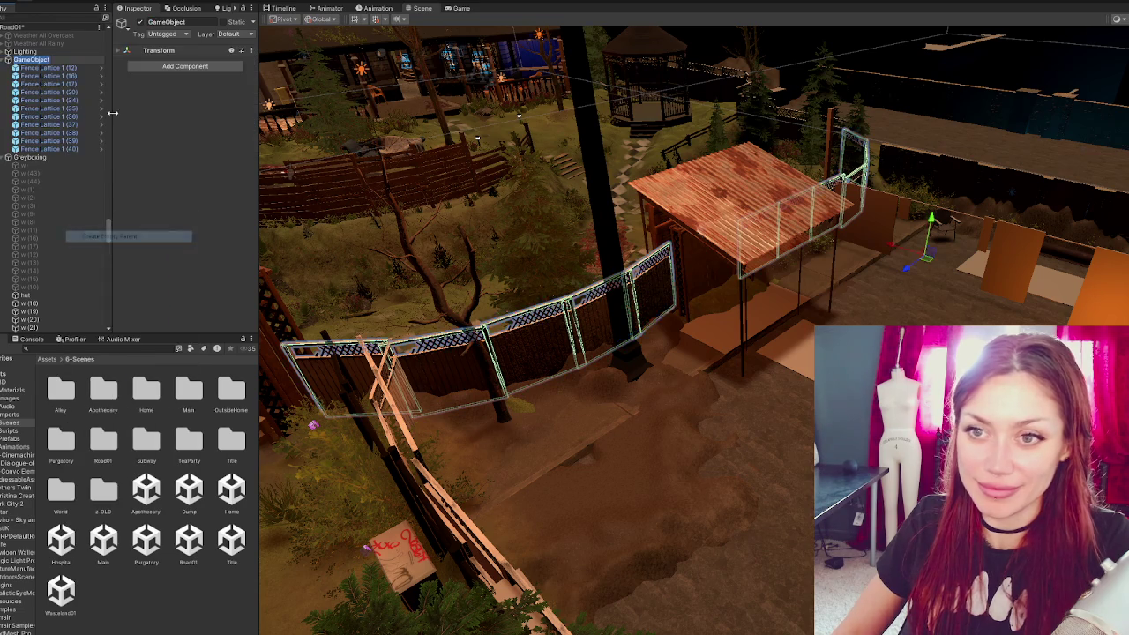
{"action": "type", "text": "Fence"}
{"action": "key", "text": "Return"}
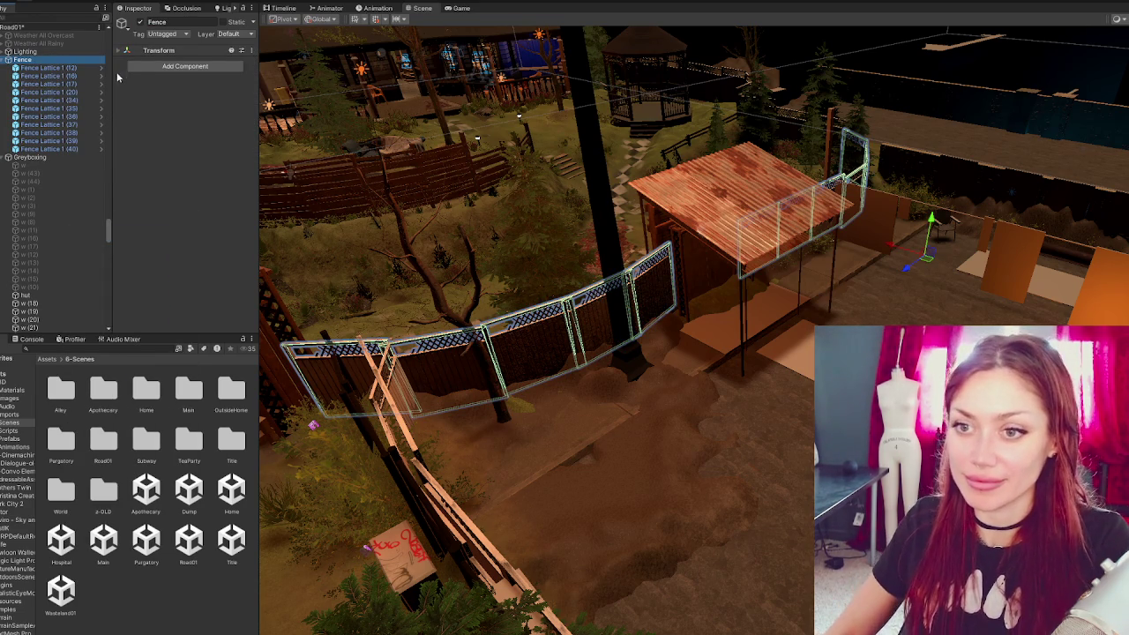
{"action": "scroll", "coordinate": [88, 124], "scroll_direction": "up", "scroll_amount": 10}
{"action": "scroll", "coordinate": [88, 123], "scroll_direction": "up", "scroll_amount": 5}
{"action": "mouse_move", "coordinate": [109, 218]}
{"action": "left_mouse_down"}
{"action": "mouse_move", "coordinate": [118, 74]}
{"action": "mouse_move", "coordinate": [88, 62]}
{"action": "mouse_move", "coordinate": [31, 70]}
{"action": "left_mouse_up"}
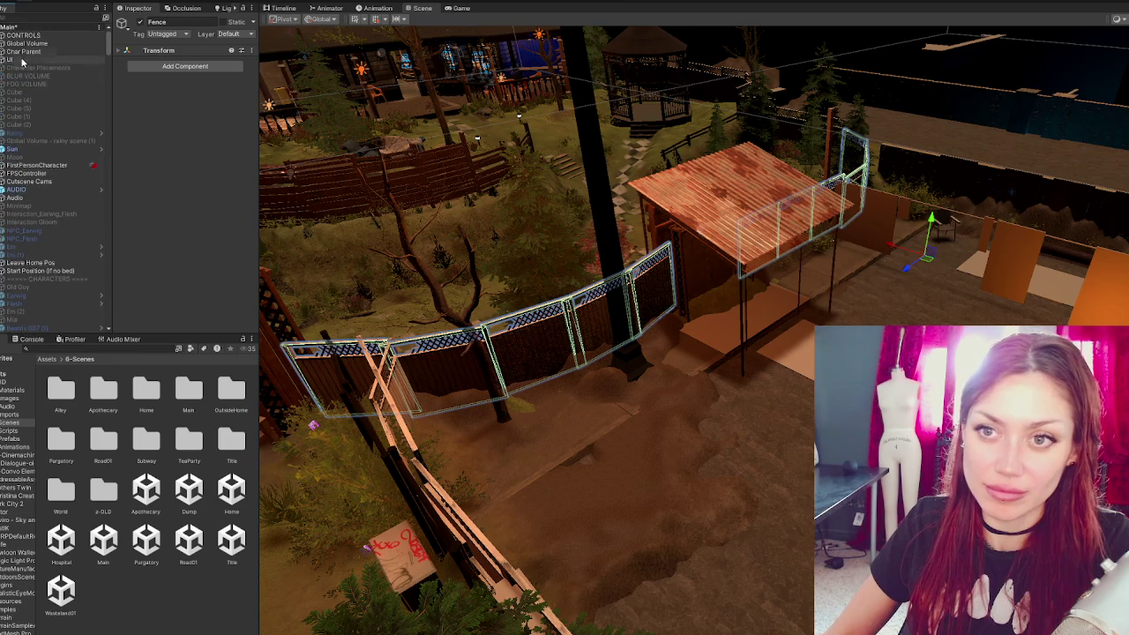
- Unload the Apothecary scene, saving its changes
{"action": "left_click", "coordinate": [4, 28]}
{"action": "right_click", "coordinate": [32, 36]}
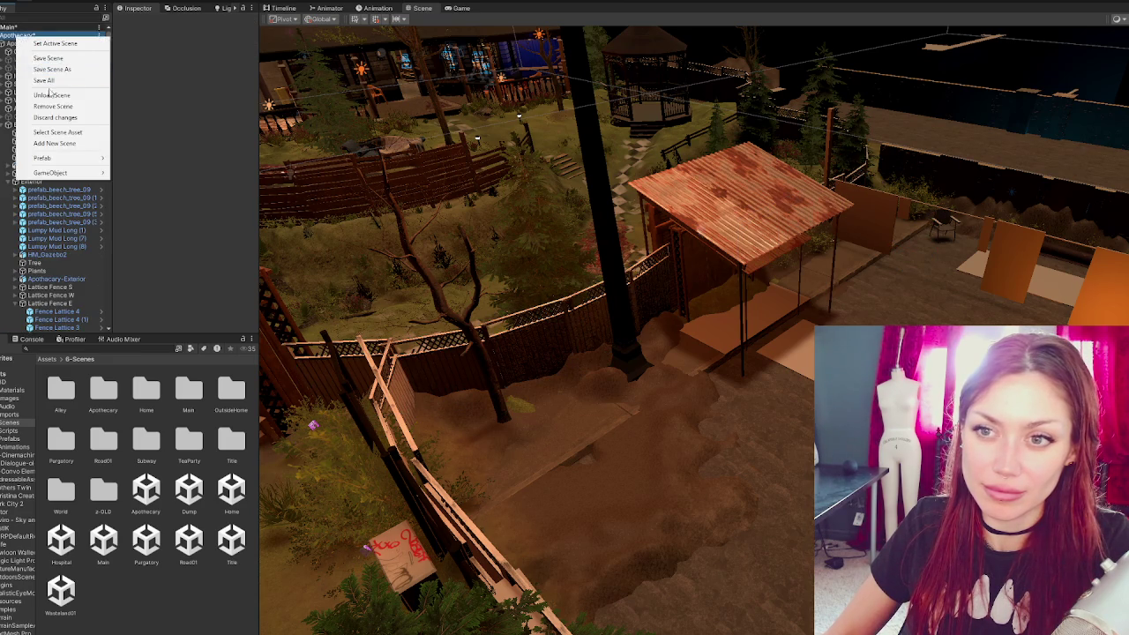
{"action": "left_click", "coordinate": [44, 95]}
{"action": "left_click", "coordinate": [608, 350]}
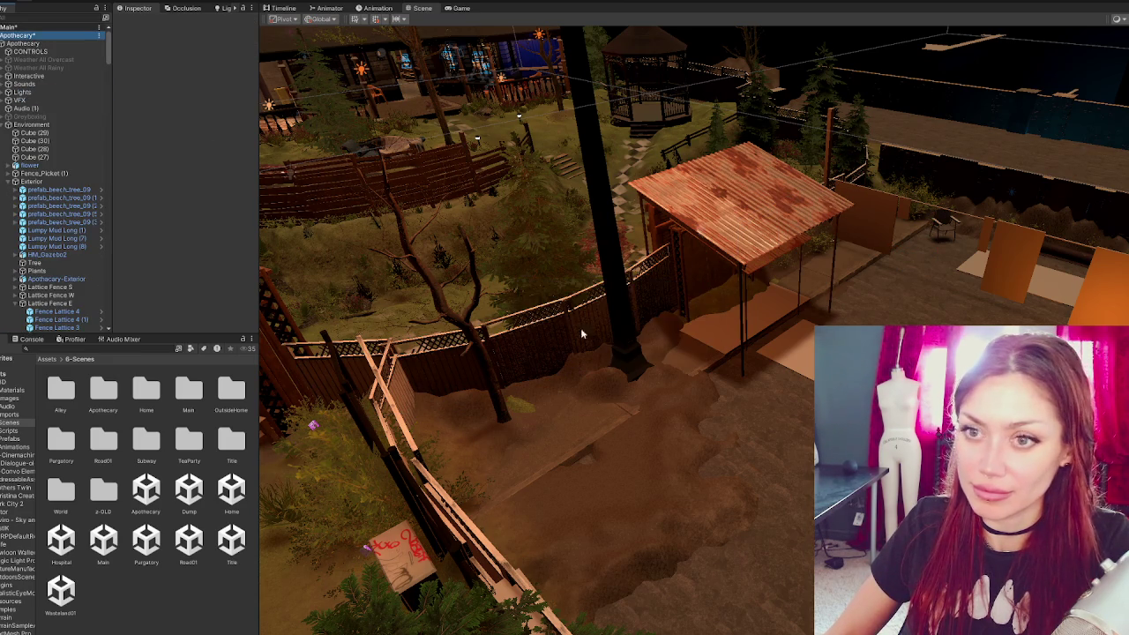
- Select the Bonfire (1) fire ring in the yard, then its Point Light child
{"action": "mouse_move", "coordinate": [688, 388]}
{"action": "left_mouse_down"}
{"action": "mouse_move", "coordinate": [719, 362]}
{"action": "mouse_move", "coordinate": [744, 361]}
{"action": "mouse_move", "coordinate": [679, 388]}
{"action": "mouse_move", "coordinate": [590, 315]}
{"action": "mouse_move", "coordinate": [710, 278]}
{"action": "mouse_move", "coordinate": [573, 280]}
{"action": "left_mouse_up"}
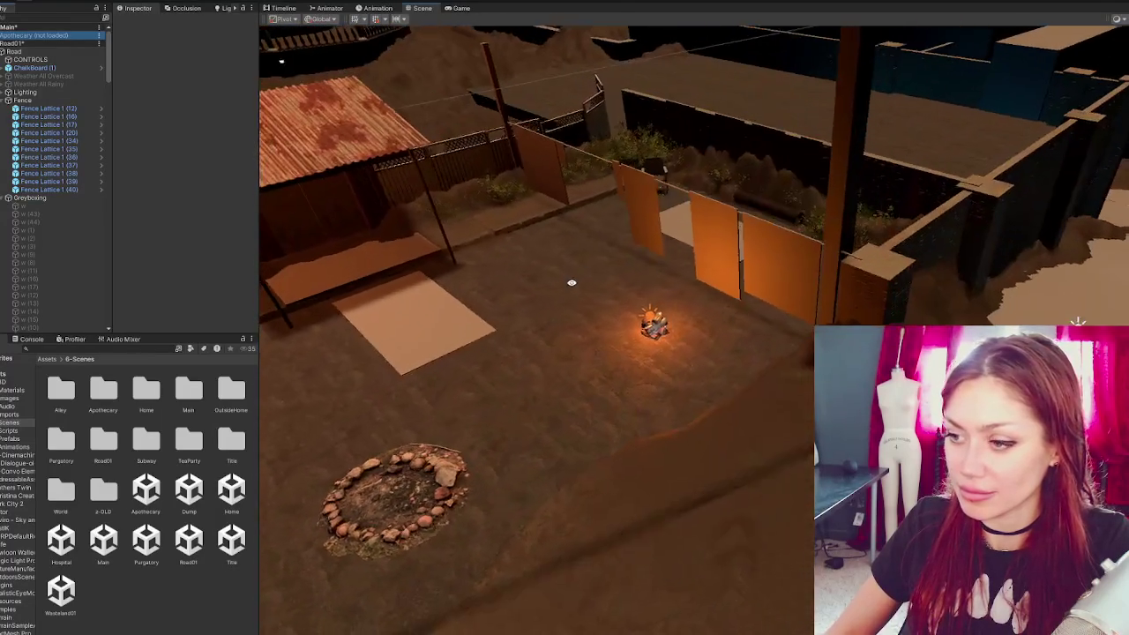
{"action": "left_click", "coordinate": [651, 328]}
{"action": "left_click_drag", "start_coordinate": [741, 349], "coordinate": [617, 344]}
{"action": "left_click", "coordinate": [441, 371]}
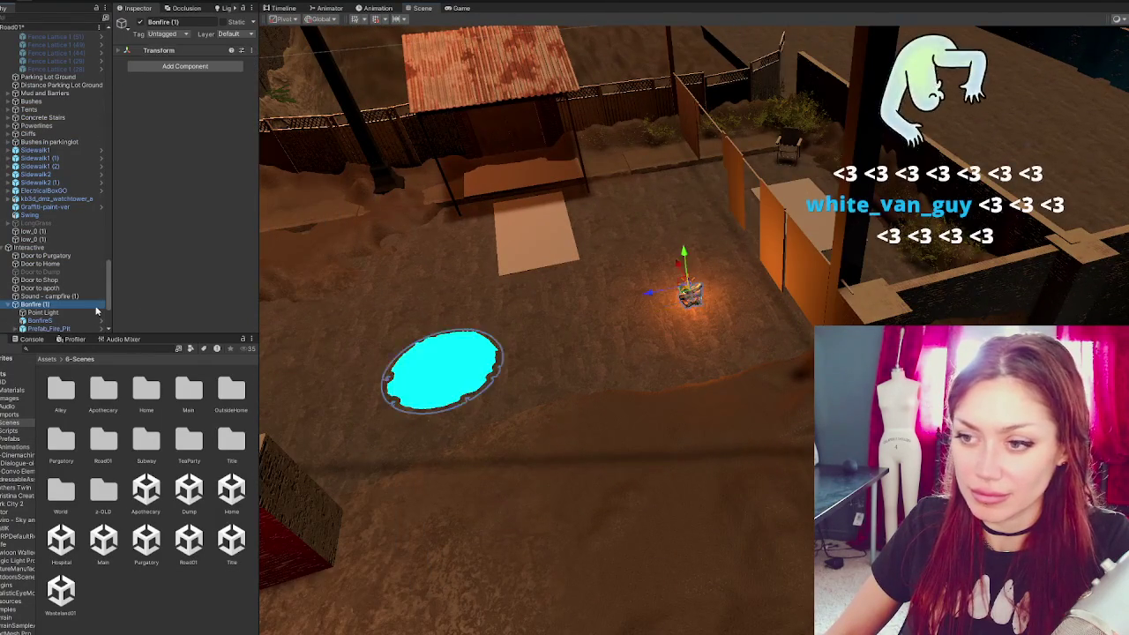
{"action": "left_click", "coordinate": [52, 314]}
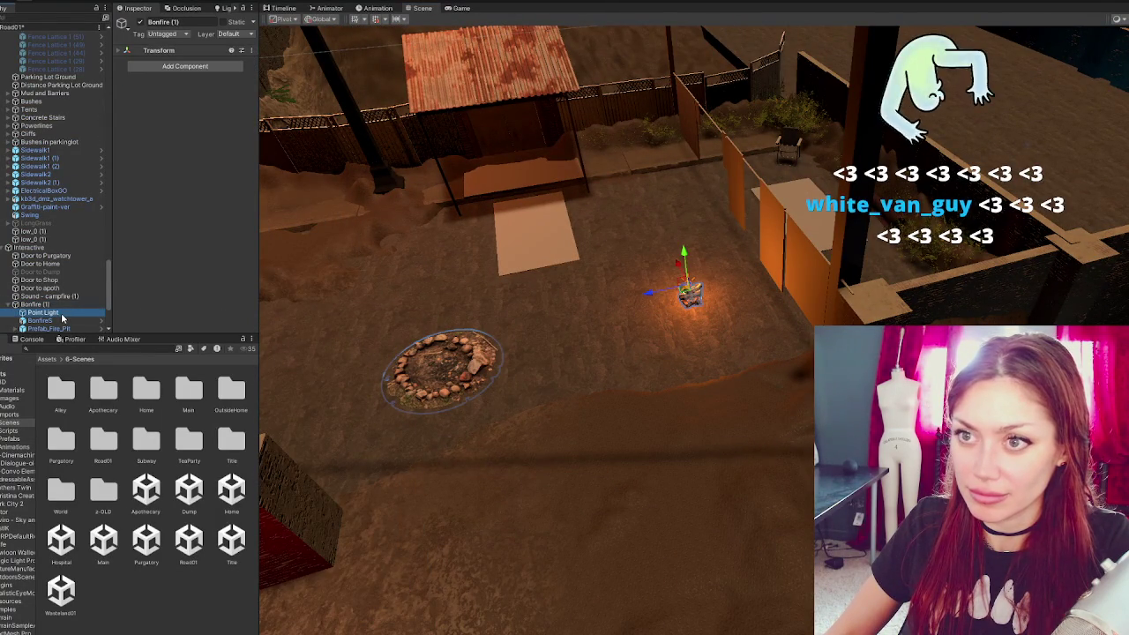
- Set the BonfireS mesh position to X 0, Y 0, Z 0
{"action": "left_click", "coordinate": [181, 52]}
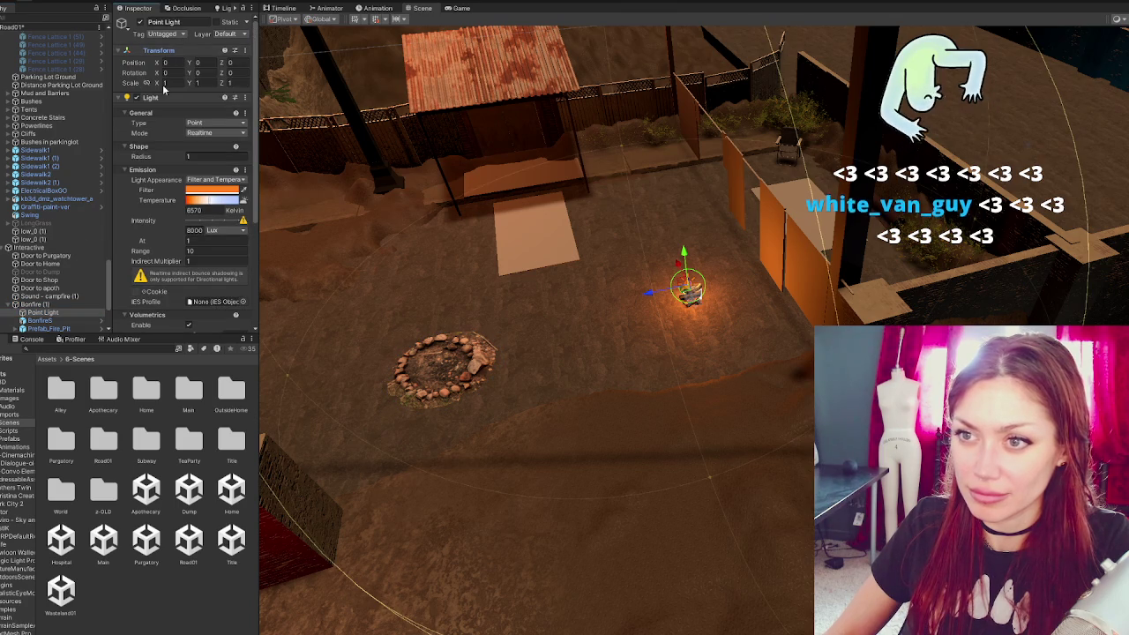
{"action": "left_click", "coordinate": [57, 321]}
{"action": "scroll", "coordinate": [58, 321], "scroll_direction": "down", "scroll_amount": 2}
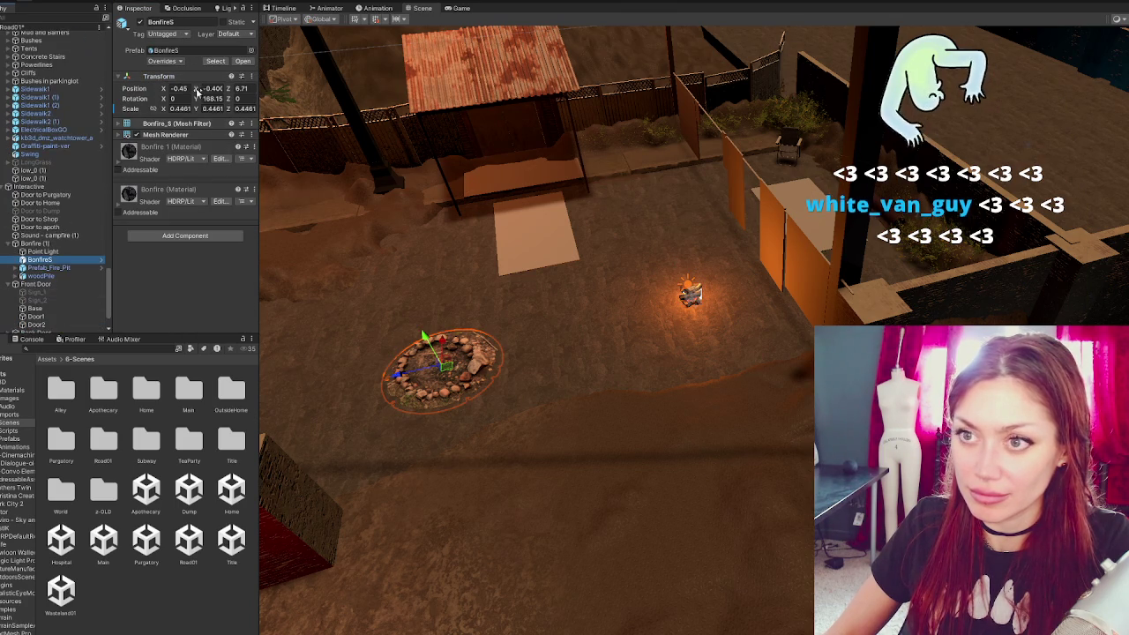
{"action": "double_click", "coordinate": [178, 88]}
{"action": "type", "text": "0"}
{"action": "key", "text": "Tab"}
{"action": "type", "text": "0"}
{"action": "key", "text": "Tab"}
{"action": "type", "text": "0"}
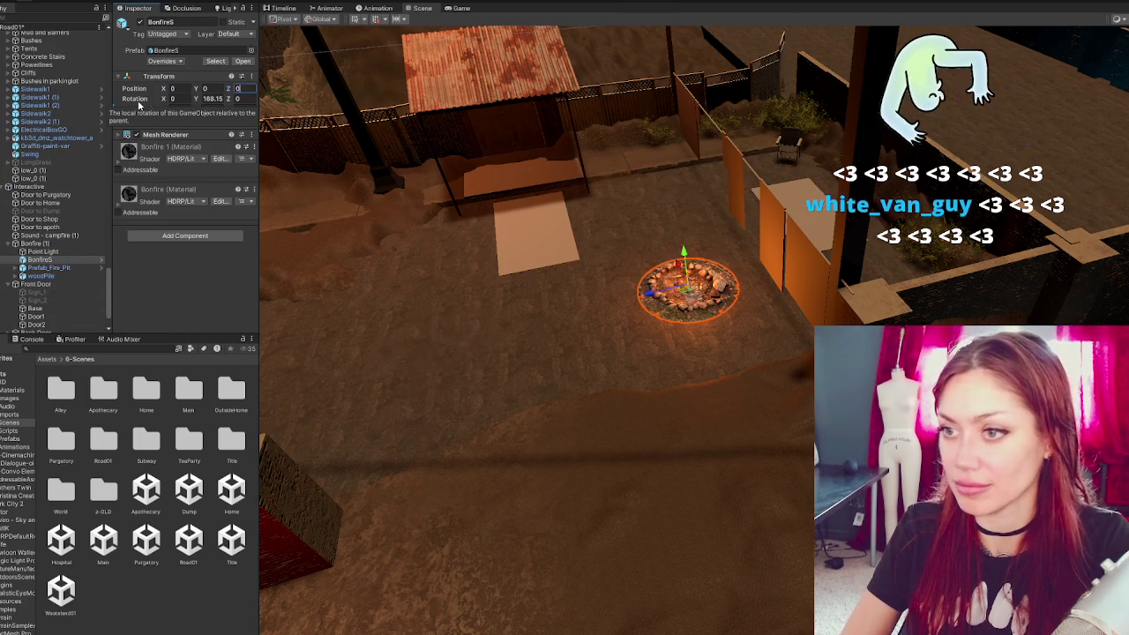
{"action": "key", "text": "Tab"}
{"action": "key", "text": "Tab"}
{"action": "type", "text": "0"}
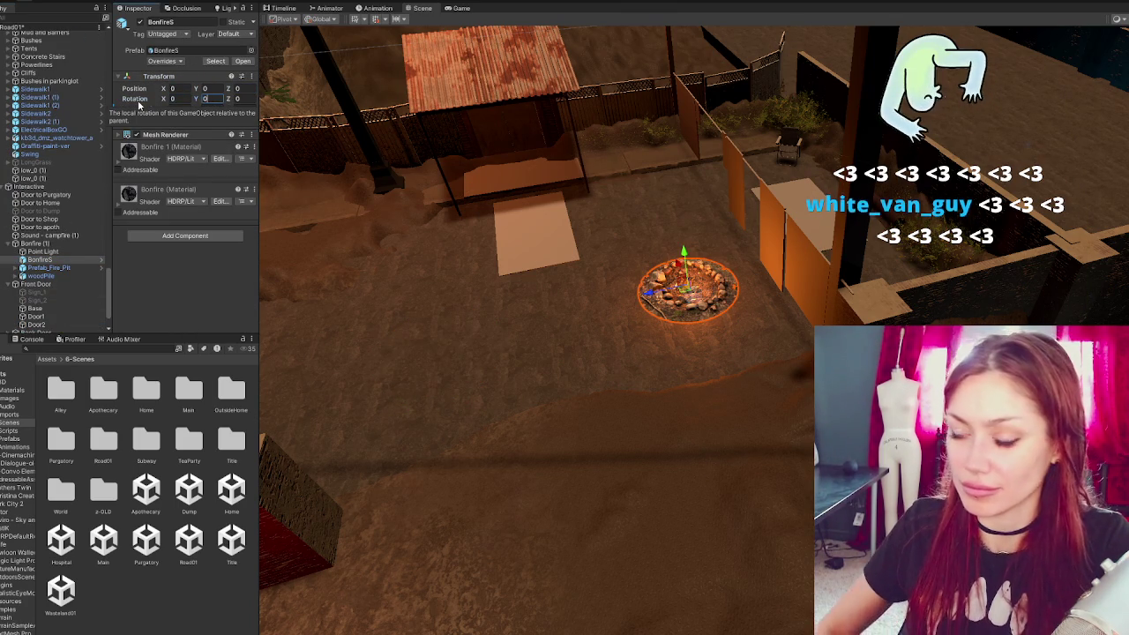
- Move Bonfire (1) beside the red block and sink BonfireS slightly into the ground
{"action": "left_click", "coordinate": [36, 243]}
{"action": "left_click_drag", "start_coordinate": [655, 299], "coordinate": [377, 366]}
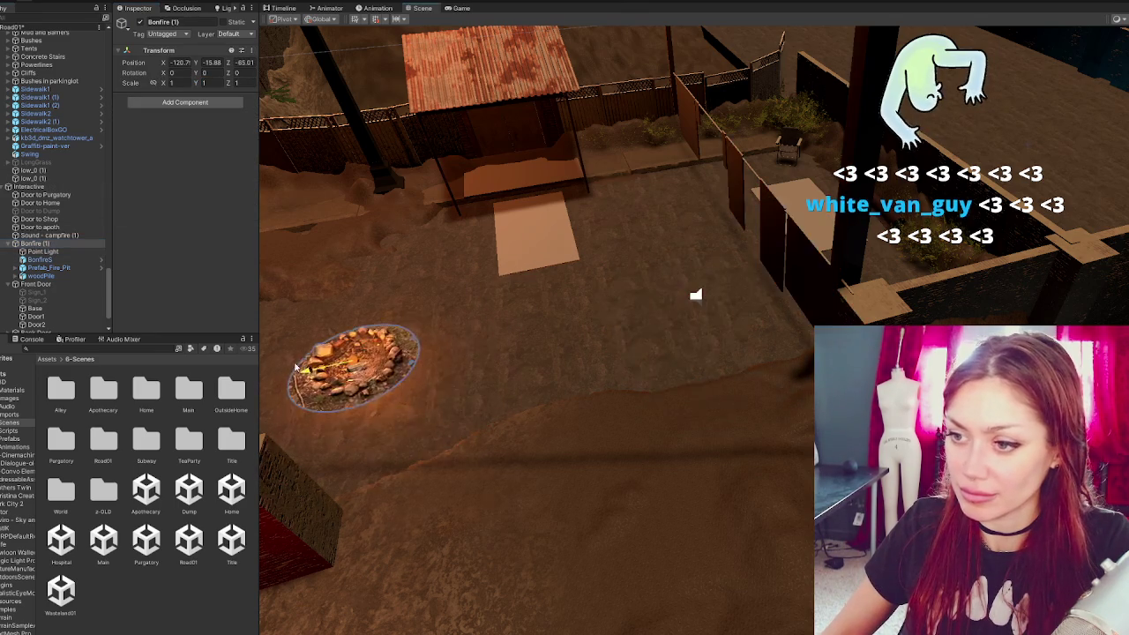
{"action": "key", "text": "f"}
{"action": "key", "text": "f"}
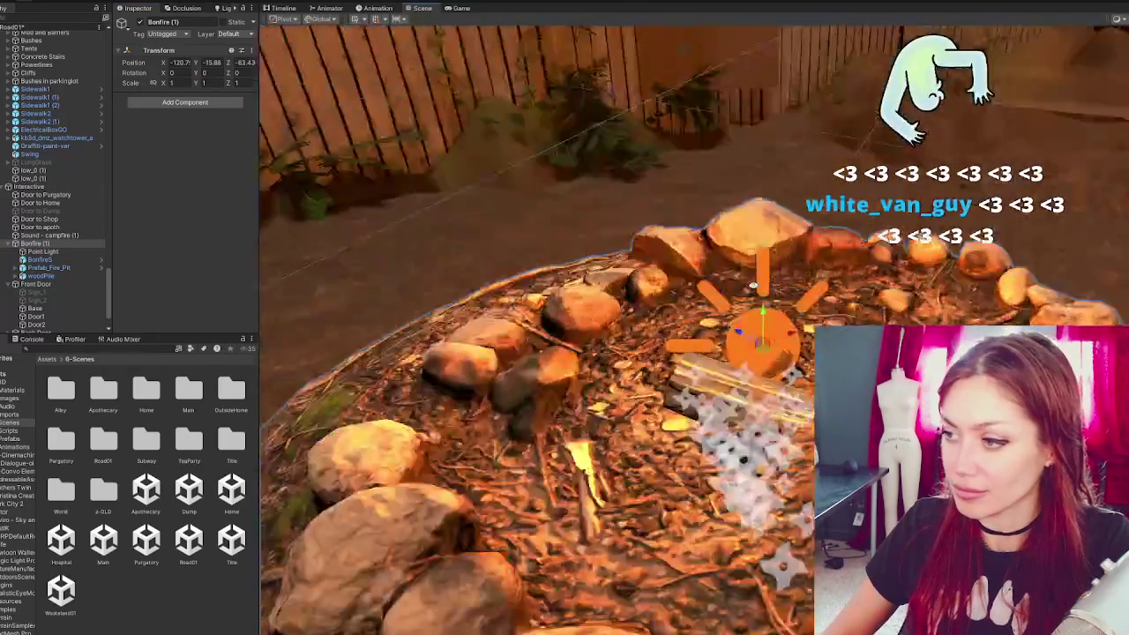
{"action": "left_click", "coordinate": [624, 416]}
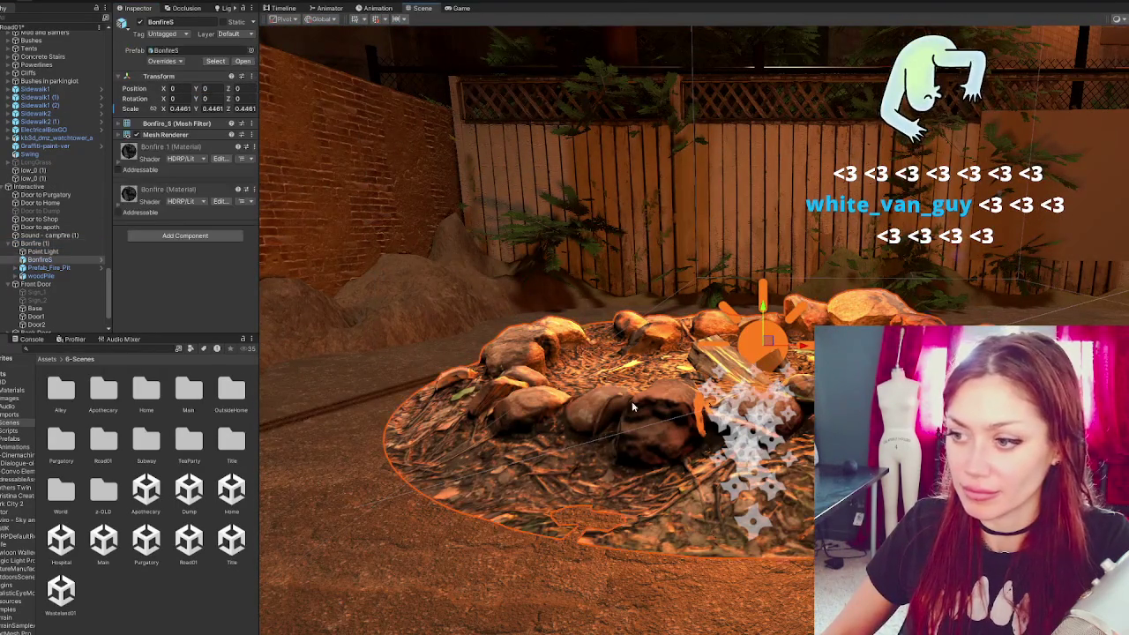
{"action": "mouse_move", "coordinate": [771, 316]}
{"action": "left_mouse_down"}
{"action": "mouse_move", "coordinate": [780, 389]}
{"action": "mouse_move", "coordinate": [261, 358]}
{"action": "left_mouse_up"}
{"action": "scroll", "coordinate": [780, 389], "scroll_direction": "down", "scroll_amount": 5}
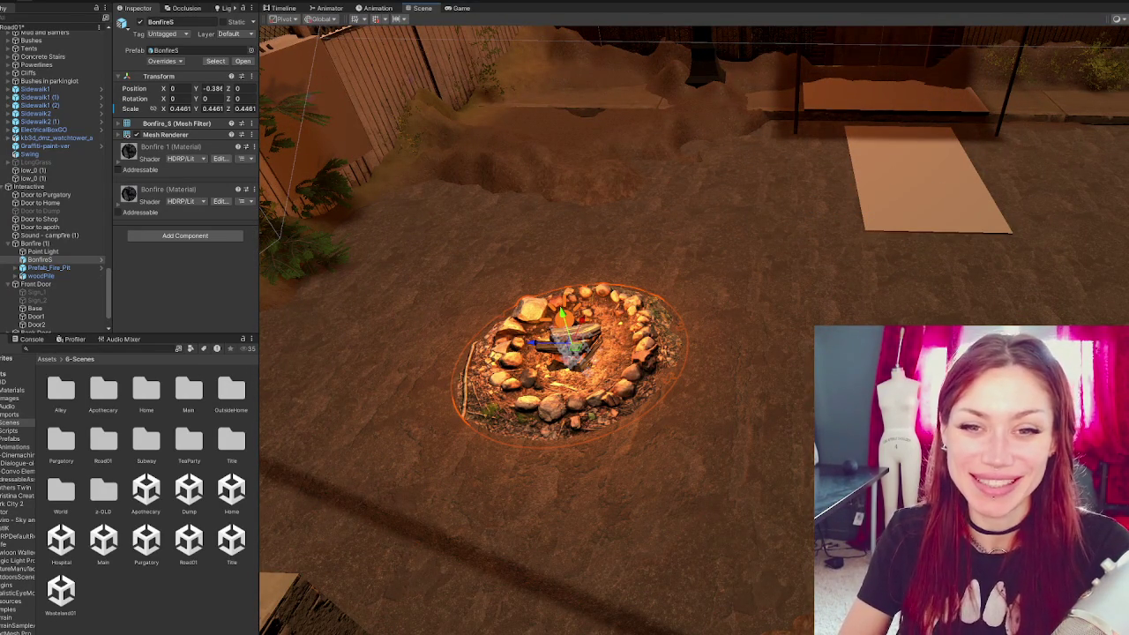
{"action": "mouse_move", "coordinate": [436, 224]}
{"action": "left_mouse_down"}
{"action": "mouse_move", "coordinate": [579, 203]}
{"action": "mouse_move", "coordinate": [1030, 272]}
{"action": "mouse_move", "coordinate": [814, 237]}
{"action": "mouse_move", "coordinate": [731, 247]}
{"action": "mouse_move", "coordinate": [821, 239]}
{"action": "mouse_move", "coordinate": [677, 231]}
{"action": "mouse_move", "coordinate": [617, 264]}
{"action": "mouse_move", "coordinate": [653, 247]}
{"action": "left_mouse_up"}
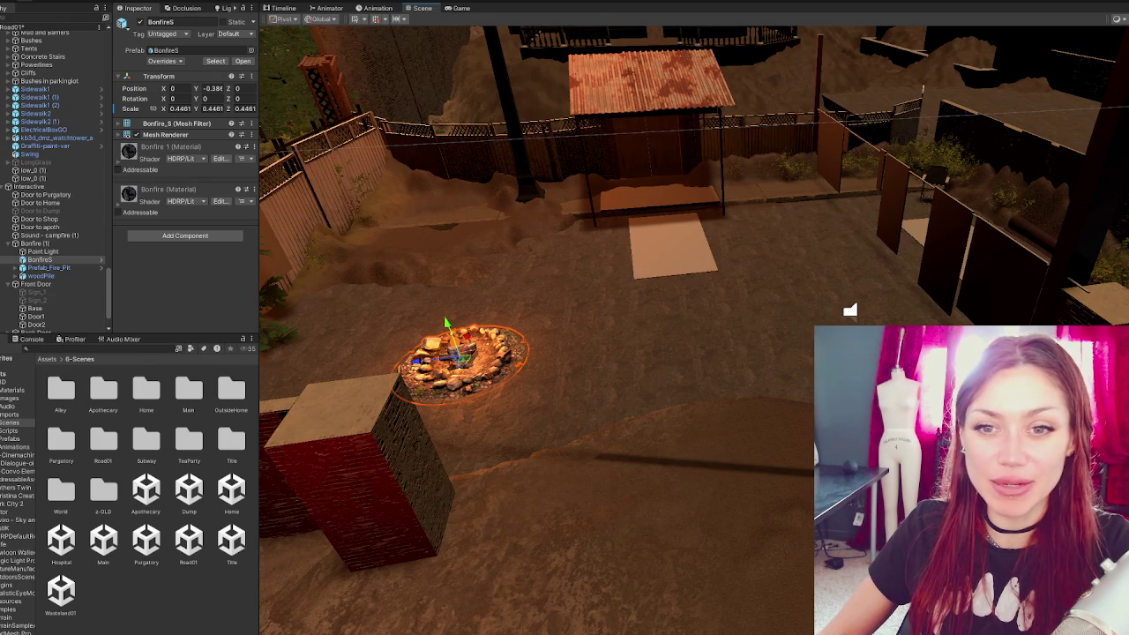
{"action": "scroll", "coordinate": [53, 182], "scroll_direction": "down", "scroll_amount": 2}
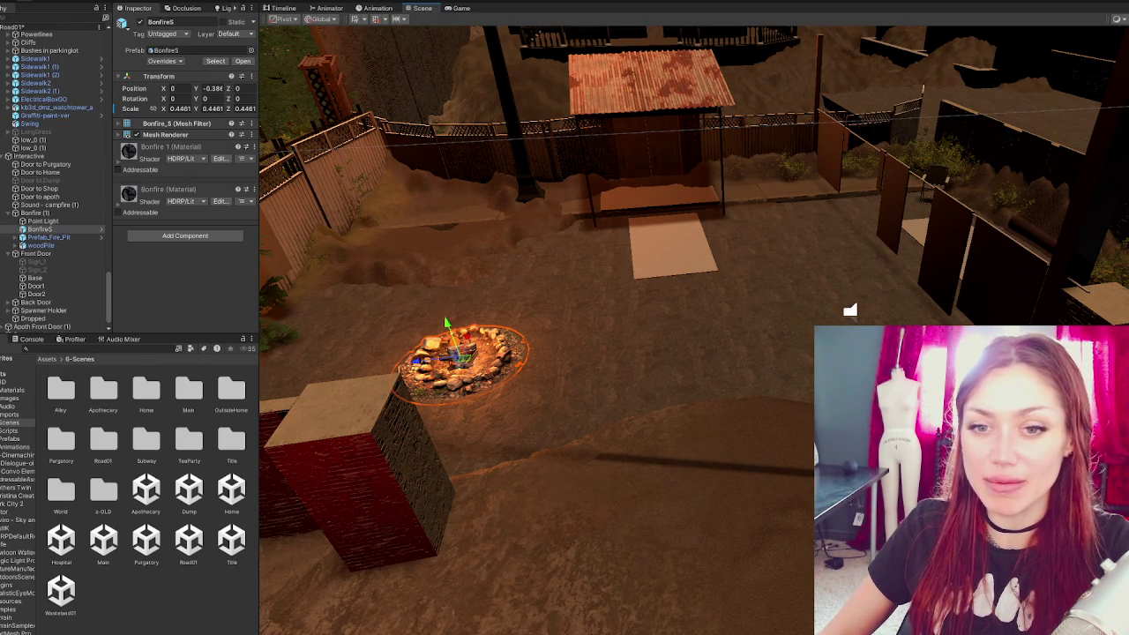
- Survey the yard, selecting Bonfire (1) and the wall piece w (24)
{"action": "left_click_drag", "start_coordinate": [794, 220], "coordinate": [813, 166]}
{"action": "mouse_move", "coordinate": [716, 202]}
{"action": "left_mouse_down"}
{"action": "mouse_move", "coordinate": [648, 323]}
{"action": "mouse_move", "coordinate": [799, 295]}
{"action": "mouse_move", "coordinate": [586, 183]}
{"action": "mouse_move", "coordinate": [690, 194]}
{"action": "mouse_move", "coordinate": [662, 282]}
{"action": "mouse_move", "coordinate": [875, 182]}
{"action": "mouse_move", "coordinate": [736, 202]}
{"action": "left_mouse_up"}
{"action": "left_click", "coordinate": [87, 213]}
{"action": "mouse_move", "coordinate": [830, 306]}
{"action": "left_mouse_down"}
{"action": "mouse_move", "coordinate": [721, 262]}
{"action": "mouse_move", "coordinate": [624, 368]}
{"action": "mouse_move", "coordinate": [635, 325]}
{"action": "left_mouse_up"}
{"action": "mouse_move", "coordinate": [777, 193]}
{"action": "left_mouse_down"}
{"action": "mouse_move", "coordinate": [676, 254]}
{"action": "mouse_move", "coordinate": [484, 236]}
{"action": "left_mouse_up"}
{"action": "left_click", "coordinate": [676, 255]}
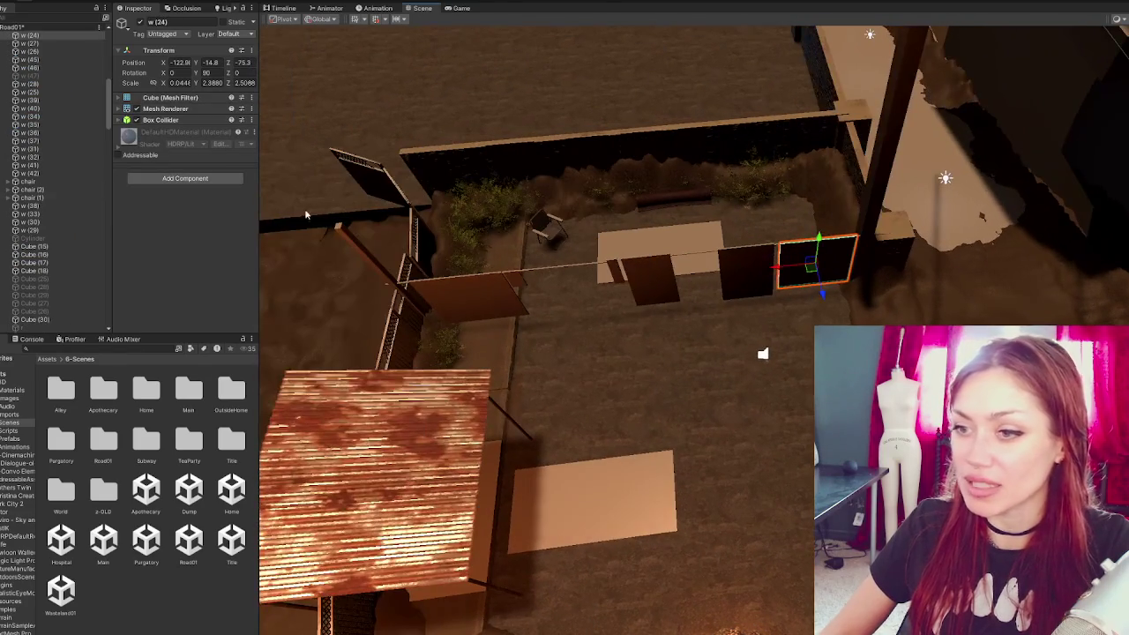
- Select and frame greybox walls w through w (10), leaving them hidden
{"action": "scroll", "coordinate": [53, 110], "scroll_direction": "up", "scroll_amount": 5}
{"action": "double_click", "coordinate": [52, 103]}
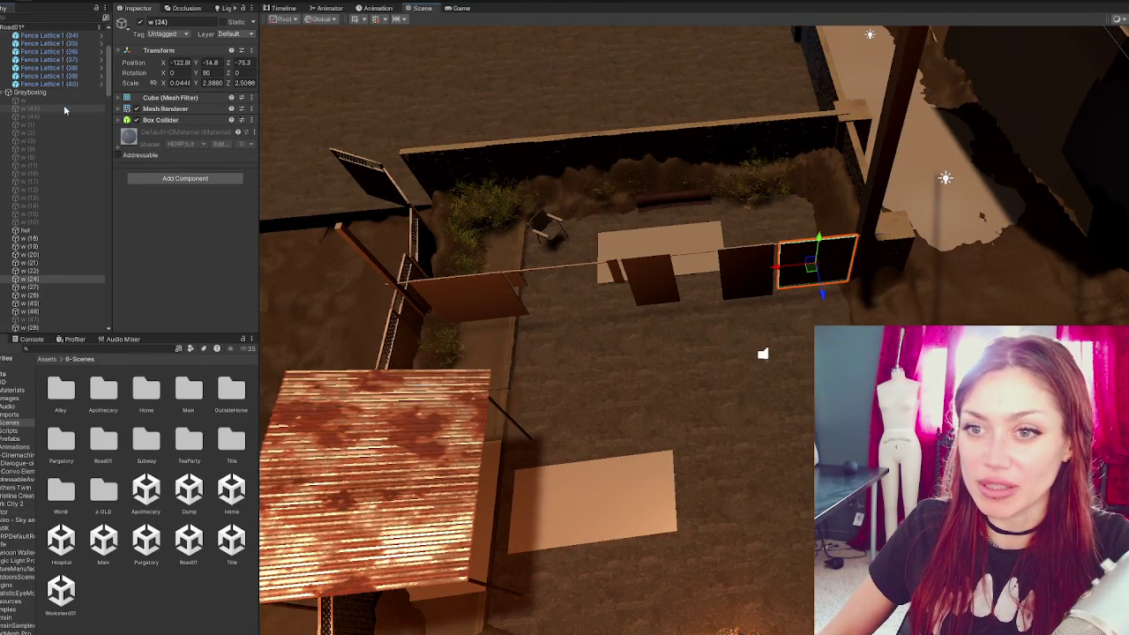
{"action": "left_click", "coordinate": [53, 221], "text": "shift"}
{"action": "key", "text": "f"}
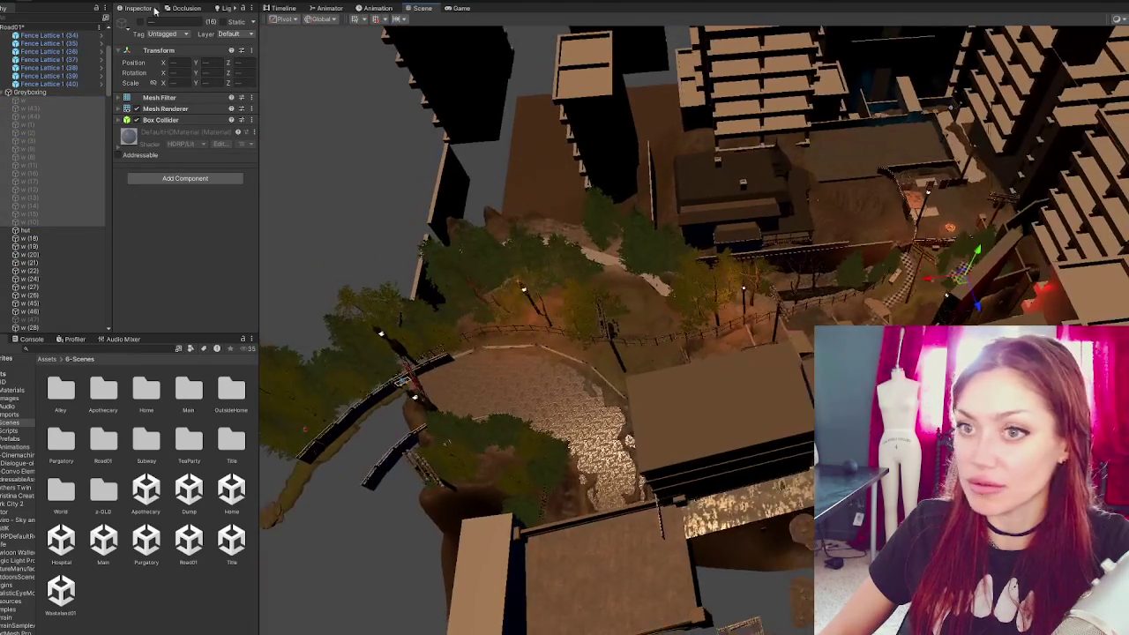
{"action": "left_click", "coordinate": [140, 22]}
{"action": "left_click", "coordinate": [140, 22]}
{"action": "left_click", "coordinate": [140, 22]}
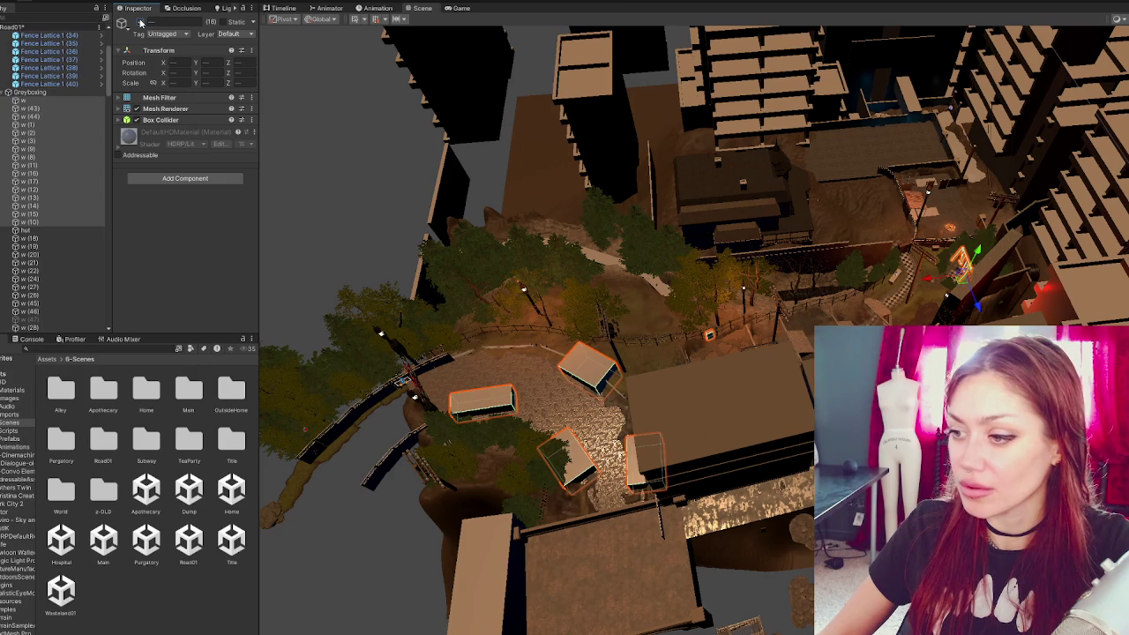
{"action": "left_click", "coordinate": [140, 22]}
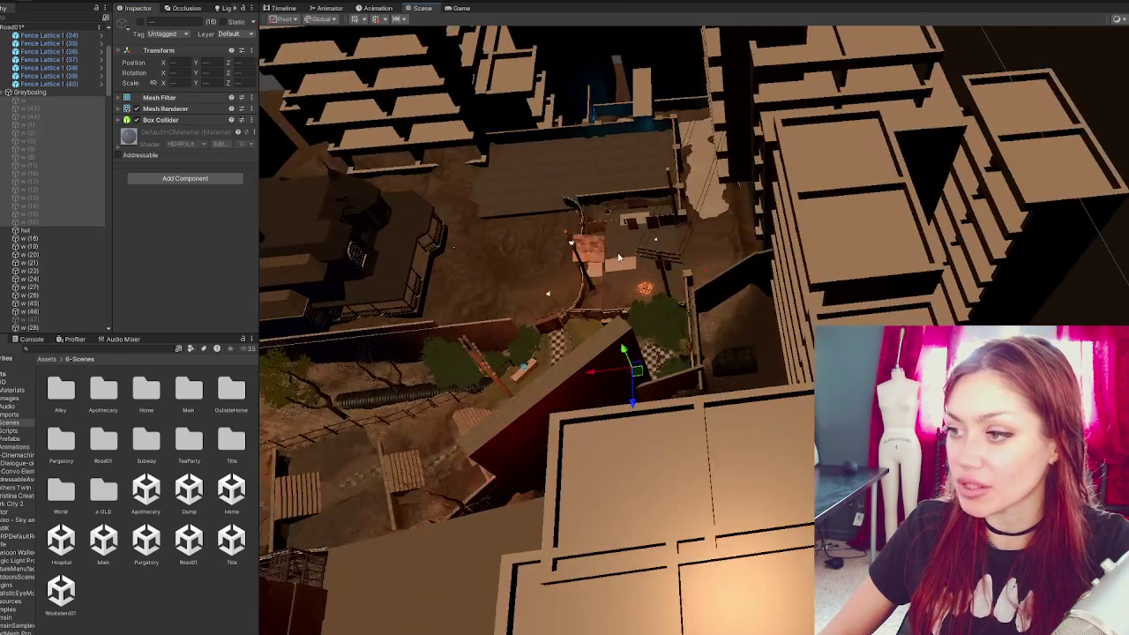
- Select and frame the flat slab w (32)
{"action": "left_click", "coordinate": [621, 265]}
{"action": "key", "text": "f"}
{"action": "scroll", "coordinate": [642, 266], "scroll_direction": "down", "scroll_amount": 10}
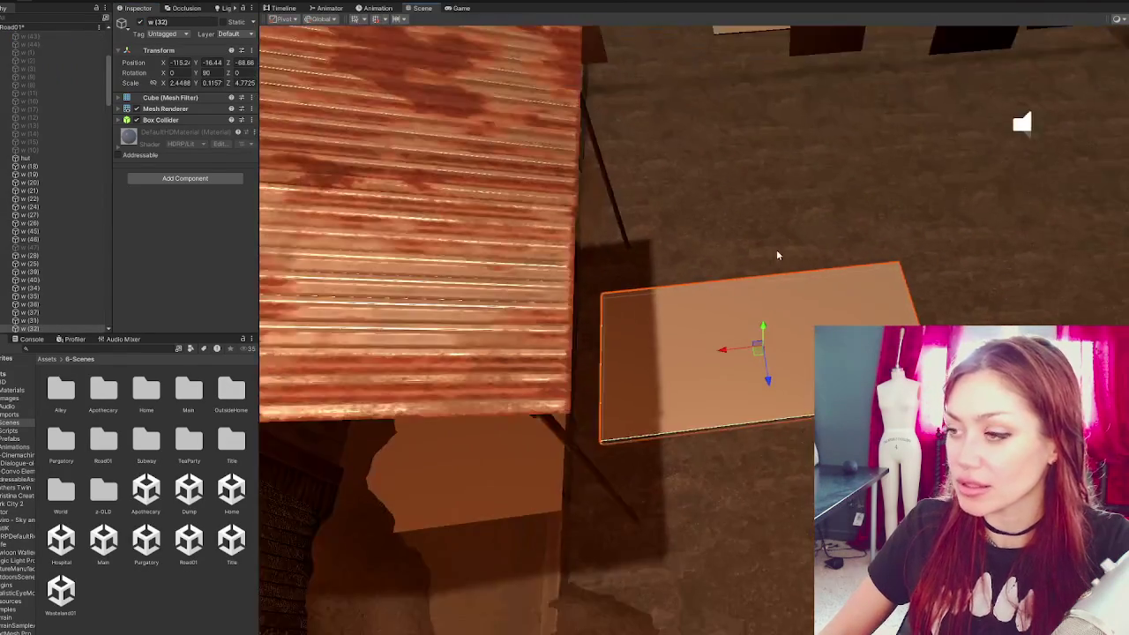
{"action": "scroll", "coordinate": [58, 236], "scroll_direction": "down", "scroll_amount": 5}
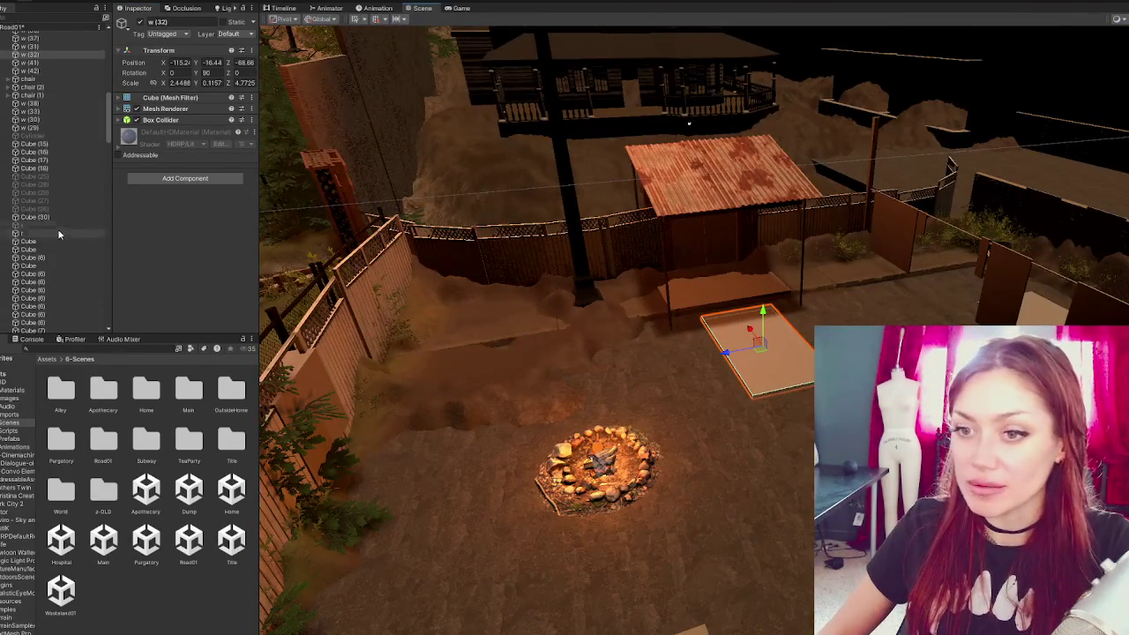
{"action": "scroll", "coordinate": [67, 221], "scroll_direction": "down", "scroll_amount": 8}
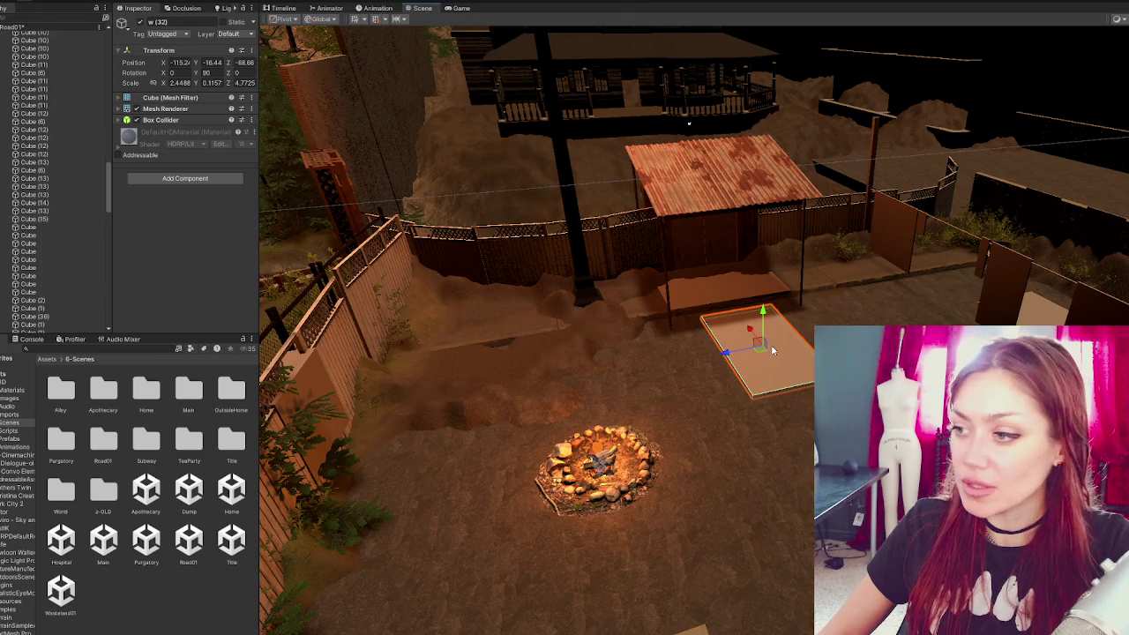
- Duplicate the slab as w (48), make it a tall box, and move it toward the lower-left fence
{"action": "key", "text": "ctrl+d"}
{"action": "left_click_drag", "start_coordinate": [764, 326], "coordinate": [773, 269]}
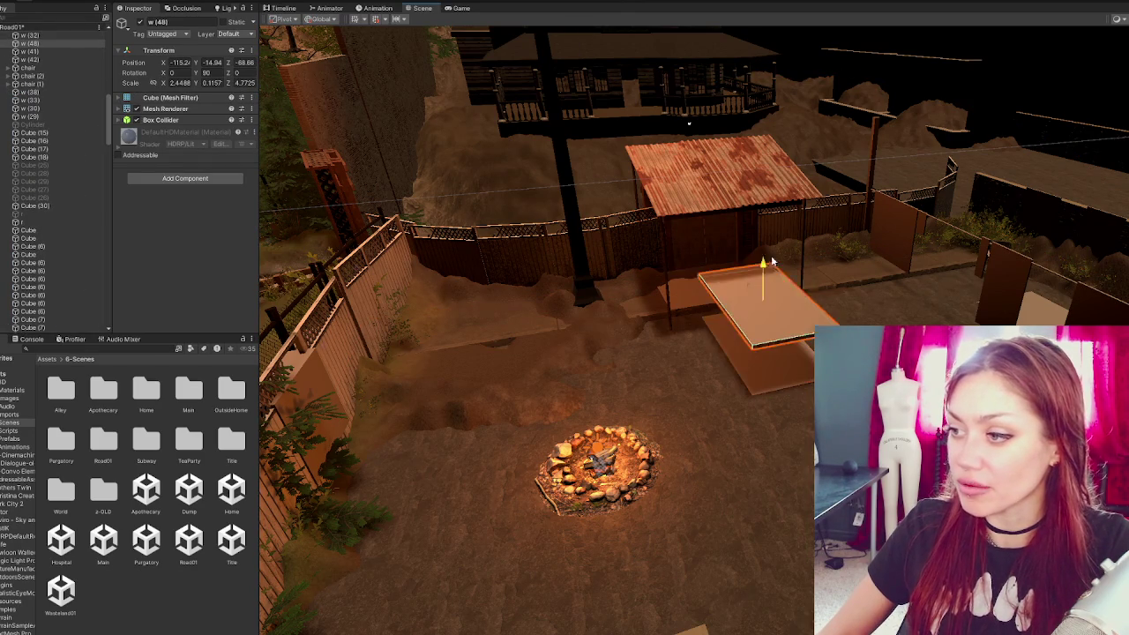
{"action": "key", "text": "ctrl+z"}
{"action": "key", "text": "ctrl+z"}
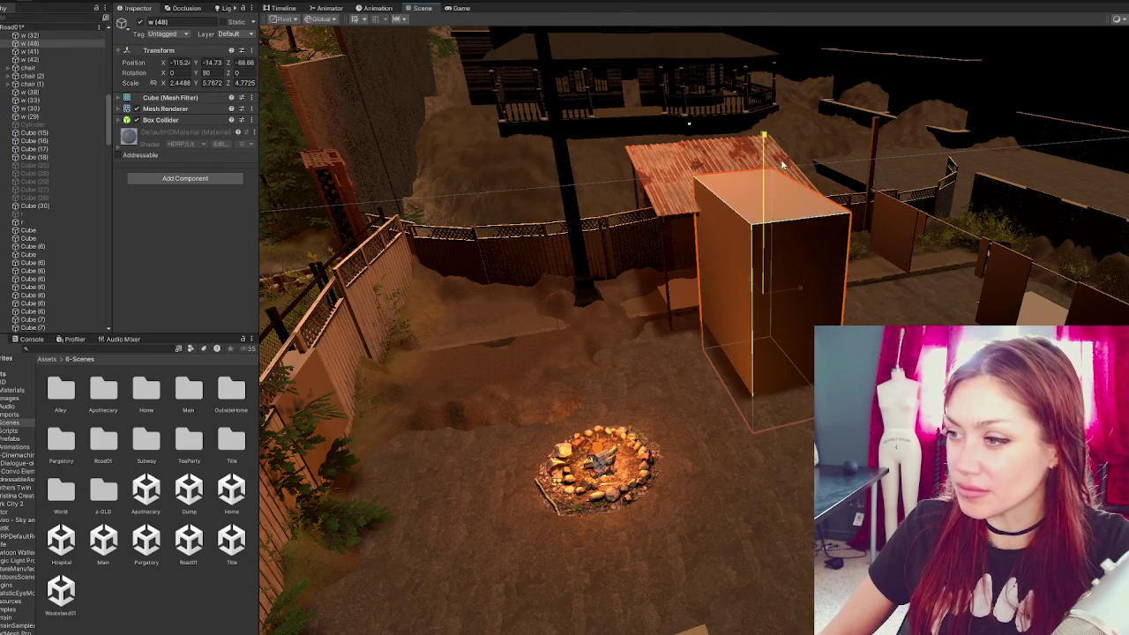
{"action": "key", "text": "ctrl+z"}
{"action": "key", "text": "ctrl+z"}
{"action": "key", "text": "ctrl+z"}
{"action": "key", "text": "ctrl+z"}
{"action": "mouse_move", "coordinate": [747, 323]}
{"action": "left_mouse_down"}
{"action": "mouse_move", "coordinate": [565, 507]}
{"action": "mouse_move", "coordinate": [456, 455]}
{"action": "left_mouse_up"}
{"action": "left_click", "coordinate": [488, 431], "text": "ctrl"}
{"action": "left_click", "coordinate": [488, 430], "text": "ctrl"}
{"action": "left_click", "coordinate": [487, 431], "text": "ctrl"}
{"action": "left_click", "coordinate": [483, 432], "text": "ctrl"}
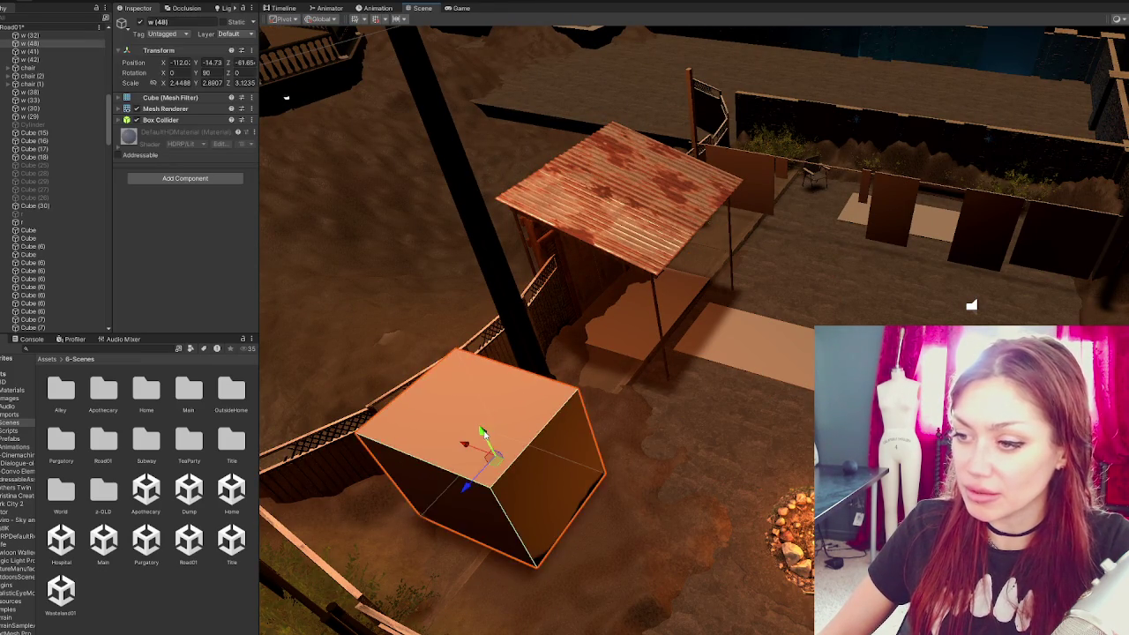
- Duplicate the tall box as w (49), place it by the fence, and rotate it about 86°
{"action": "key", "text": "ctrl+d"}
{"action": "key", "text": "f"}
{"action": "mouse_move", "coordinate": [724, 320]}
{"action": "left_mouse_down"}
{"action": "mouse_move", "coordinate": [543, 364]}
{"action": "mouse_move", "coordinate": [606, 360]}
{"action": "mouse_move", "coordinate": [591, 333]}
{"action": "mouse_move", "coordinate": [578, 337]}
{"action": "mouse_move", "coordinate": [617, 370]}
{"action": "mouse_move", "coordinate": [678, 397]}
{"action": "mouse_move", "coordinate": [765, 375]}
{"action": "mouse_move", "coordinate": [707, 266]}
{"action": "mouse_move", "coordinate": [719, 349]}
{"action": "left_mouse_up"}
{"action": "key", "text": "e"}
{"action": "key", "text": "w"}
{"action": "left_click", "coordinate": [679, 397]}
{"action": "left_click", "coordinate": [39, 313]}
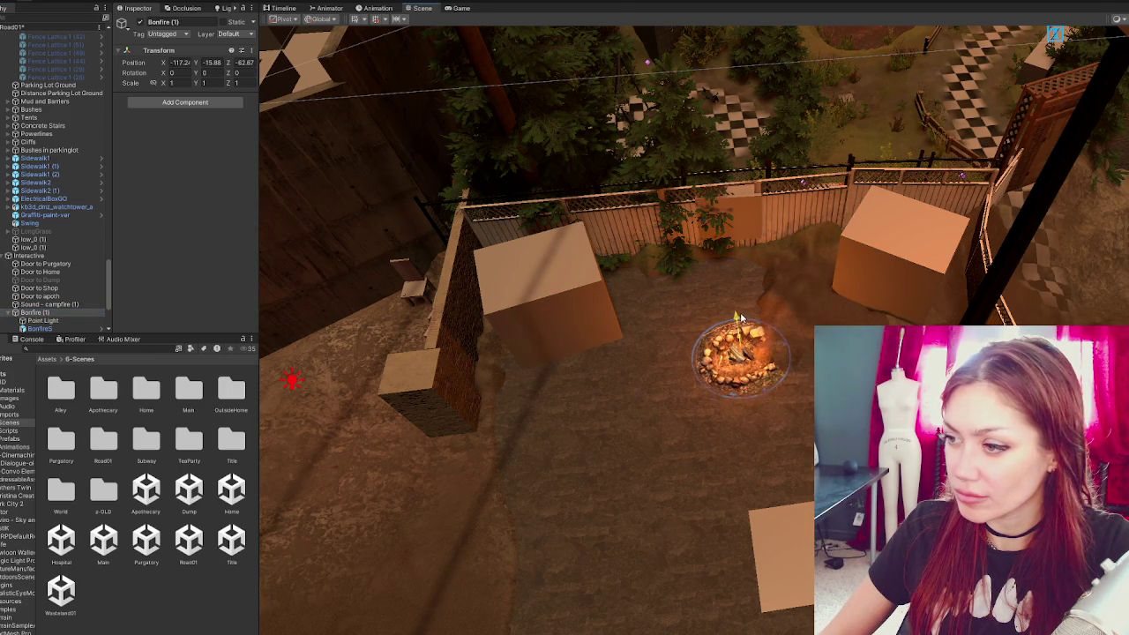
- Duplicate a greybox box as w (50) and place it in the fence corner
{"action": "mouse_move", "coordinate": [656, 307]}
{"action": "left_mouse_down"}
{"action": "mouse_move", "coordinate": [796, 177]}
{"action": "mouse_move", "coordinate": [605, 489]}
{"action": "mouse_move", "coordinate": [668, 468]}
{"action": "mouse_move", "coordinate": [874, 199]}
{"action": "mouse_move", "coordinate": [789, 486]}
{"action": "mouse_move", "coordinate": [652, 461]}
{"action": "mouse_move", "coordinate": [821, 173]}
{"action": "mouse_move", "coordinate": [618, 264]}
{"action": "mouse_move", "coordinate": [494, 211]}
{"action": "left_mouse_up"}
{"action": "left_click", "coordinate": [465, 198]}
{"action": "key", "text": "ctrl+d"}
{"action": "left_click_drag", "start_coordinate": [401, 181], "coordinate": [869, 207]}
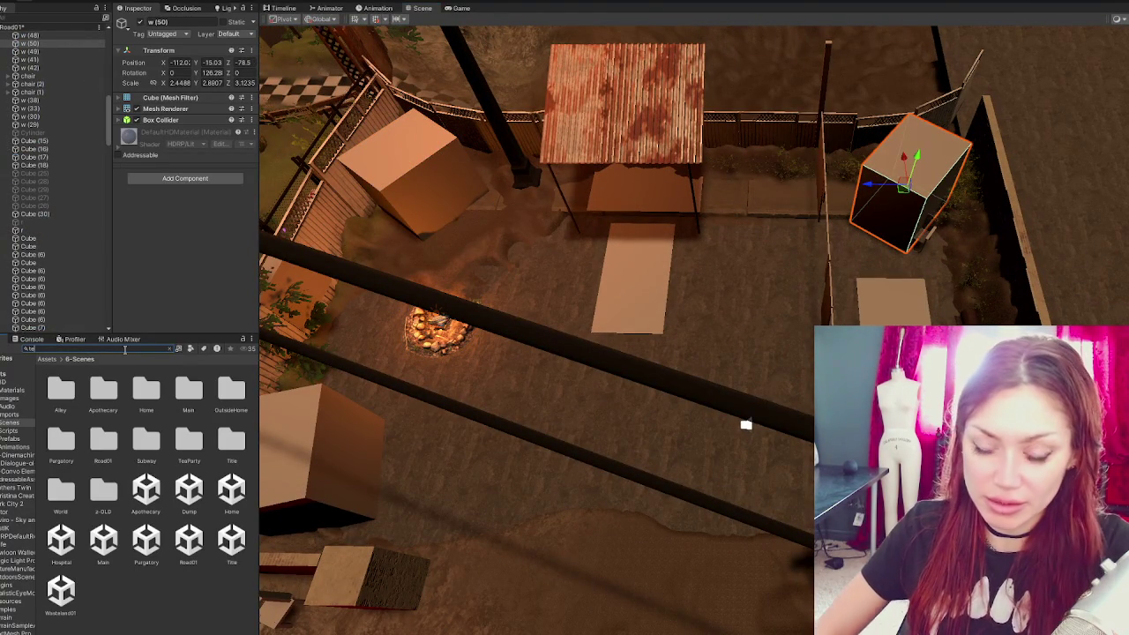
- Search the Project for tent, filter by Prefab, and place the Tent prefab in the yard
{"action": "type", "text": "x"}
{"action": "scroll", "coordinate": [188, 444], "scroll_direction": "down", "scroll_amount": 1}
{"action": "scroll", "coordinate": [188, 444], "scroll_direction": "down", "scroll_amount": 1}
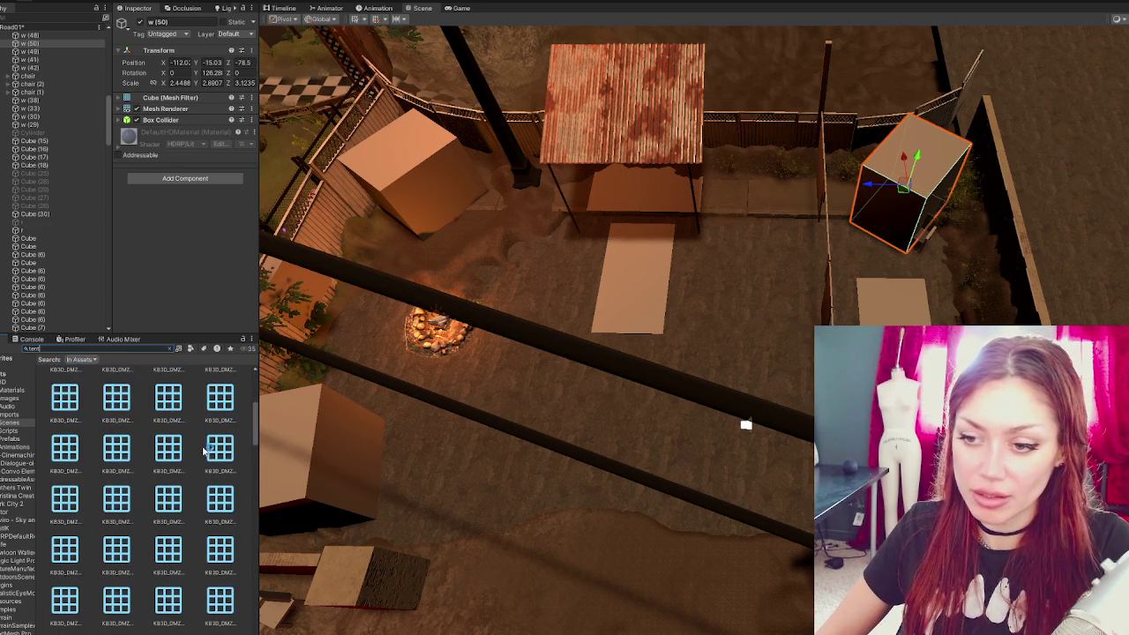
{"action": "left_click", "coordinate": [191, 349]}
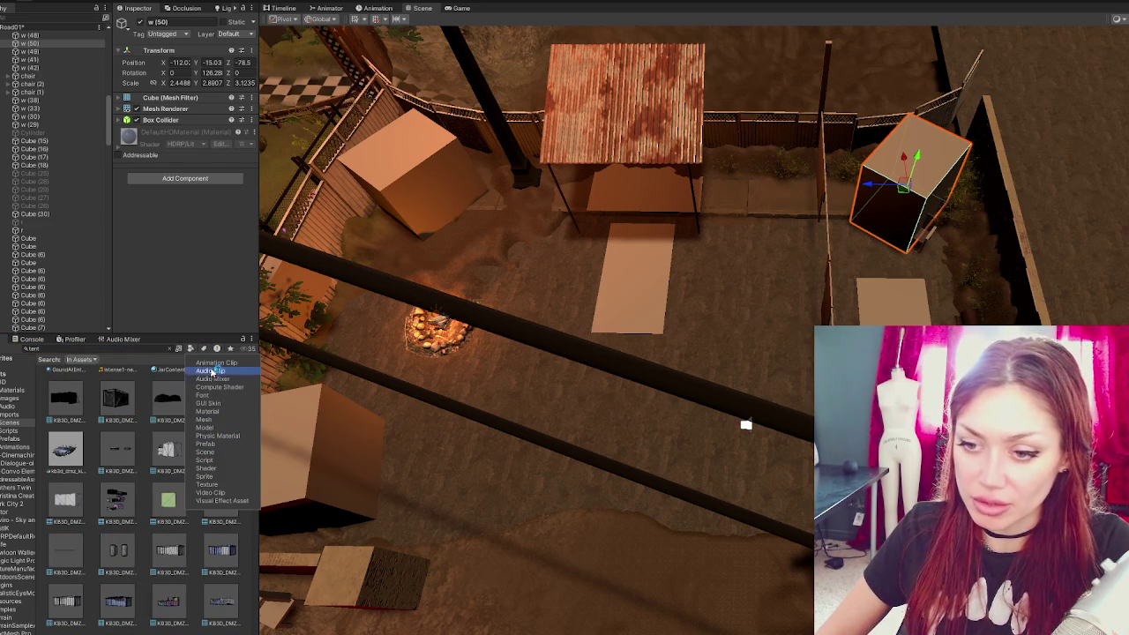
{"action": "left_click", "coordinate": [212, 444]}
{"action": "left_click", "coordinate": [175, 443]}
{"action": "mouse_move", "coordinate": [693, 356]}
{"action": "left_mouse_down"}
{"action": "mouse_move", "coordinate": [767, 304]}
{"action": "mouse_move", "coordinate": [773, 281]}
{"action": "mouse_move", "coordinate": [753, 258]}
{"action": "mouse_move", "coordinate": [773, 150]}
{"action": "mouse_move", "coordinate": [736, 276]}
{"action": "mouse_move", "coordinate": [732, 335]}
{"action": "mouse_move", "coordinate": [885, 211]}
{"action": "left_mouse_up"}
{"action": "key", "text": "f"}
{"action": "scroll", "coordinate": [764, 143], "scroll_direction": "down", "scroll_amount": 3}
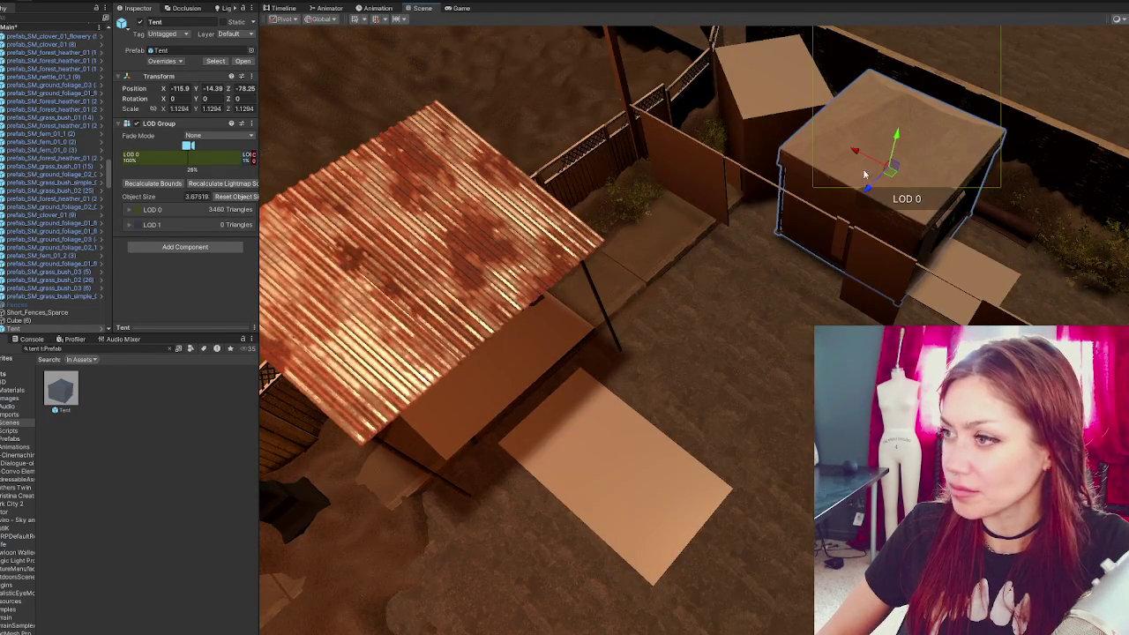
{"action": "left_click", "coordinate": [788, 105]}
{"action": "left_click", "coordinate": [779, 106]}
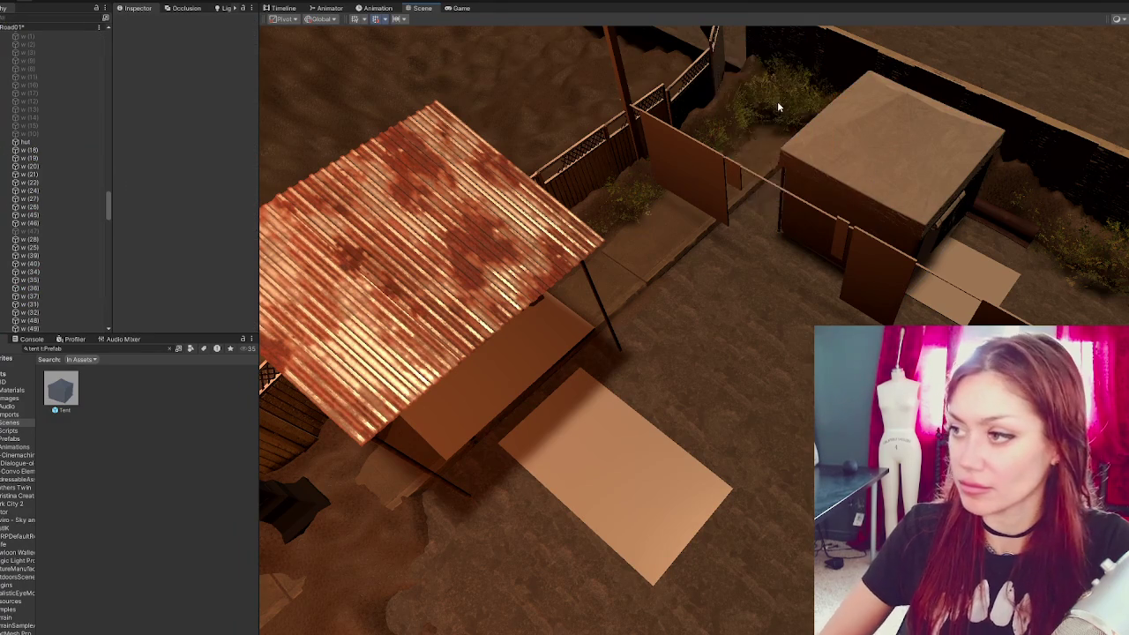
- Nudge the Tent along X and move it into Road01 in the Hierarchy
{"action": "left_click", "coordinate": [829, 254]}
{"action": "left_click_drag", "start_coordinate": [861, 152], "coordinate": [755, 116]}
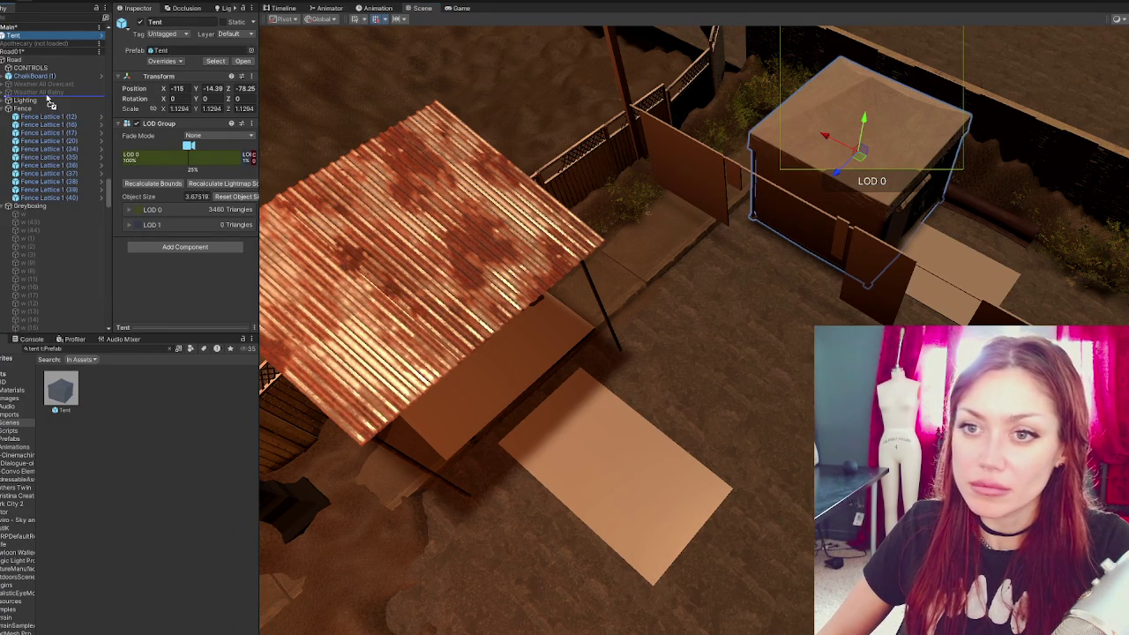
{"action": "left_click_drag", "start_coordinate": [4, 115], "coordinate": [37, 105]}
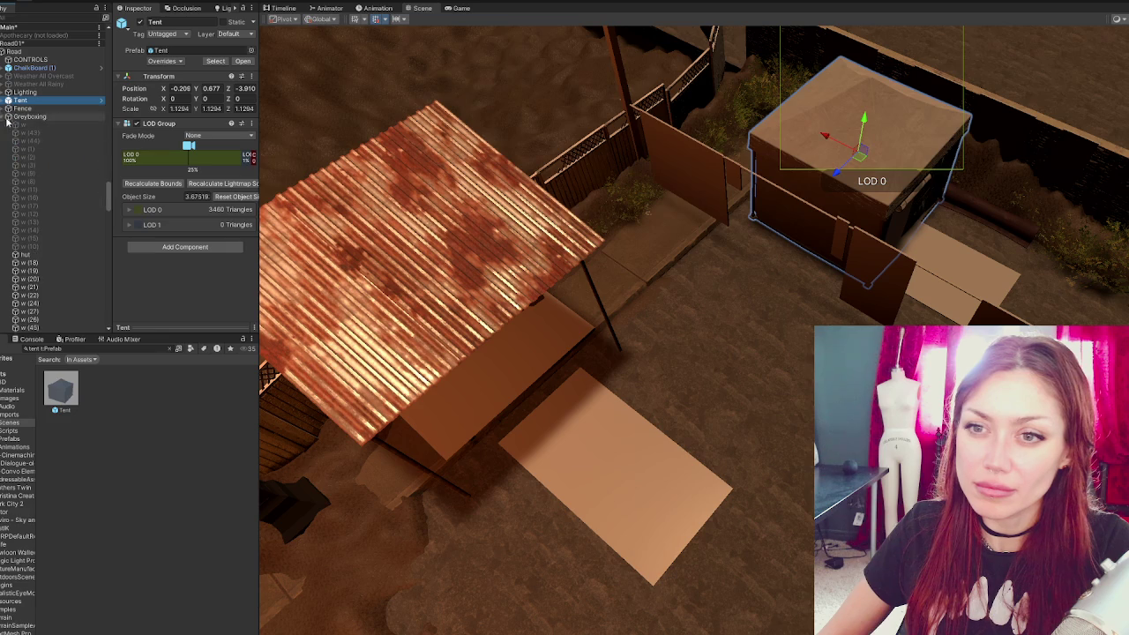
{"action": "mouse_move", "coordinate": [517, 158]}
{"action": "left_mouse_down"}
{"action": "mouse_move", "coordinate": [724, 157]}
{"action": "mouse_move", "coordinate": [876, 300]}
{"action": "left_mouse_up"}
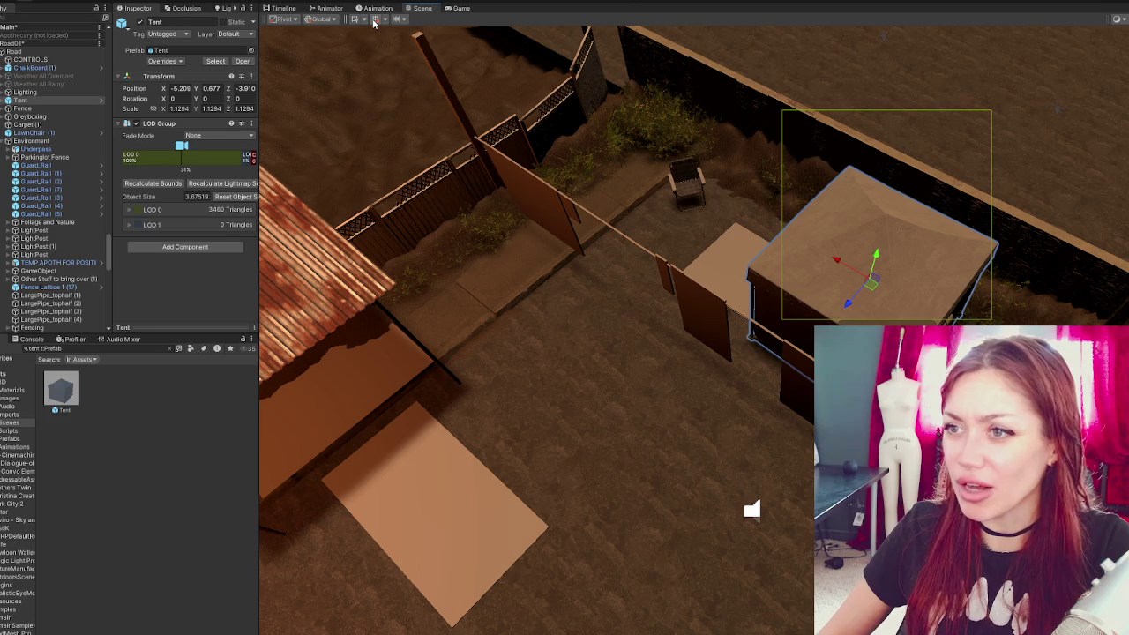
- Slide the tent to about X -7.93 and rotate it to roughly 178° on Y
{"action": "mouse_move", "coordinate": [837, 263]}
{"action": "left_mouse_down"}
{"action": "mouse_move", "coordinate": [918, 292]}
{"action": "mouse_move", "coordinate": [727, 306]}
{"action": "left_mouse_up"}
{"action": "key", "text": "e"}
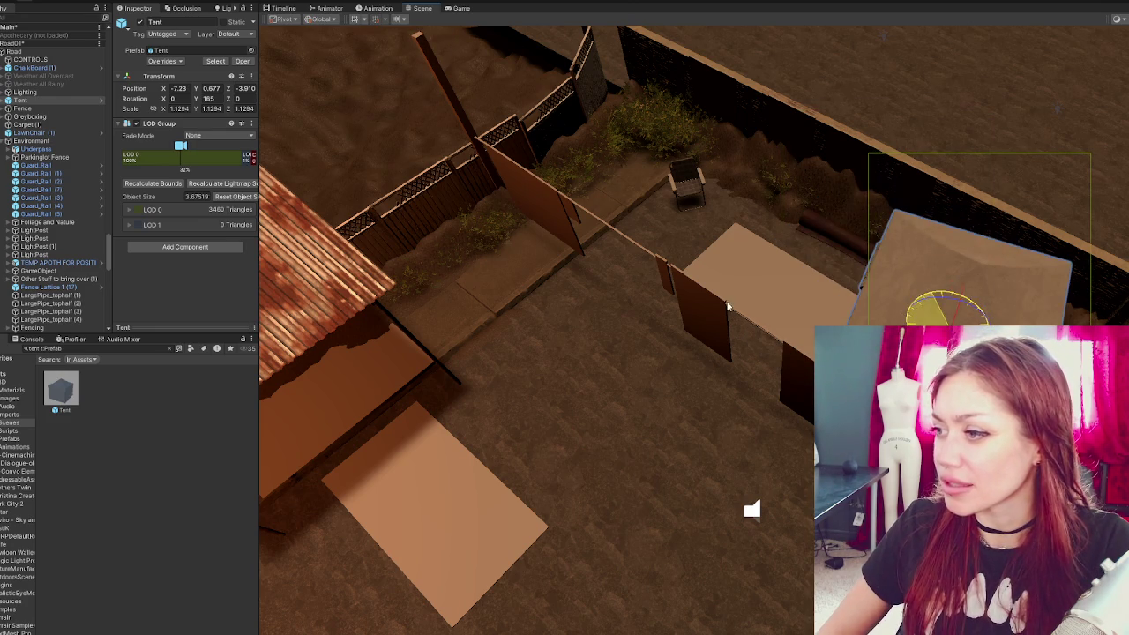
{"action": "key", "text": "f"}
{"action": "key", "text": "w"}
{"action": "key", "text": "e"}
{"action": "mouse_move", "coordinate": [717, 229]}
{"action": "left_mouse_down"}
{"action": "mouse_move", "coordinate": [695, 234]}
{"action": "mouse_move", "coordinate": [715, 225]}
{"action": "left_mouse_up"}
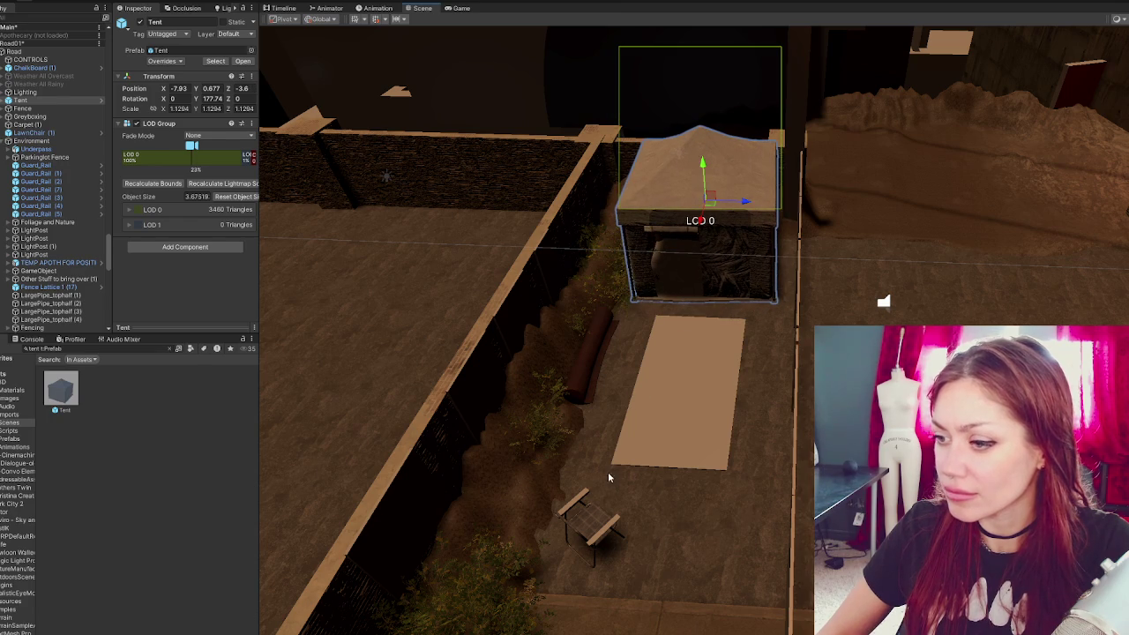
{"action": "left_click", "coordinate": [589, 516]}
- Slide the LawnChair back against the yard's back wall and duplicate it beside the original
{"action": "key", "text": "f"}
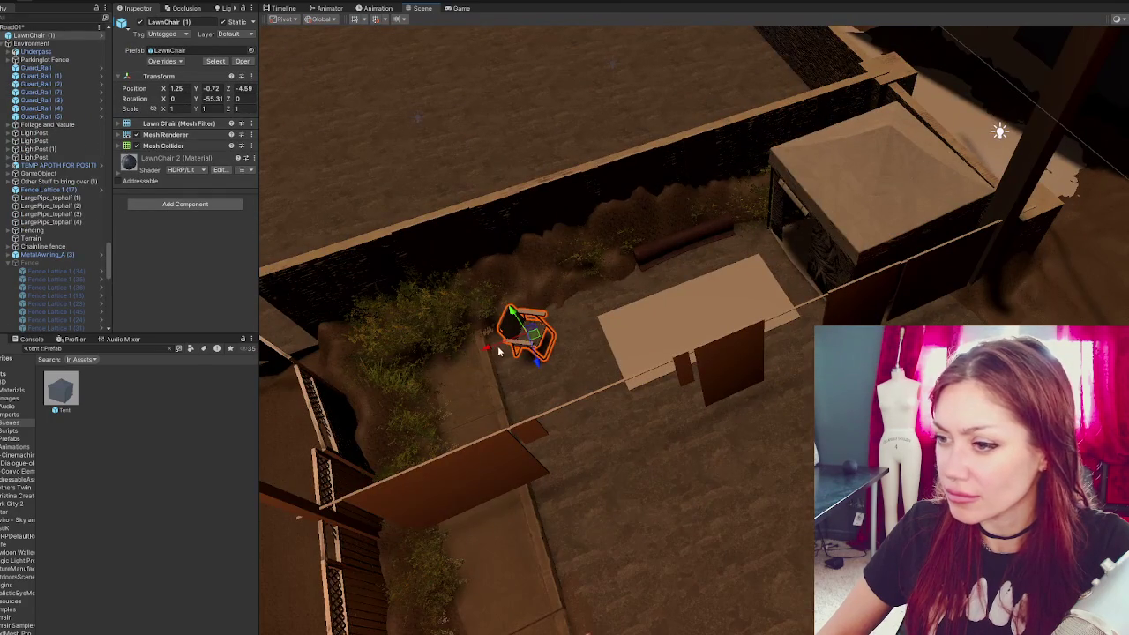
{"action": "mouse_move", "coordinate": [487, 351]}
{"action": "left_mouse_down"}
{"action": "mouse_move", "coordinate": [512, 346]}
{"action": "mouse_move", "coordinate": [461, 357]}
{"action": "mouse_move", "coordinate": [540, 350]}
{"action": "mouse_move", "coordinate": [496, 355]}
{"action": "left_mouse_up"}
{"action": "left_click_drag", "start_coordinate": [769, 333], "coordinate": [630, 328]}
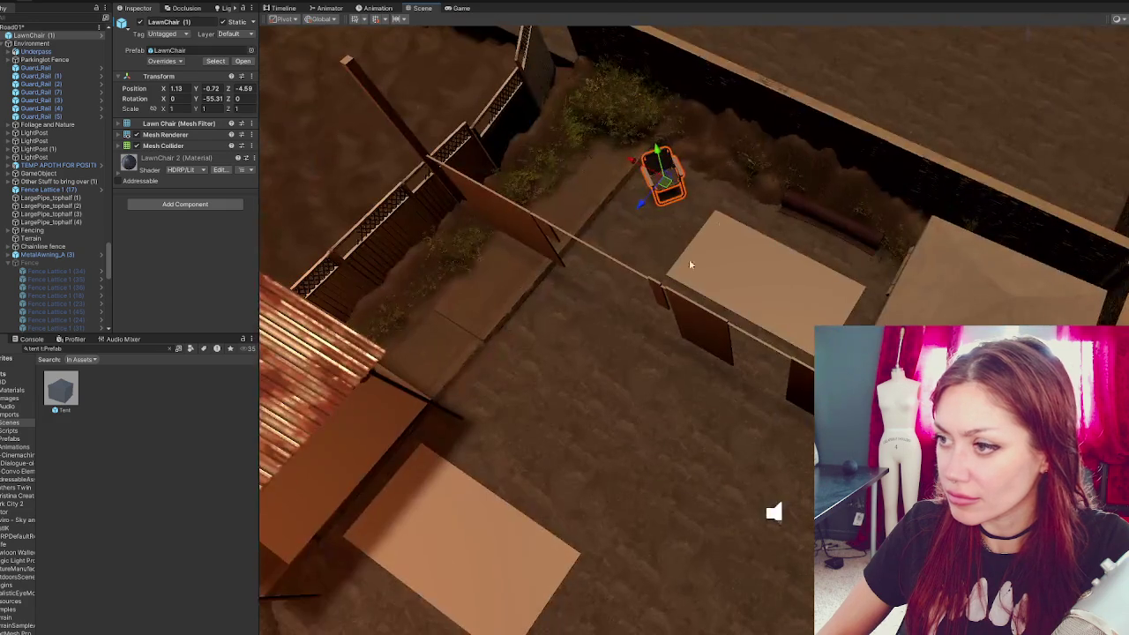
{"action": "mouse_move", "coordinate": [640, 174]}
{"action": "left_mouse_down"}
{"action": "mouse_move", "coordinate": [692, 186]}
{"action": "mouse_move", "coordinate": [692, 199]}
{"action": "mouse_move", "coordinate": [711, 178]}
{"action": "mouse_move", "coordinate": [714, 217]}
{"action": "mouse_move", "coordinate": [605, 255]}
{"action": "mouse_move", "coordinate": [673, 251]}
{"action": "mouse_move", "coordinate": [674, 272]}
{"action": "left_mouse_up"}
{"action": "key", "text": "e"}
{"action": "key", "text": "ctrl+d"}
- Raise Carpet (1), slide it along X near the tent, and tilt it sideways
{"action": "left_click", "coordinate": [715, 232]}
{"action": "key", "text": "w"}
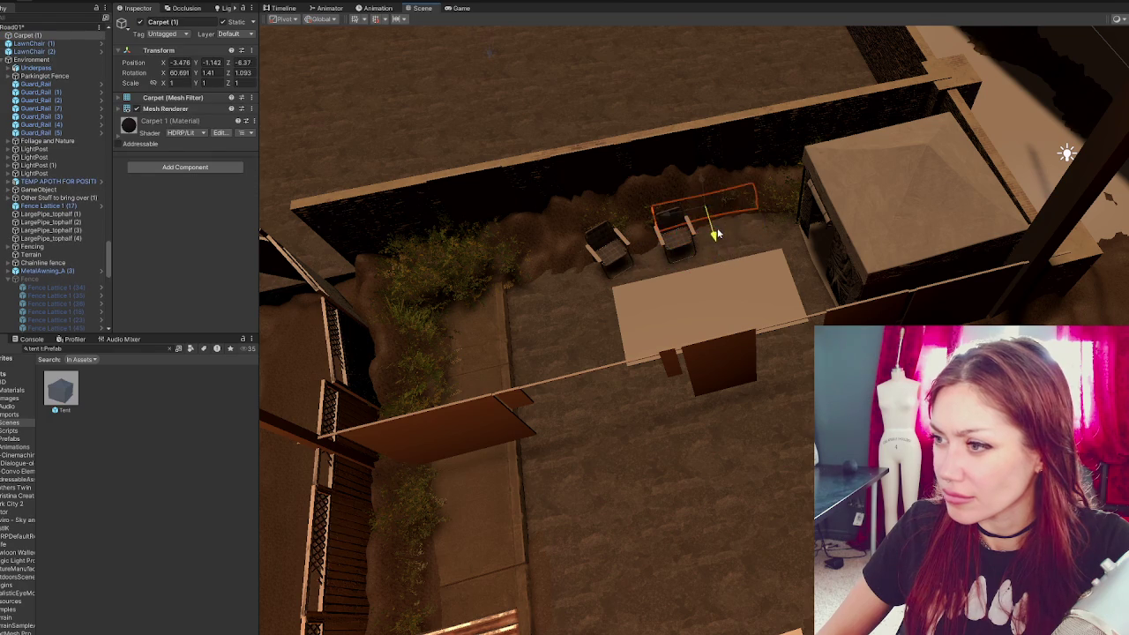
{"action": "left_click_drag", "start_coordinate": [704, 168], "coordinate": [699, 157]}
{"action": "left_click_drag", "start_coordinate": [668, 196], "coordinate": [763, 190]}
{"action": "left_click_drag", "start_coordinate": [801, 155], "coordinate": [800, 148]}
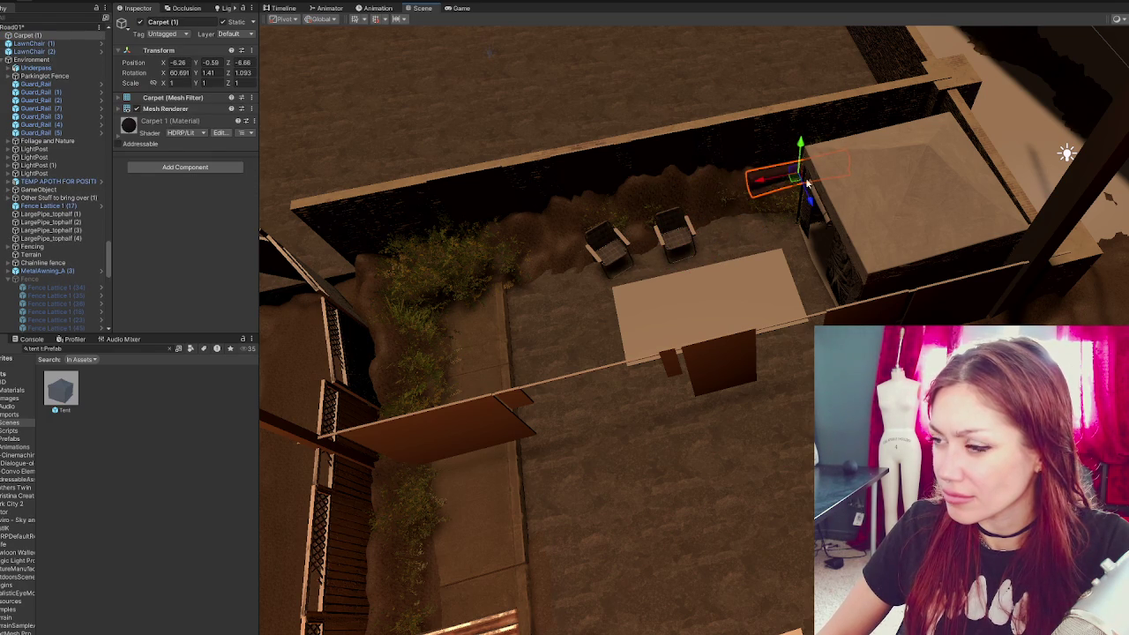
{"action": "key", "text": "e"}
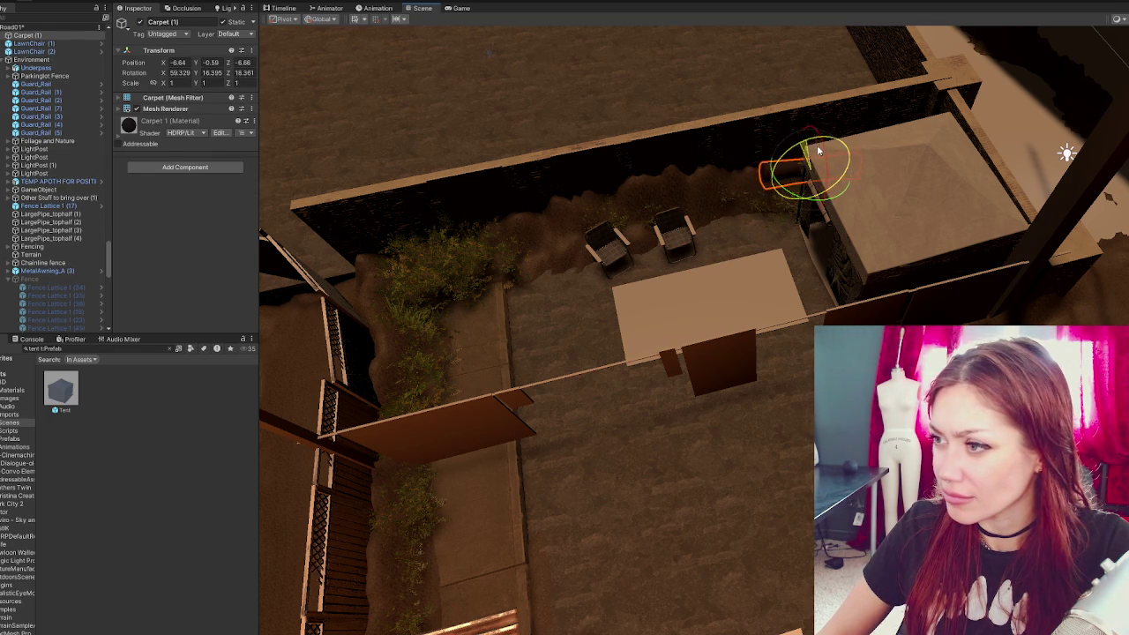
{"action": "mouse_move", "coordinate": [801, 198]}
{"action": "left_mouse_down"}
{"action": "mouse_move", "coordinate": [772, 236]}
{"action": "mouse_move", "coordinate": [786, 178]}
{"action": "mouse_move", "coordinate": [785, 208]}
{"action": "left_mouse_up"}
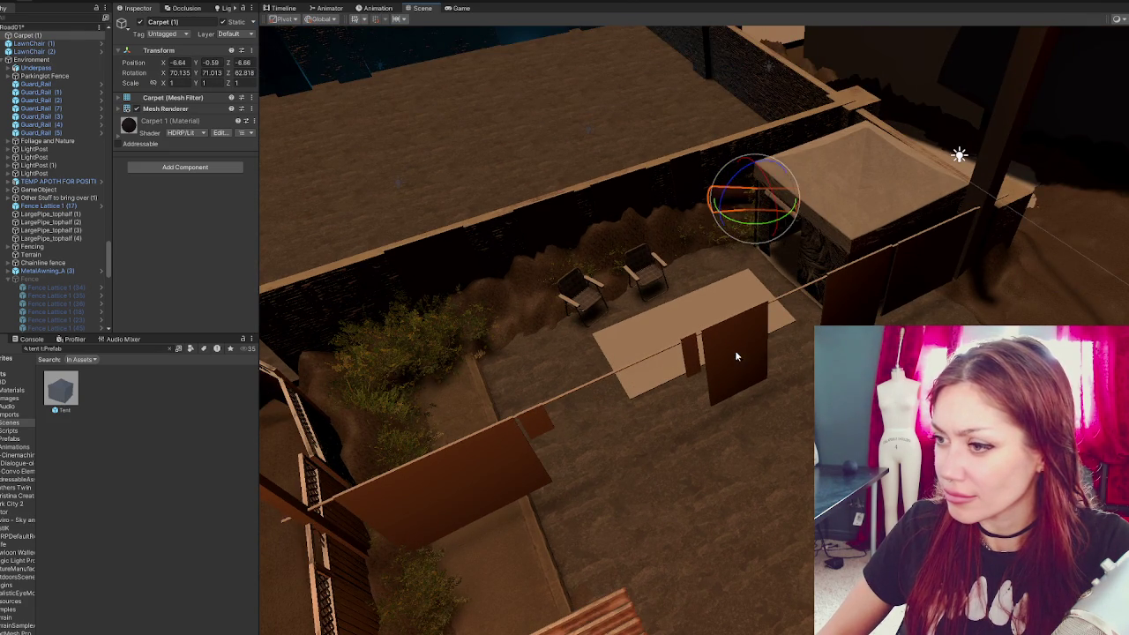
- From a top-down view, duplicate a lawn chair again to add the third chair, angled about 20.68°
{"action": "left_click", "coordinate": [736, 356]}
{"action": "key", "text": "f"}
{"action": "mouse_move", "coordinate": [737, 356]}
{"action": "left_mouse_down"}
{"action": "mouse_move", "coordinate": [771, 283]}
{"action": "mouse_move", "coordinate": [715, 214]}
{"action": "mouse_move", "coordinate": [774, 208]}
{"action": "mouse_move", "coordinate": [786, 222]}
{"action": "mouse_move", "coordinate": [764, 208]}
{"action": "mouse_move", "coordinate": [685, 244]}
{"action": "mouse_move", "coordinate": [708, 285]}
{"action": "mouse_move", "coordinate": [701, 260]}
{"action": "mouse_move", "coordinate": [633, 239]}
{"action": "mouse_move", "coordinate": [768, 266]}
{"action": "mouse_move", "coordinate": [648, 464]}
{"action": "mouse_move", "coordinate": [814, 207]}
{"action": "mouse_move", "coordinate": [871, 303]}
{"action": "mouse_move", "coordinate": [868, 292]}
{"action": "mouse_move", "coordinate": [673, 328]}
{"action": "mouse_move", "coordinate": [715, 406]}
{"action": "mouse_move", "coordinate": [585, 227]}
{"action": "left_mouse_up"}
{"action": "left_click", "coordinate": [714, 214]}
{"action": "key", "text": "ctrl+d"}
{"action": "key", "text": "w"}
{"action": "key", "text": "e"}
{"action": "key", "text": "w"}
{"action": "left_click", "coordinate": [734, 236]}
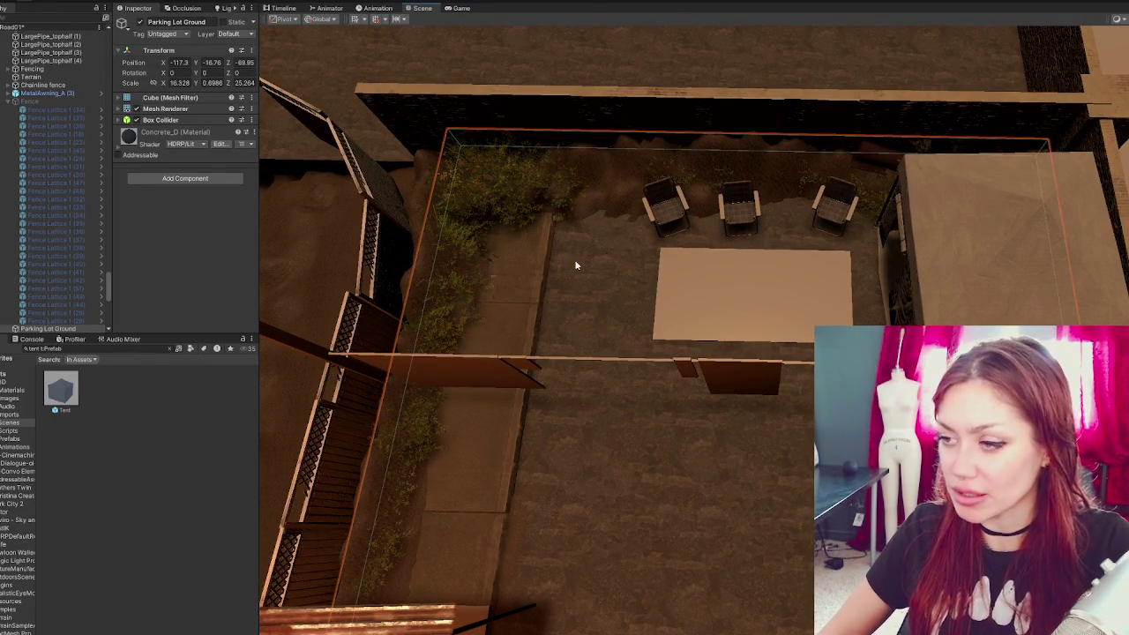
- Duplicate the Tent and place Tent (1) on the yard's left side, turned around to face the first
{"action": "left_click", "coordinate": [987, 284]}
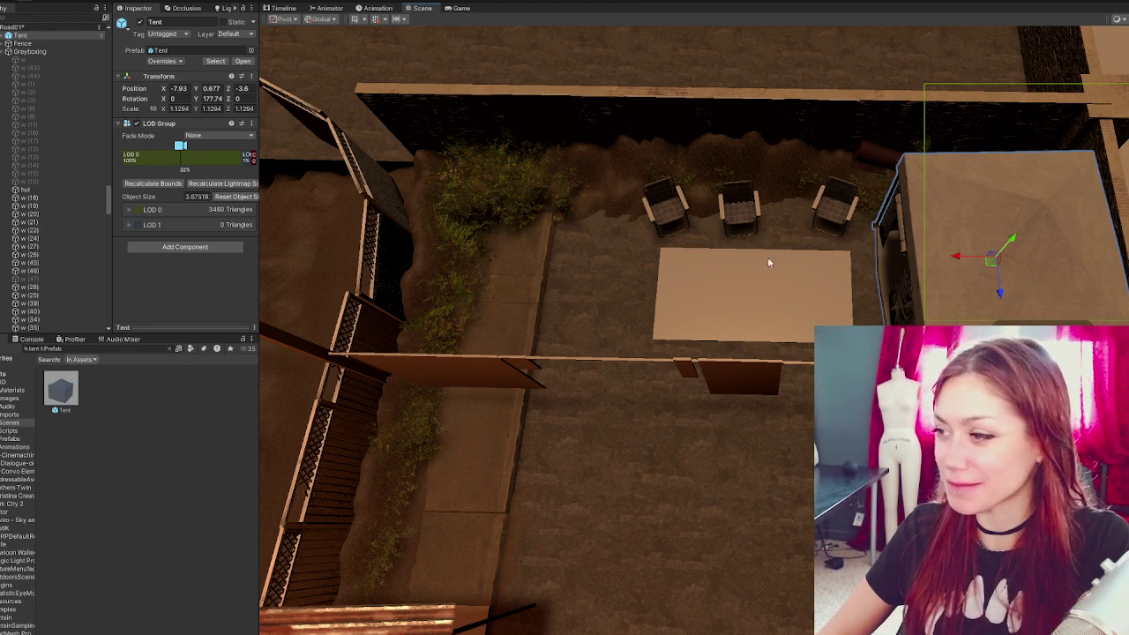
{"action": "left_click", "coordinate": [4, 52]}
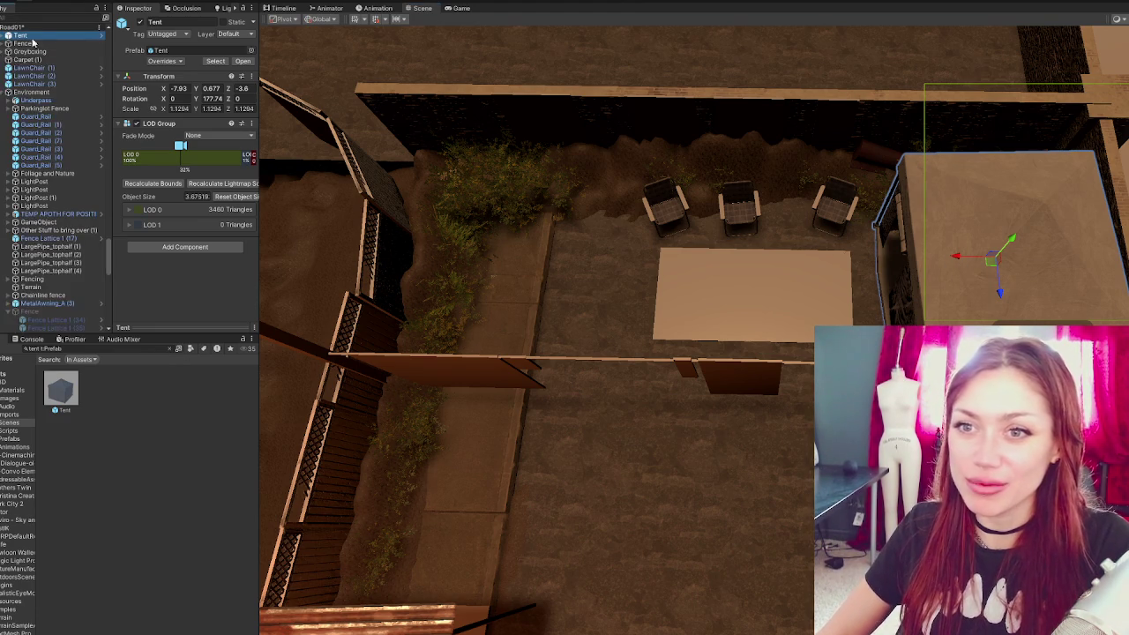
{"action": "scroll", "coordinate": [40, 119], "scroll_direction": "up", "scroll_amount": 3}
{"action": "left_click", "coordinate": [35, 120]}
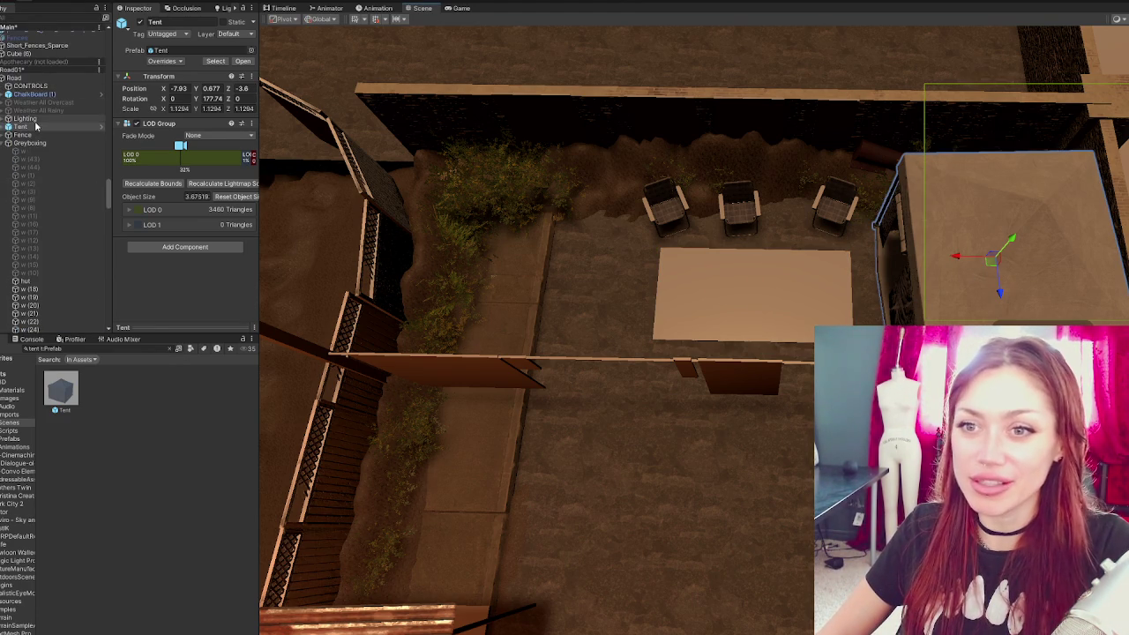
{"action": "left_click", "coordinate": [37, 127]}
{"action": "key", "text": "ctrl+d"}
{"action": "left_click_drag", "start_coordinate": [960, 264], "coordinate": [466, 245]}
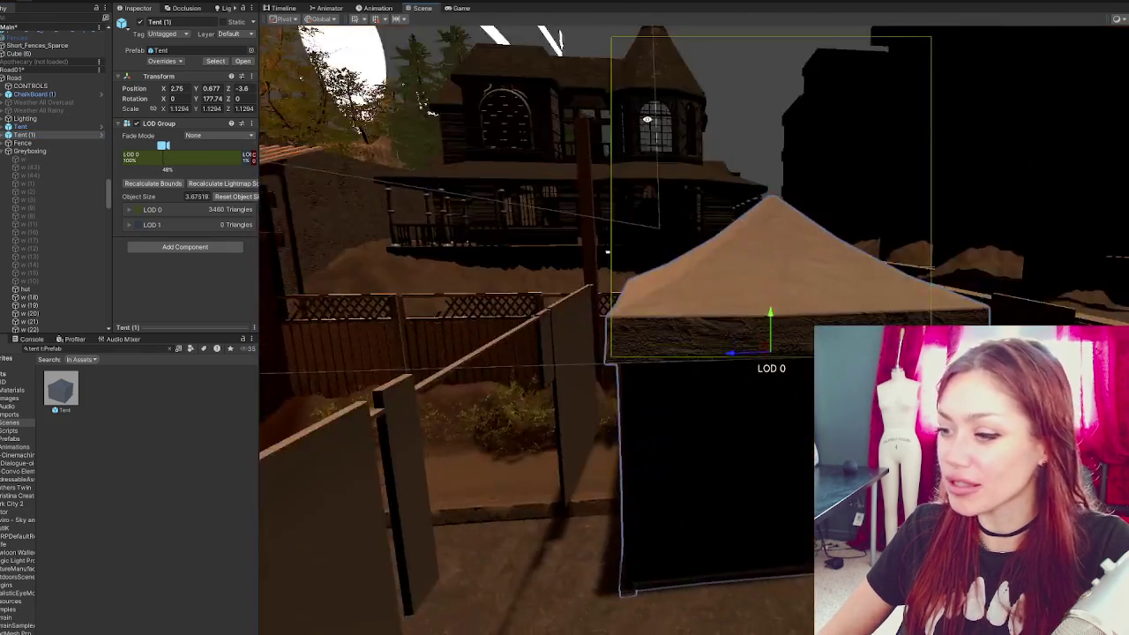
{"action": "left_click_drag", "start_coordinate": [607, 252], "coordinate": [803, 257]}
{"action": "left_click_drag", "start_coordinate": [761, 353], "coordinate": [847, 359]}
{"action": "key", "text": "w"}
{"action": "mouse_move", "coordinate": [776, 317]}
{"action": "left_mouse_down"}
{"action": "mouse_move", "coordinate": [773, 298]}
{"action": "mouse_move", "coordinate": [793, 298]}
{"action": "left_mouse_up"}
{"action": "mouse_move", "coordinate": [793, 354]}
{"action": "left_mouse_down"}
{"action": "mouse_move", "coordinate": [761, 338]}
{"action": "mouse_move", "coordinate": [1091, 264]}
{"action": "mouse_move", "coordinate": [971, 238]}
{"action": "left_mouse_up"}
{"action": "left_click_drag", "start_coordinate": [754, 219], "coordinate": [767, 223]}
- Nudge LawnChair (2) and LawnChair (1) along X to respace the chairs between the tents
{"action": "left_click", "coordinate": [852, 243]}
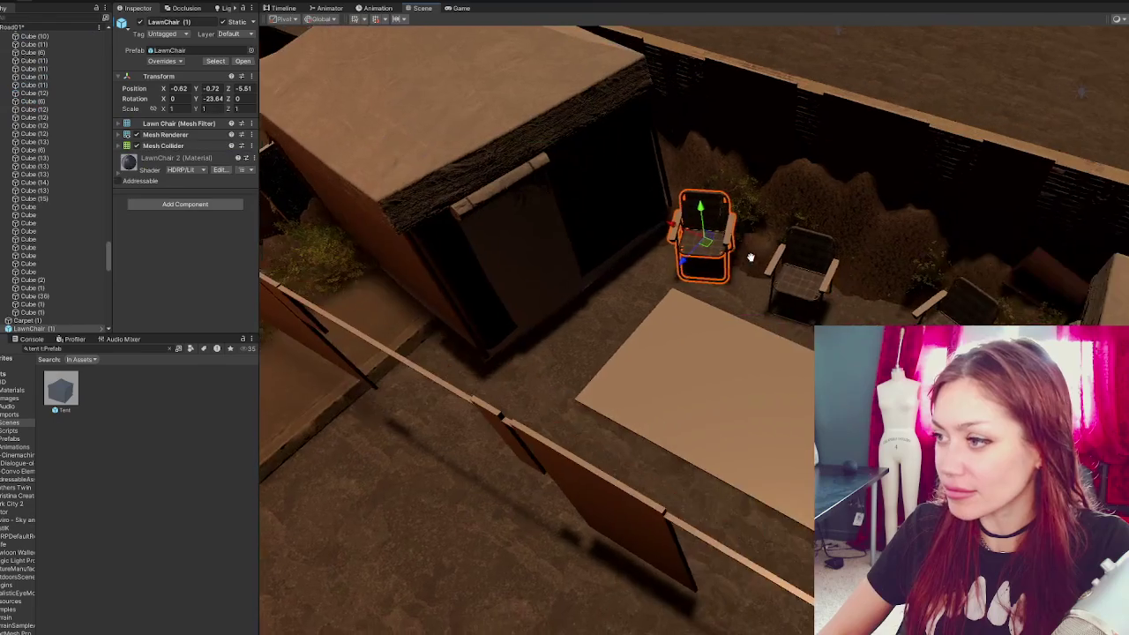
{"action": "left_click_drag", "start_coordinate": [764, 267], "coordinate": [797, 271]}
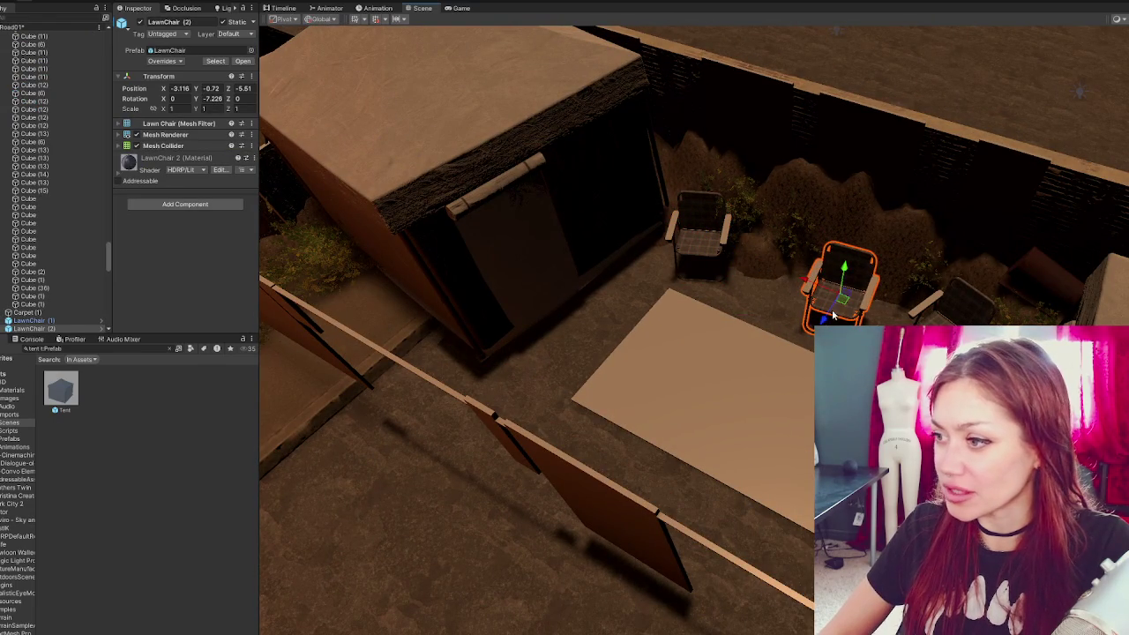
{"action": "left_click_drag", "start_coordinate": [673, 232], "coordinate": [705, 240]}
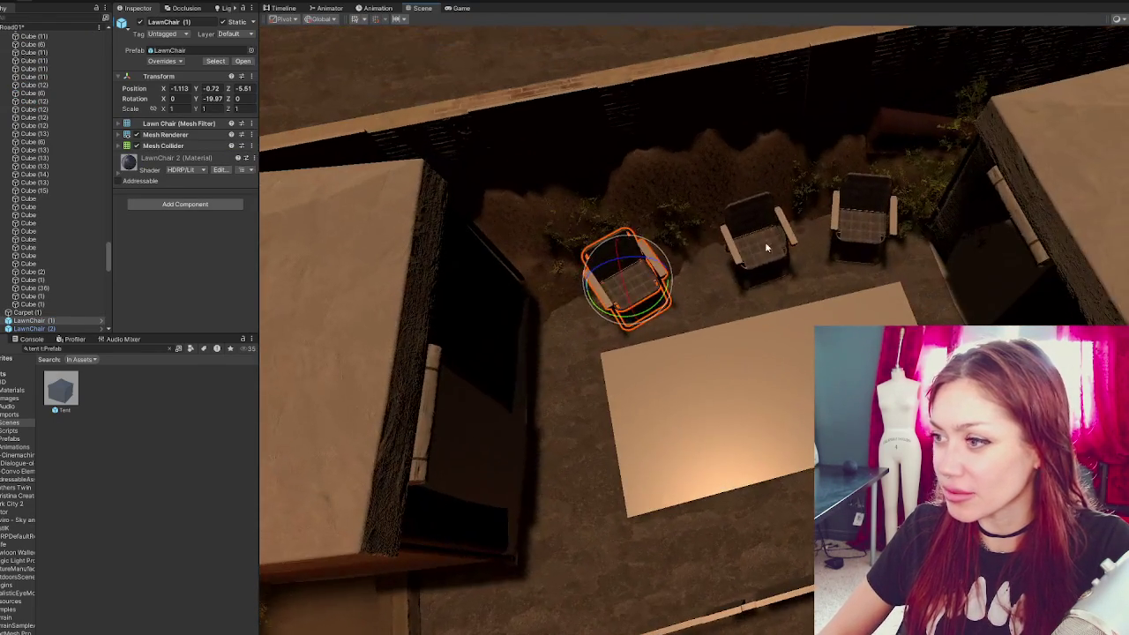
{"action": "left_click", "coordinate": [778, 283]}
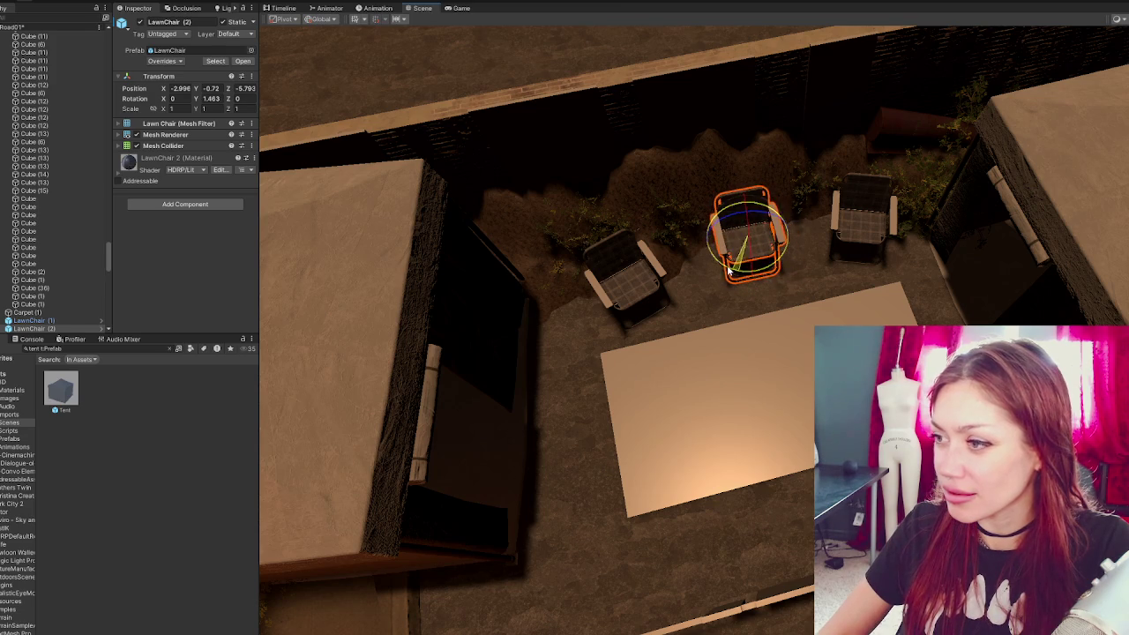
{"action": "left_click_drag", "start_coordinate": [729, 272], "coordinate": [769, 283]}
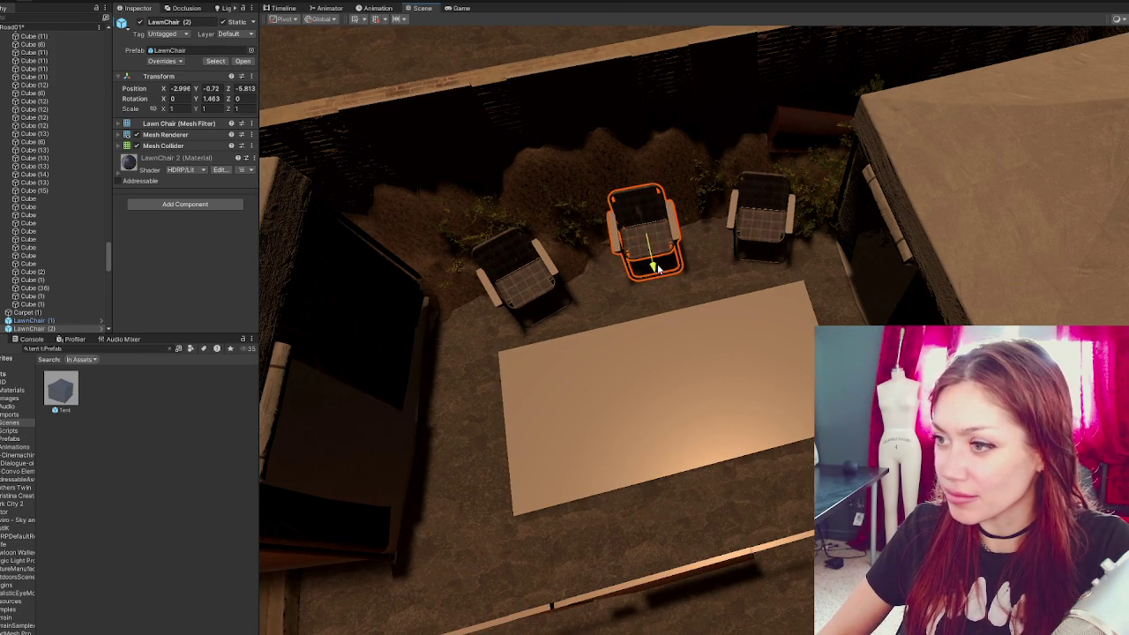
{"action": "left_click", "coordinate": [524, 279]}
{"action": "mouse_move", "coordinate": [533, 304]}
{"action": "left_mouse_down"}
{"action": "mouse_move", "coordinate": [491, 240]}
{"action": "mouse_move", "coordinate": [568, 260]}
{"action": "mouse_move", "coordinate": [546, 270]}
{"action": "mouse_move", "coordinate": [661, 248]}
{"action": "mouse_move", "coordinate": [491, 268]}
{"action": "mouse_move", "coordinate": [539, 363]}
{"action": "left_mouse_up"}
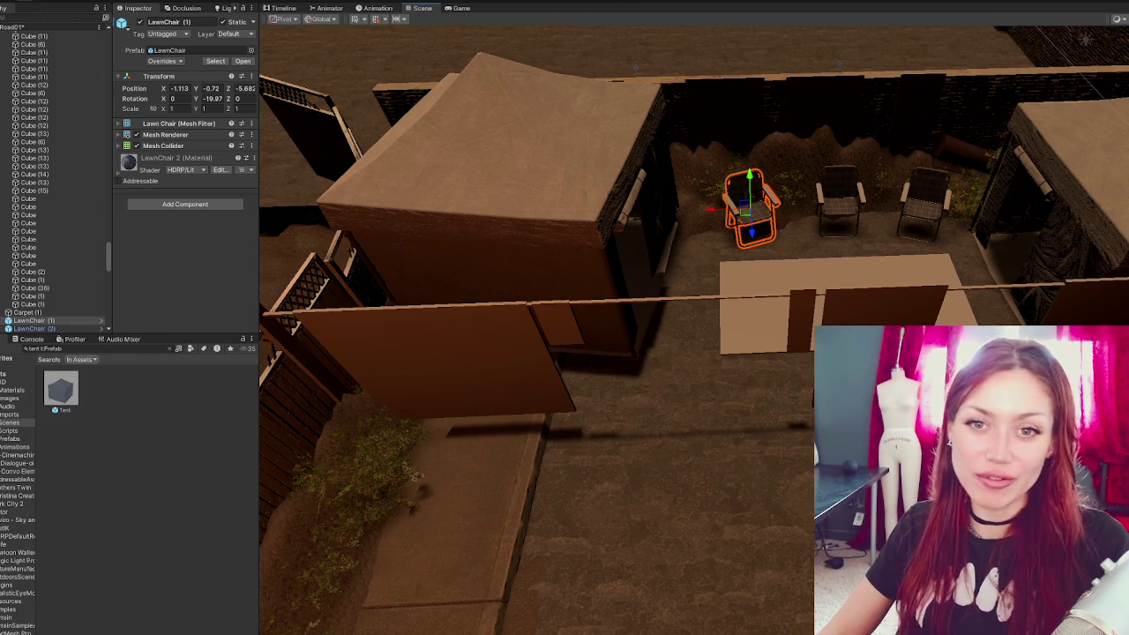
{"action": "left_click", "coordinate": [731, 169]}
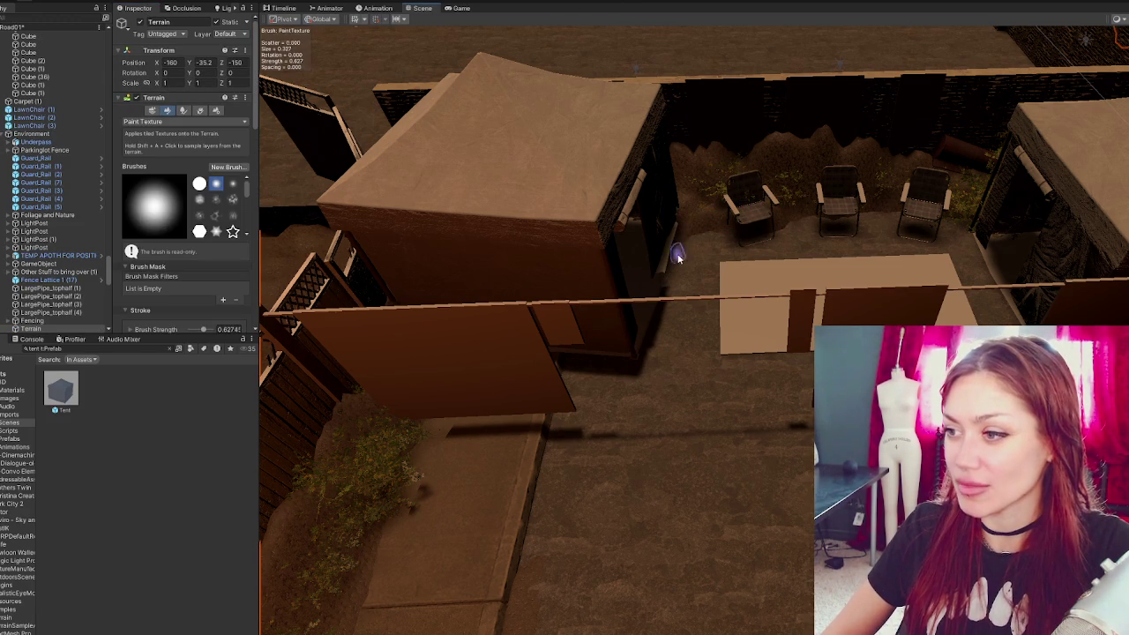
- Switch the terrain tool to Set Height and raise a mound of ground below the wall
{"action": "scroll", "coordinate": [149, 142], "scroll_direction": "down", "scroll_amount": 6}
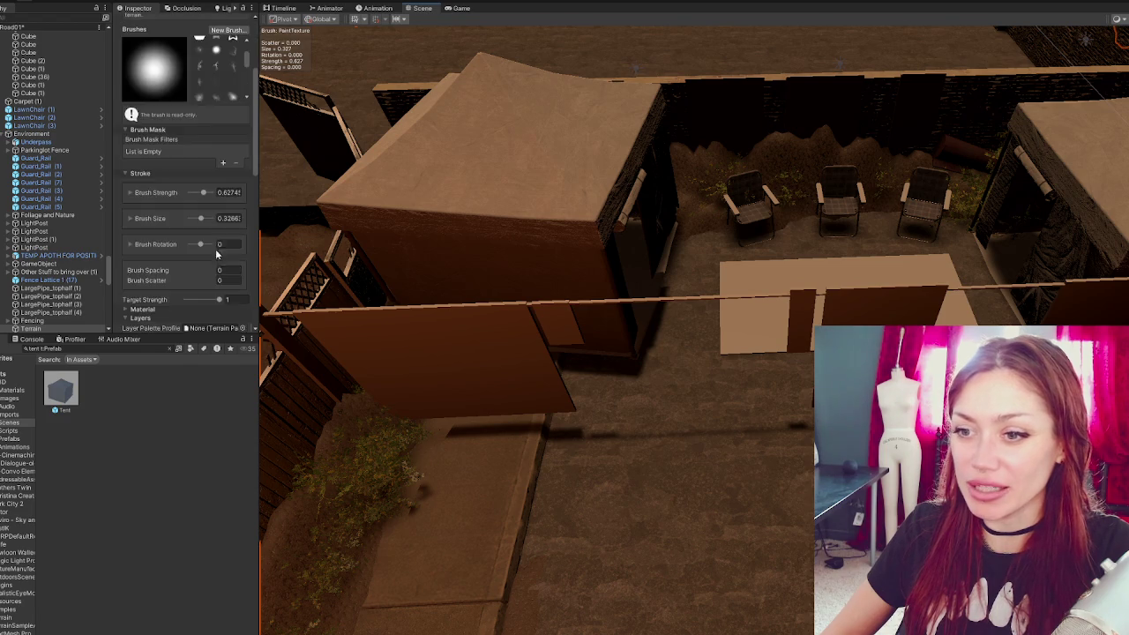
{"action": "scroll", "coordinate": [162, 206], "scroll_direction": "up", "scroll_amount": 6}
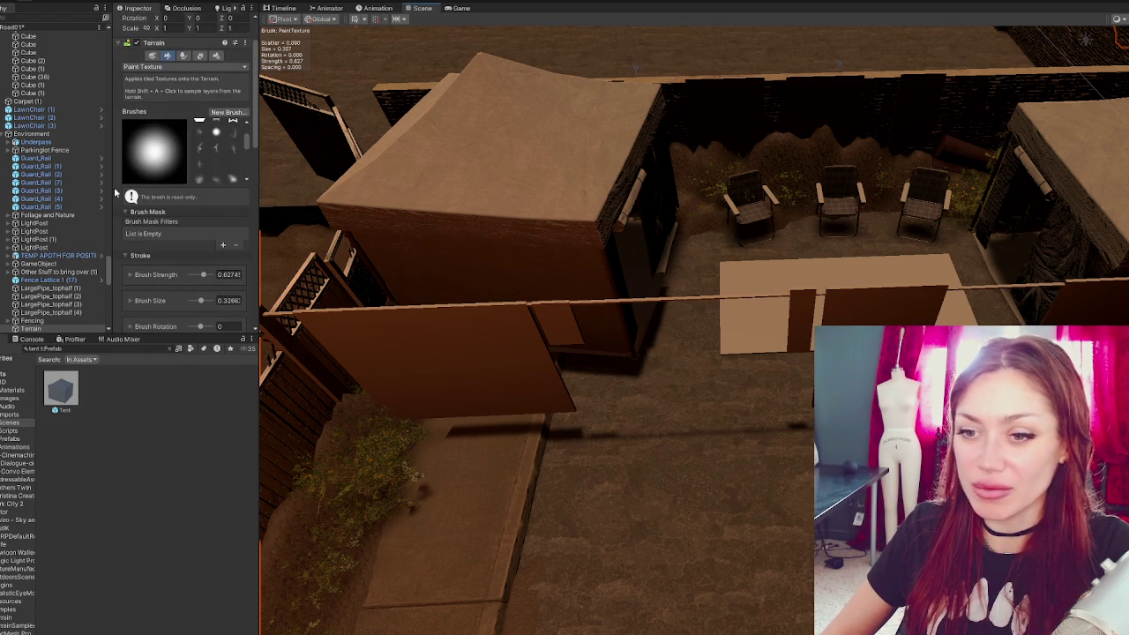
{"action": "left_click", "coordinate": [163, 67]}
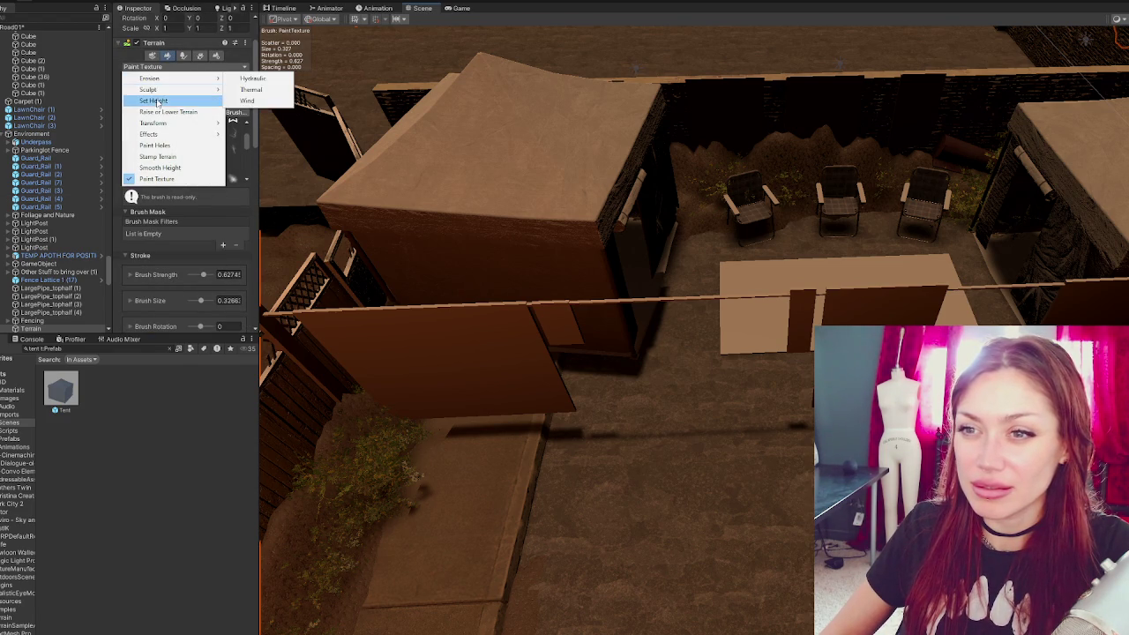
{"action": "left_click", "coordinate": [154, 100]}
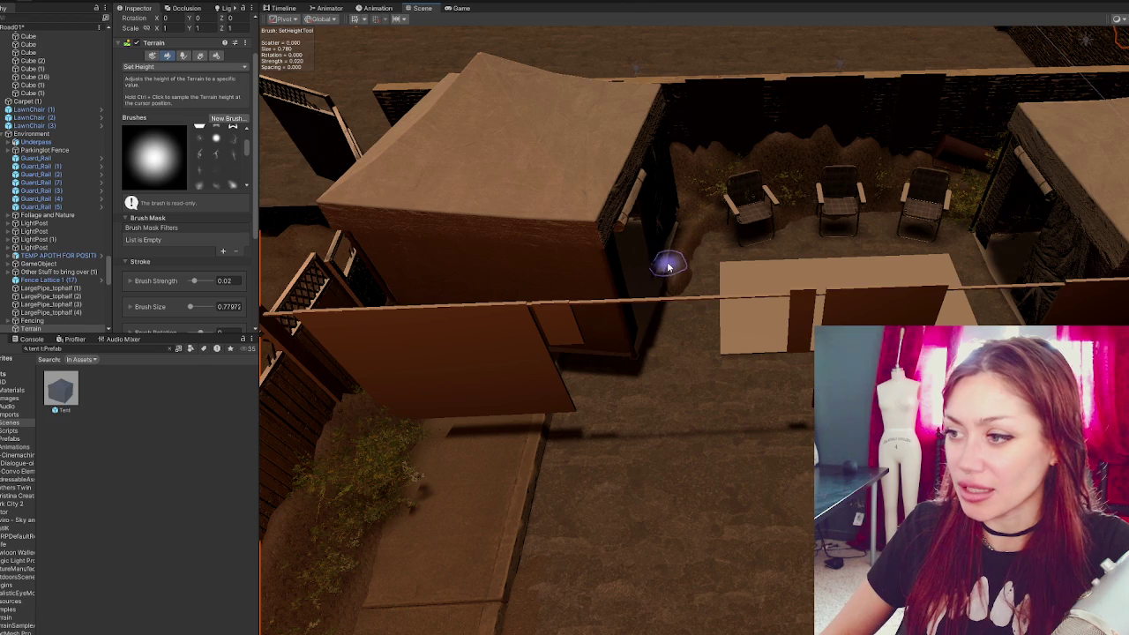
{"action": "scroll", "coordinate": [200, 255], "scroll_direction": "down", "scroll_amount": 1}
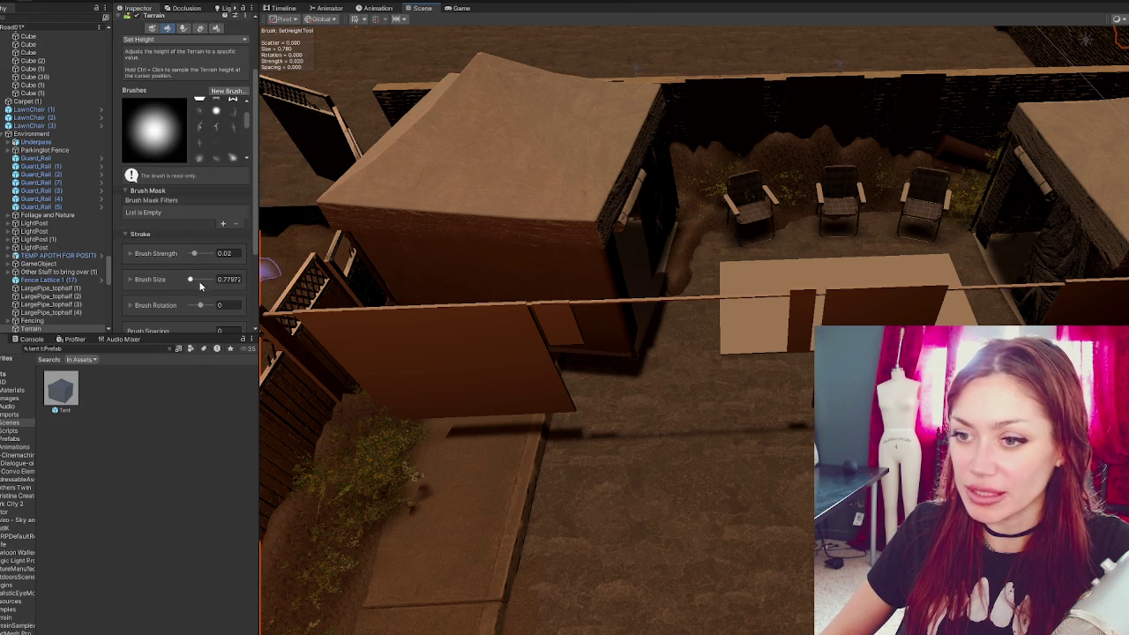
{"action": "mouse_move", "coordinate": [577, 335]}
{"action": "left_mouse_down"}
{"action": "mouse_move", "coordinate": [615, 347]}
{"action": "mouse_move", "coordinate": [711, 264]}
{"action": "mouse_move", "coordinate": [708, 291]}
{"action": "left_mouse_up"}
- Choose the soft noisy height brush and shrink the brush size to about 2.18
{"action": "scroll", "coordinate": [585, 247], "scroll_direction": "up", "scroll_amount": 3}
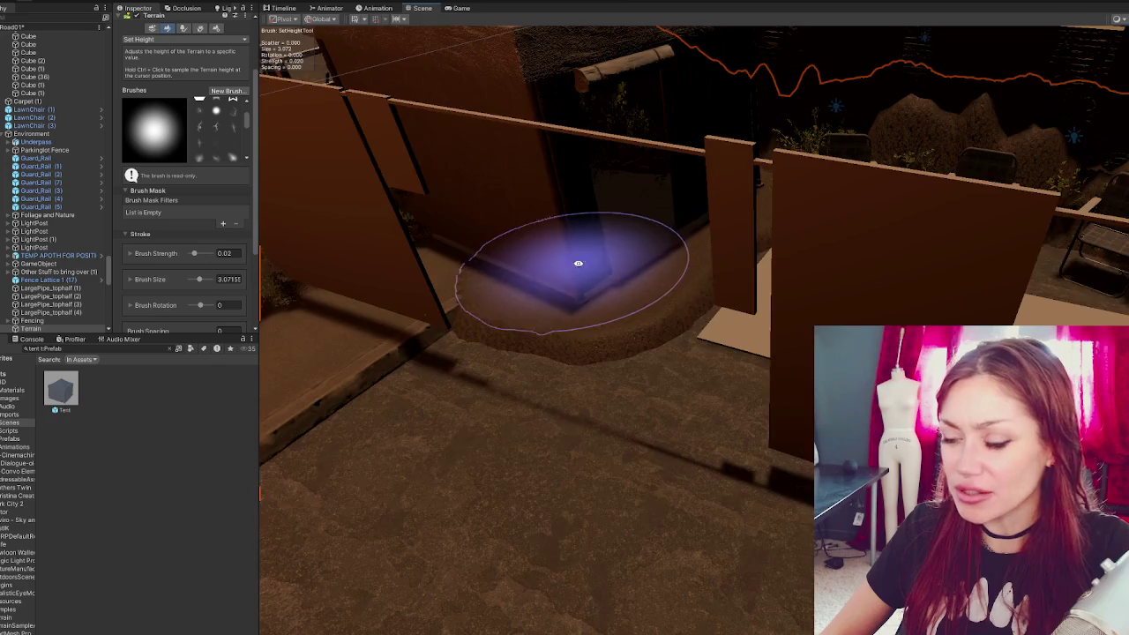
{"action": "scroll", "coordinate": [576, 262], "scroll_direction": "up", "scroll_amount": 3}
{"action": "mouse_move", "coordinate": [621, 280]}
{"action": "left_mouse_down"}
{"action": "mouse_move", "coordinate": [629, 209]}
{"action": "mouse_move", "coordinate": [617, 257]}
{"action": "left_mouse_up"}
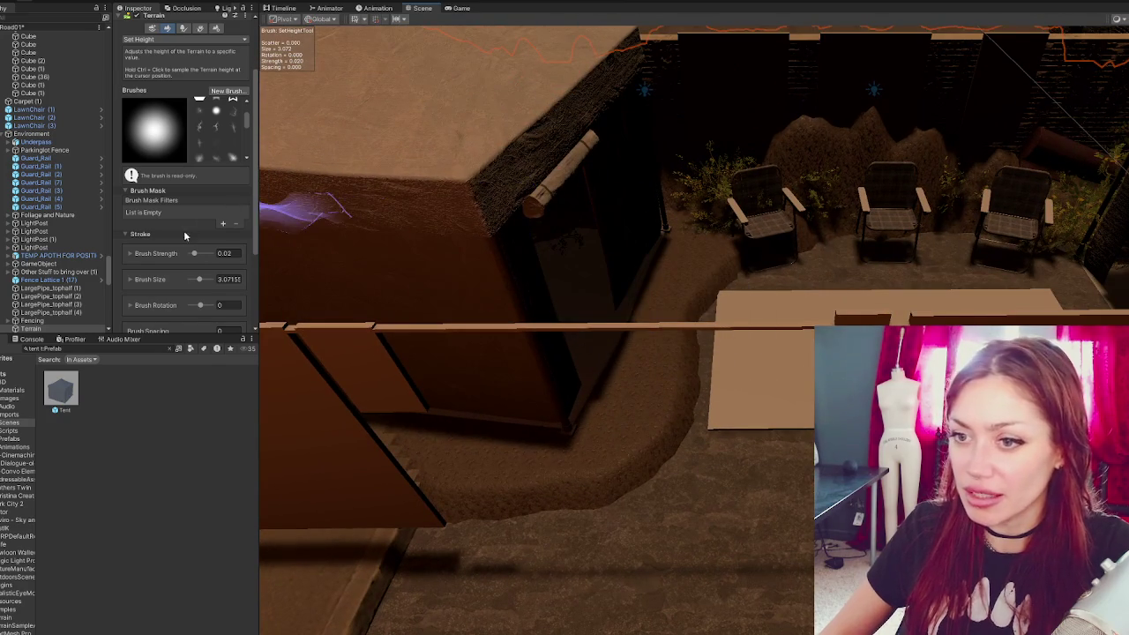
{"action": "left_click", "coordinate": [215, 123]}
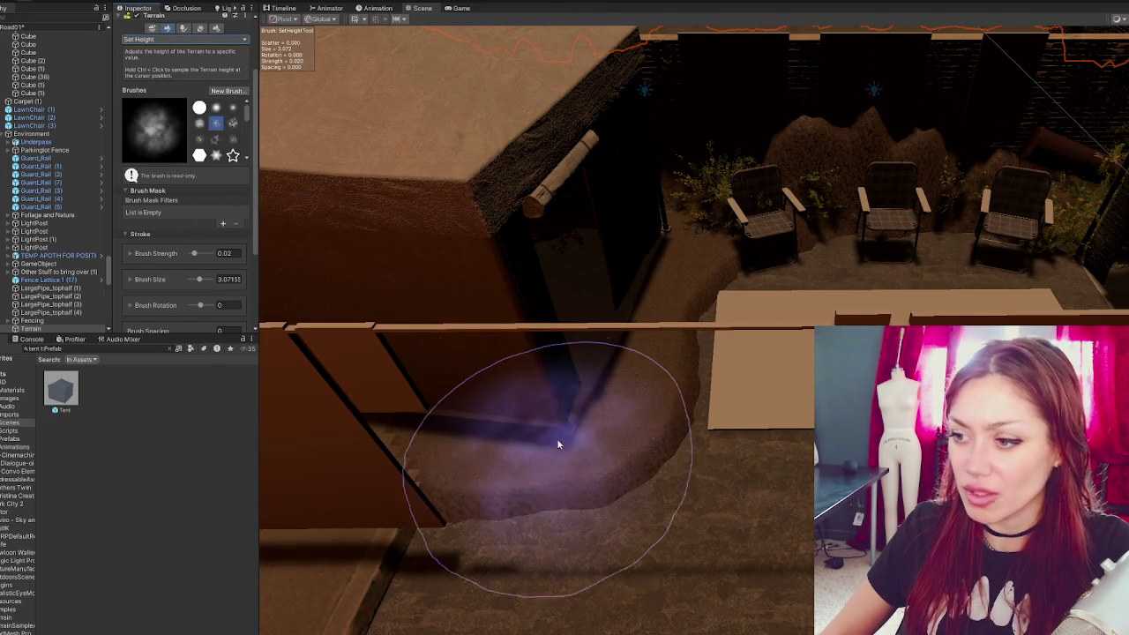
{"action": "scroll", "coordinate": [181, 203], "scroll_direction": "up", "scroll_amount": 1}
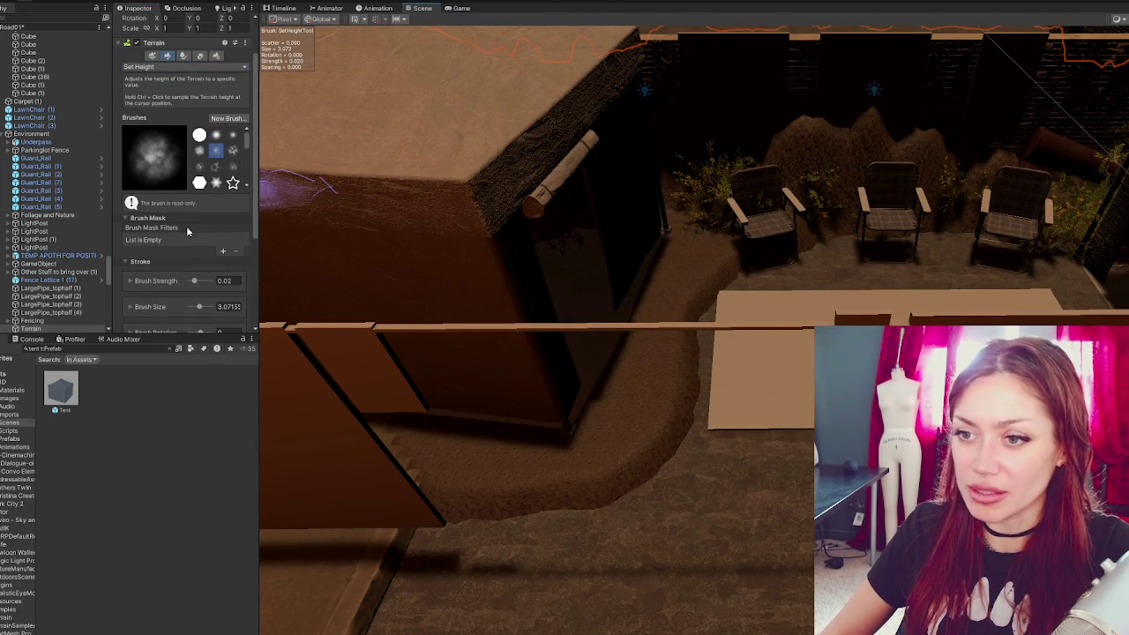
{"action": "scroll", "coordinate": [189, 226], "scroll_direction": "down", "scroll_amount": 3}
{"action": "left_click_drag", "start_coordinate": [198, 226], "coordinate": [195, 226]}
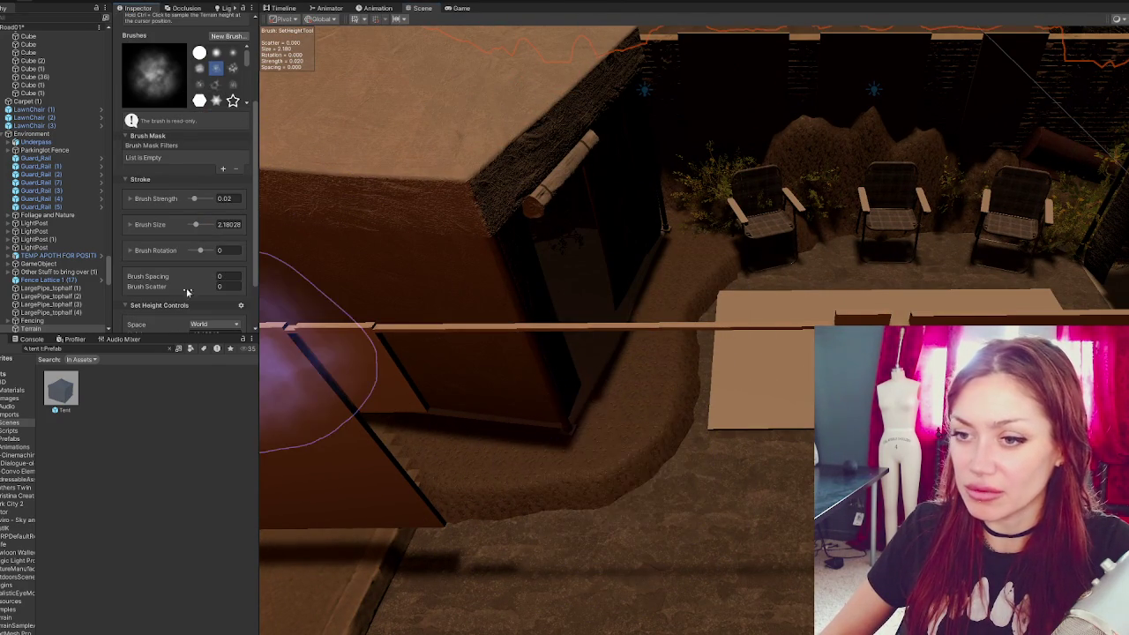
{"action": "scroll", "coordinate": [209, 120], "scroll_direction": "up", "scroll_amount": 5}
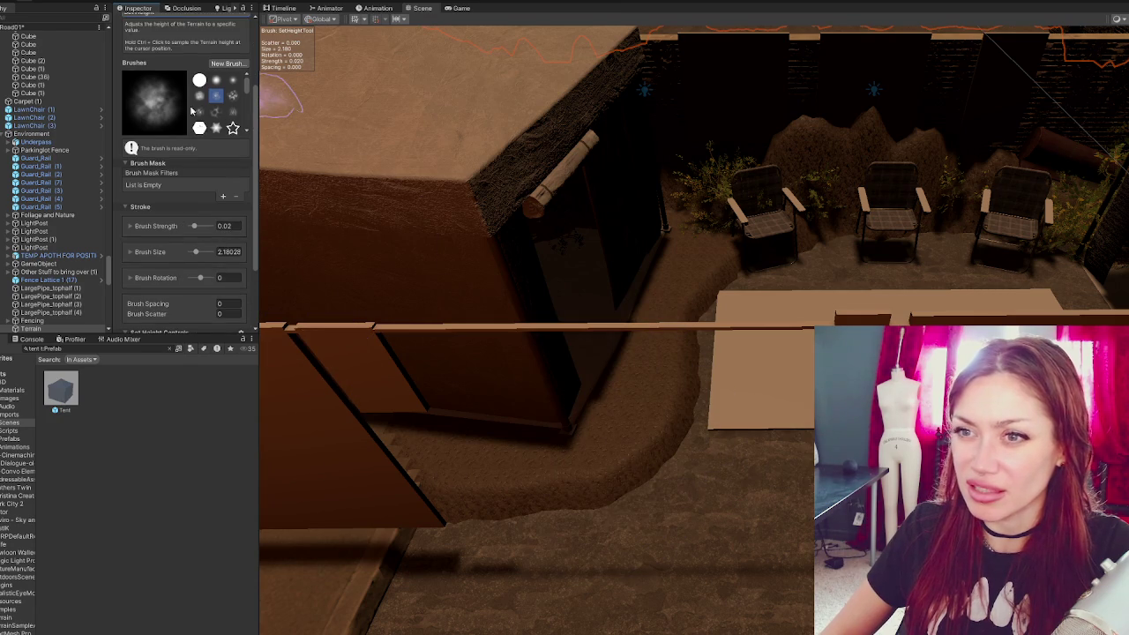
{"action": "left_click", "coordinate": [185, 93]}
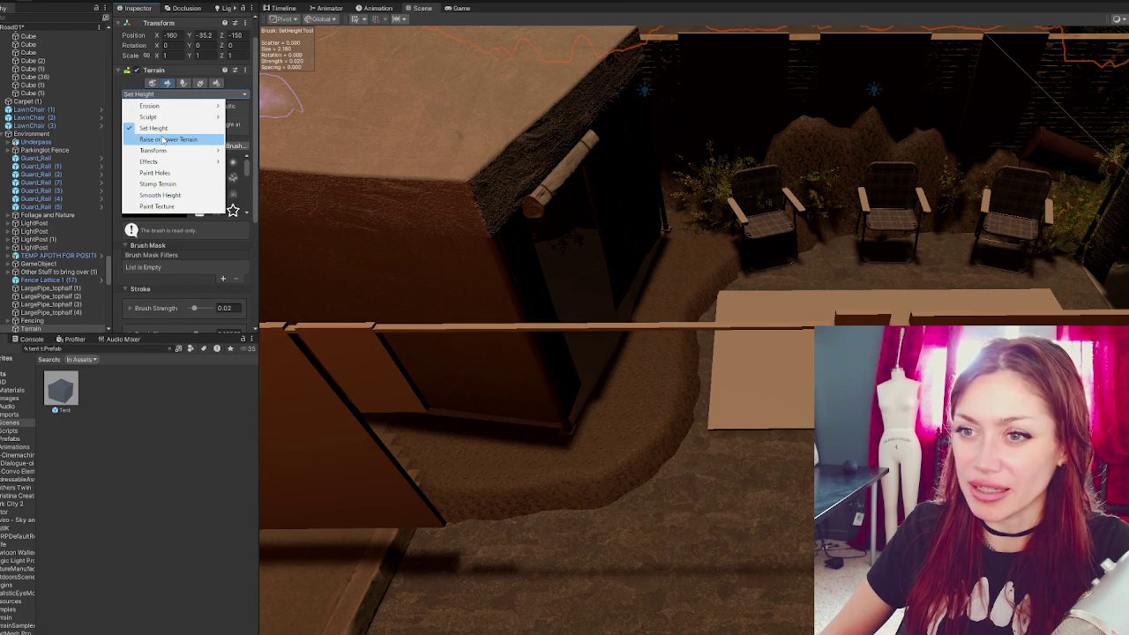
- Use Raise or Lower Terrain to lift the sandy pit floor and sculpt its slope into a steeper edge
{"action": "left_click", "coordinate": [187, 139]}
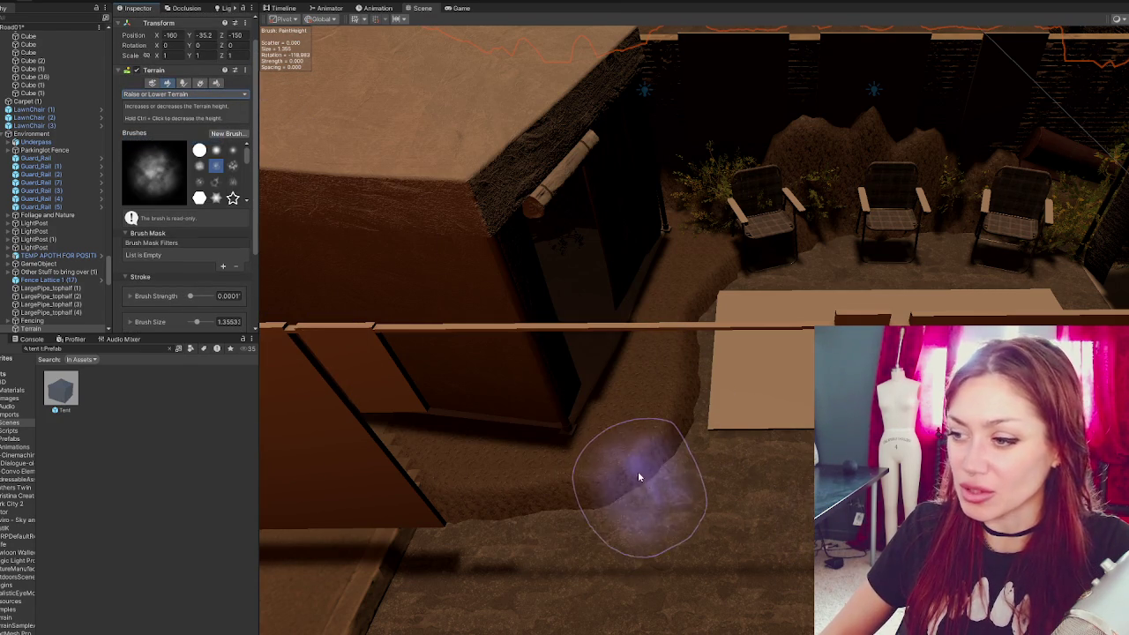
{"action": "left_click", "coordinate": [673, 431]}
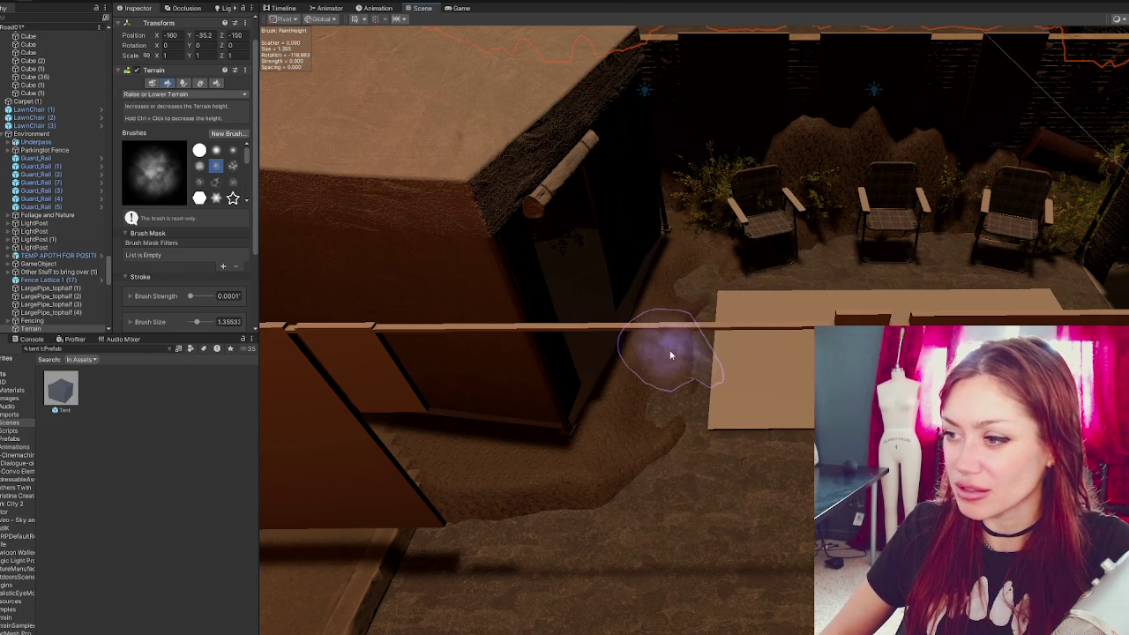
{"action": "mouse_move", "coordinate": [590, 492]}
{"action": "left_mouse_down"}
{"action": "mouse_move", "coordinate": [467, 492]}
{"action": "mouse_move", "coordinate": [417, 475]}
{"action": "left_mouse_up"}
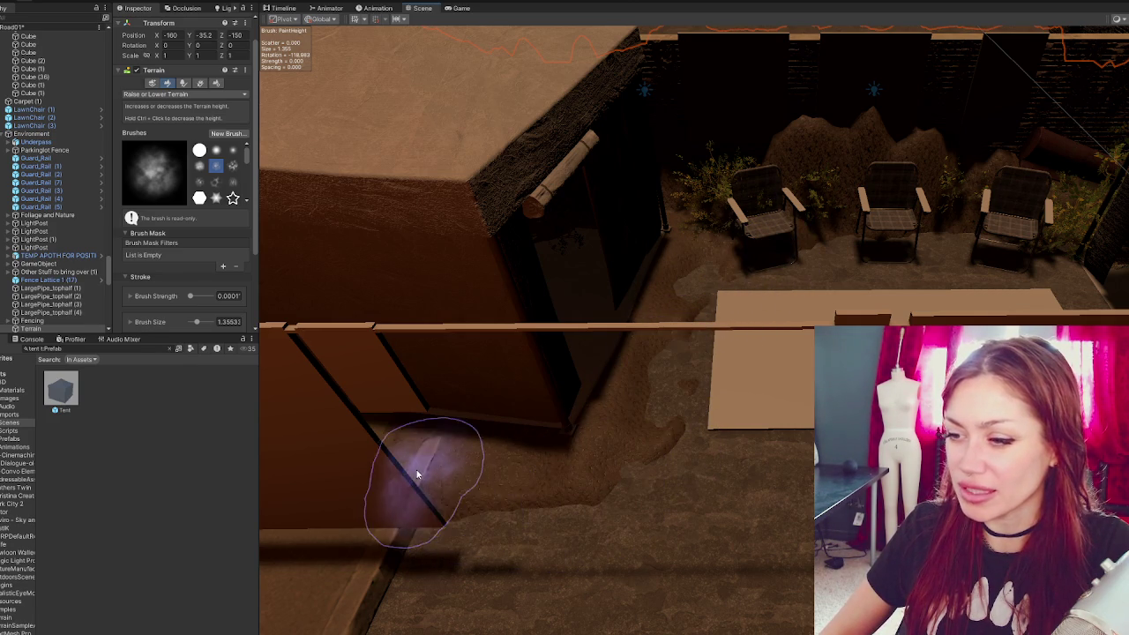
{"action": "mouse_move", "coordinate": [609, 496]}
{"action": "left_mouse_down"}
{"action": "mouse_move", "coordinate": [739, 373]}
{"action": "mouse_move", "coordinate": [573, 445]}
{"action": "left_mouse_up"}
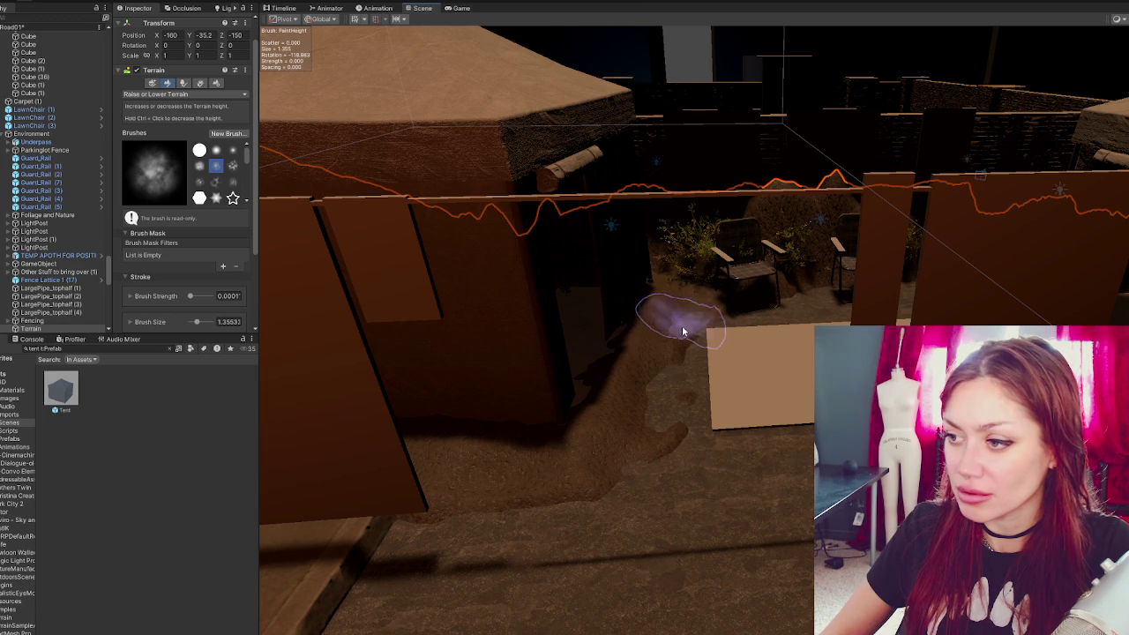
{"action": "mouse_move", "coordinate": [745, 312]}
{"action": "left_mouse_down"}
{"action": "mouse_move", "coordinate": [667, 402]}
{"action": "mouse_move", "coordinate": [680, 439]}
{"action": "mouse_move", "coordinate": [632, 488]}
{"action": "mouse_move", "coordinate": [765, 491]}
{"action": "mouse_move", "coordinate": [711, 476]}
{"action": "mouse_move", "coordinate": [613, 500]}
{"action": "mouse_move", "coordinate": [686, 442]}
{"action": "mouse_move", "coordinate": [676, 373]}
{"action": "mouse_move", "coordinate": [656, 378]}
{"action": "mouse_move", "coordinate": [685, 383]}
{"action": "left_mouse_up"}
{"action": "mouse_move", "coordinate": [414, 353]}
{"action": "left_mouse_down"}
{"action": "mouse_move", "coordinate": [530, 371]}
{"action": "mouse_move", "coordinate": [560, 391]}
{"action": "mouse_move", "coordinate": [731, 433]}
{"action": "mouse_move", "coordinate": [471, 371]}
{"action": "mouse_move", "coordinate": [686, 277]}
{"action": "mouse_move", "coordinate": [370, 287]}
{"action": "left_mouse_up"}
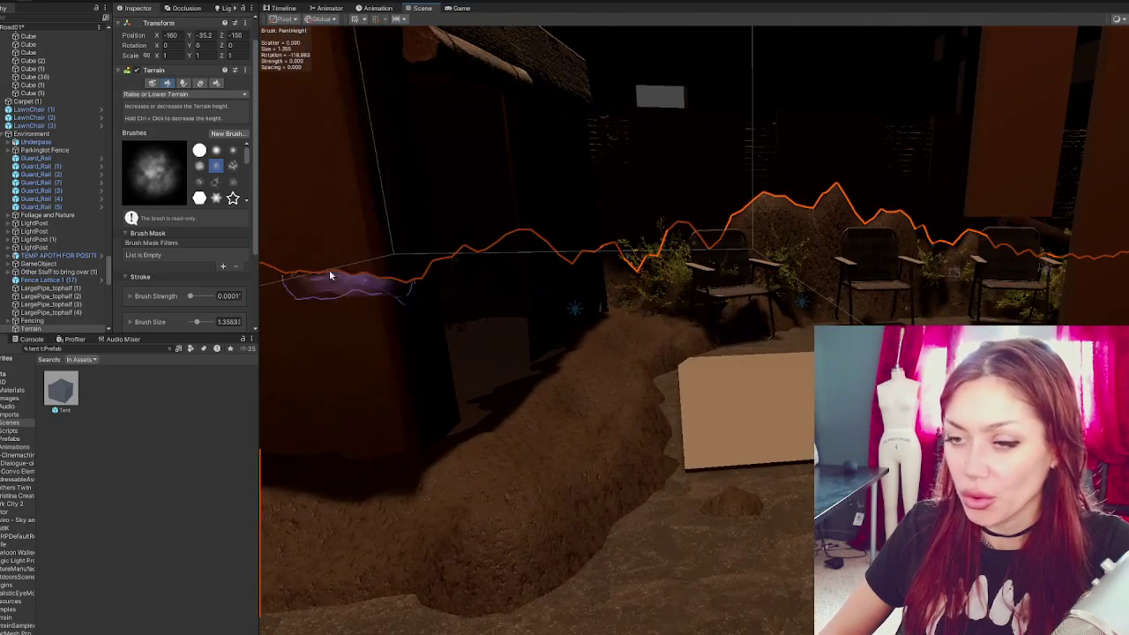
{"action": "left_click", "coordinate": [184, 94]}
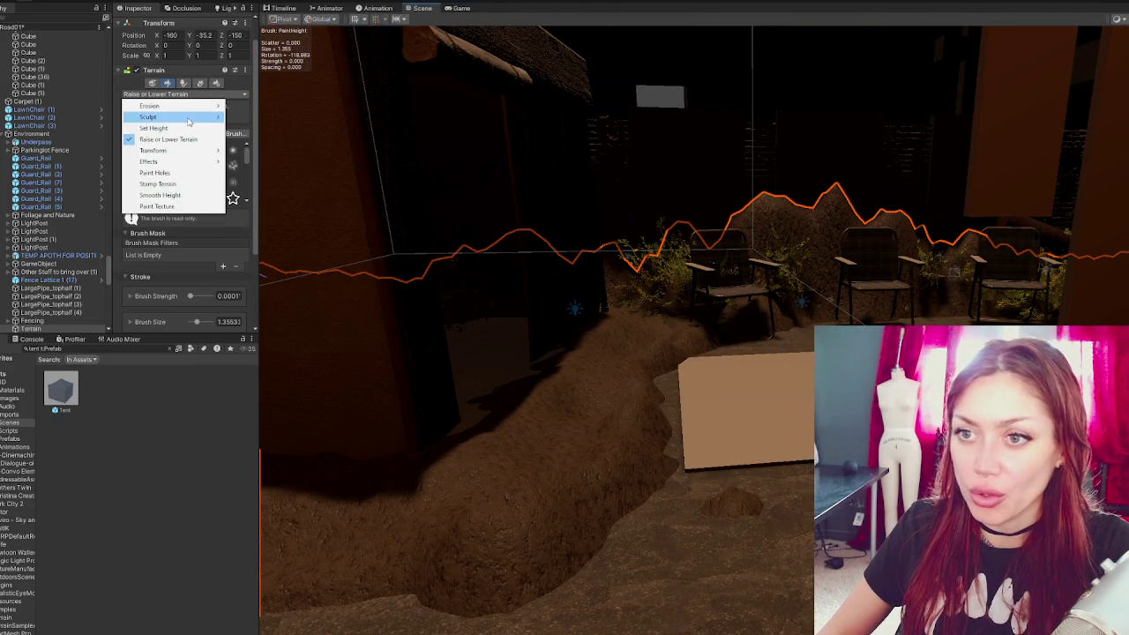
- With Set Height, fill the pit beside the box and flatten the ground below the chairs
{"action": "left_click", "coordinate": [167, 130]}
{"action": "mouse_move", "coordinate": [542, 434]}
{"action": "left_mouse_down"}
{"action": "mouse_move", "coordinate": [555, 453]}
{"action": "mouse_move", "coordinate": [612, 453]}
{"action": "mouse_move", "coordinate": [650, 499]}
{"action": "mouse_move", "coordinate": [616, 558]}
{"action": "mouse_move", "coordinate": [641, 529]}
{"action": "mouse_move", "coordinate": [733, 496]}
{"action": "mouse_move", "coordinate": [789, 517]}
{"action": "mouse_move", "coordinate": [784, 537]}
{"action": "mouse_move", "coordinate": [786, 500]}
{"action": "mouse_move", "coordinate": [720, 438]}
{"action": "left_mouse_up"}
{"action": "scroll", "coordinate": [720, 438], "scroll_direction": "up", "scroll_amount": 3}
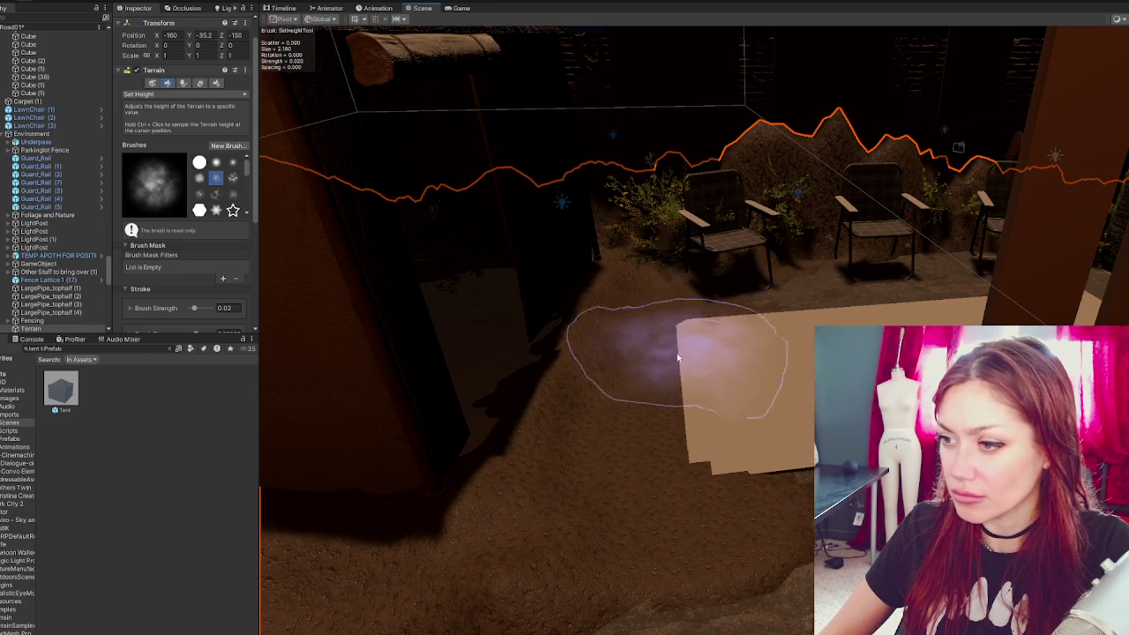
{"action": "scroll", "coordinate": [717, 512], "scroll_direction": "down", "scroll_amount": 2}
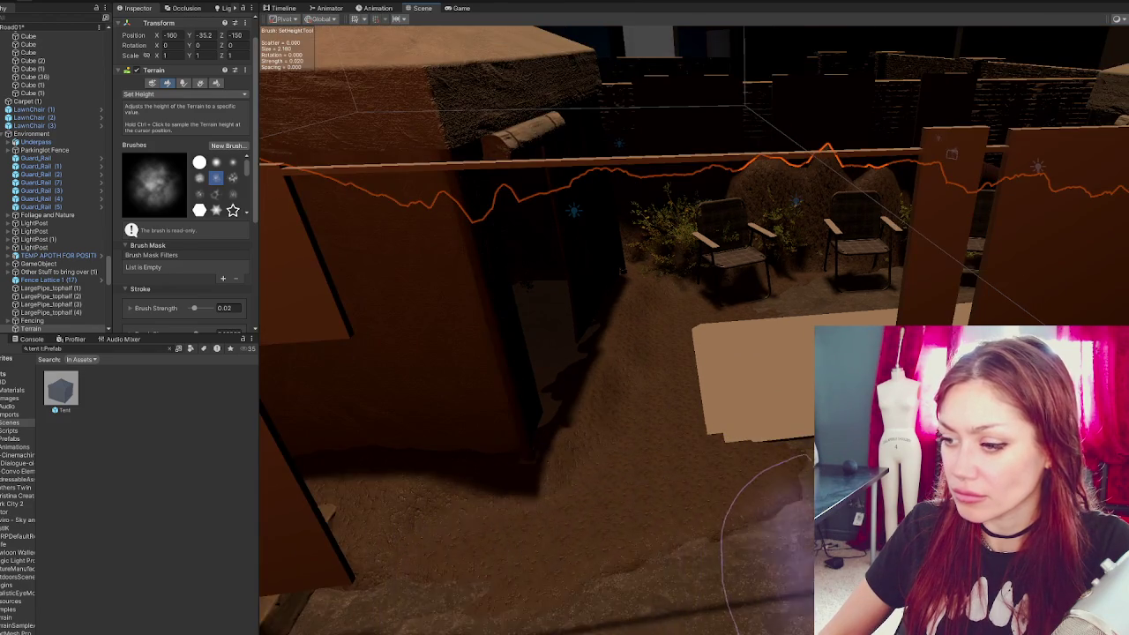
{"action": "scroll", "coordinate": [730, 517], "scroll_direction": "up", "scroll_amount": 5}
{"action": "mouse_move", "coordinate": [792, 234]}
{"action": "left_mouse_down"}
{"action": "mouse_move", "coordinate": [820, 202]}
{"action": "mouse_move", "coordinate": [962, 164]}
{"action": "mouse_move", "coordinate": [971, 151]}
{"action": "mouse_move", "coordinate": [1079, 152]}
{"action": "mouse_move", "coordinate": [1033, 181]}
{"action": "mouse_move", "coordinate": [971, 139]}
{"action": "mouse_move", "coordinate": [1043, 291]}
{"action": "mouse_move", "coordinate": [1018, 239]}
{"action": "mouse_move", "coordinate": [965, 206]}
{"action": "mouse_move", "coordinate": [1060, 320]}
{"action": "mouse_move", "coordinate": [895, 179]}
{"action": "mouse_move", "coordinate": [835, 174]}
{"action": "mouse_move", "coordinate": [804, 284]}
{"action": "mouse_move", "coordinate": [769, 307]}
{"action": "mouse_move", "coordinate": [769, 273]}
{"action": "mouse_move", "coordinate": [625, 504]}
{"action": "mouse_move", "coordinate": [891, 547]}
{"action": "mouse_move", "coordinate": [825, 521]}
{"action": "mouse_move", "coordinate": [769, 429]}
{"action": "mouse_move", "coordinate": [714, 411]}
{"action": "mouse_move", "coordinate": [716, 301]}
{"action": "left_mouse_up"}
- Level the terrain ledge and surrounding ground along the fence
{"action": "left_click_drag", "start_coordinate": [869, 371], "coordinate": [517, 479]}
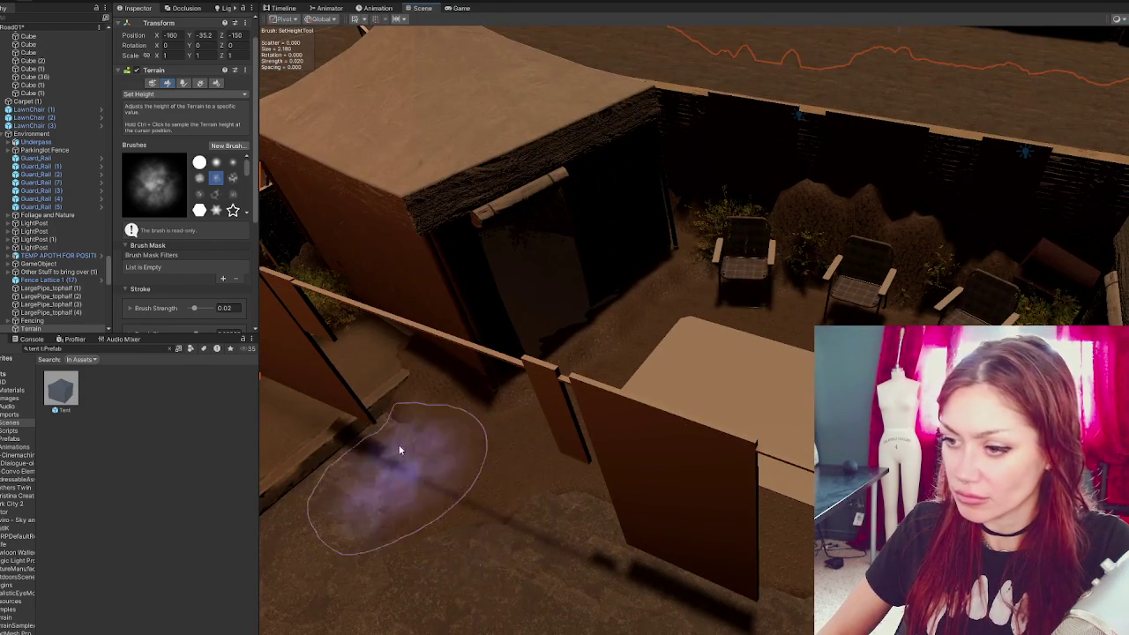
{"action": "mouse_move", "coordinate": [422, 401]}
{"action": "left_mouse_down"}
{"action": "mouse_move", "coordinate": [421, 343]}
{"action": "mouse_move", "coordinate": [416, 377]}
{"action": "left_mouse_up"}
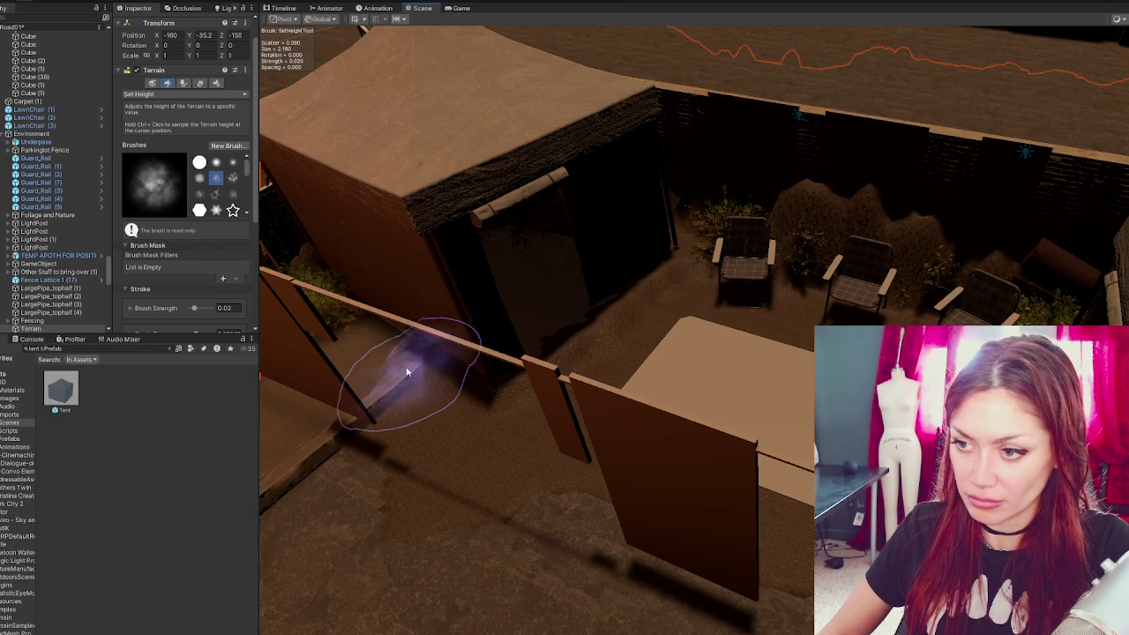
{"action": "mouse_move", "coordinate": [411, 367]}
{"action": "left_mouse_down"}
{"action": "mouse_move", "coordinate": [417, 346]}
{"action": "mouse_move", "coordinate": [412, 378]}
{"action": "mouse_move", "coordinate": [362, 327]}
{"action": "mouse_move", "coordinate": [396, 403]}
{"action": "mouse_move", "coordinate": [396, 433]}
{"action": "mouse_move", "coordinate": [441, 494]}
{"action": "mouse_move", "coordinate": [325, 441]}
{"action": "mouse_move", "coordinate": [379, 403]}
{"action": "mouse_move", "coordinate": [479, 503]}
{"action": "mouse_move", "coordinate": [459, 455]}
{"action": "mouse_move", "coordinate": [718, 491]}
{"action": "mouse_move", "coordinate": [430, 463]}
{"action": "left_mouse_up"}
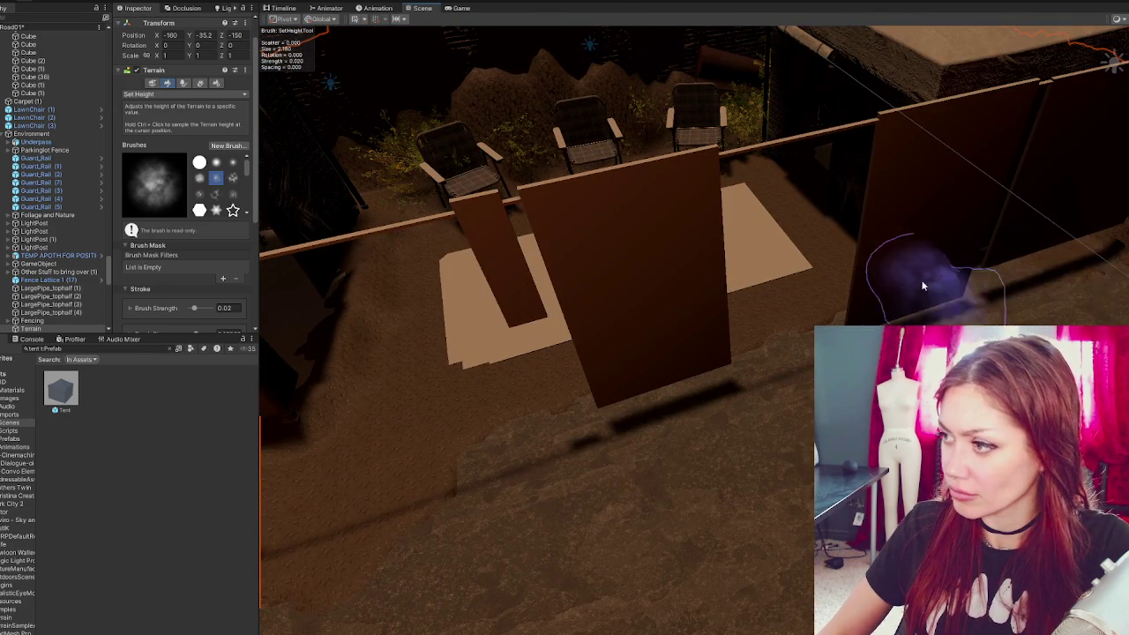
{"action": "mouse_move", "coordinate": [1106, 267]}
{"action": "left_mouse_down"}
{"action": "mouse_move", "coordinate": [1021, 252]}
{"action": "mouse_move", "coordinate": [873, 179]}
{"action": "mouse_move", "coordinate": [883, 227]}
{"action": "left_mouse_up"}
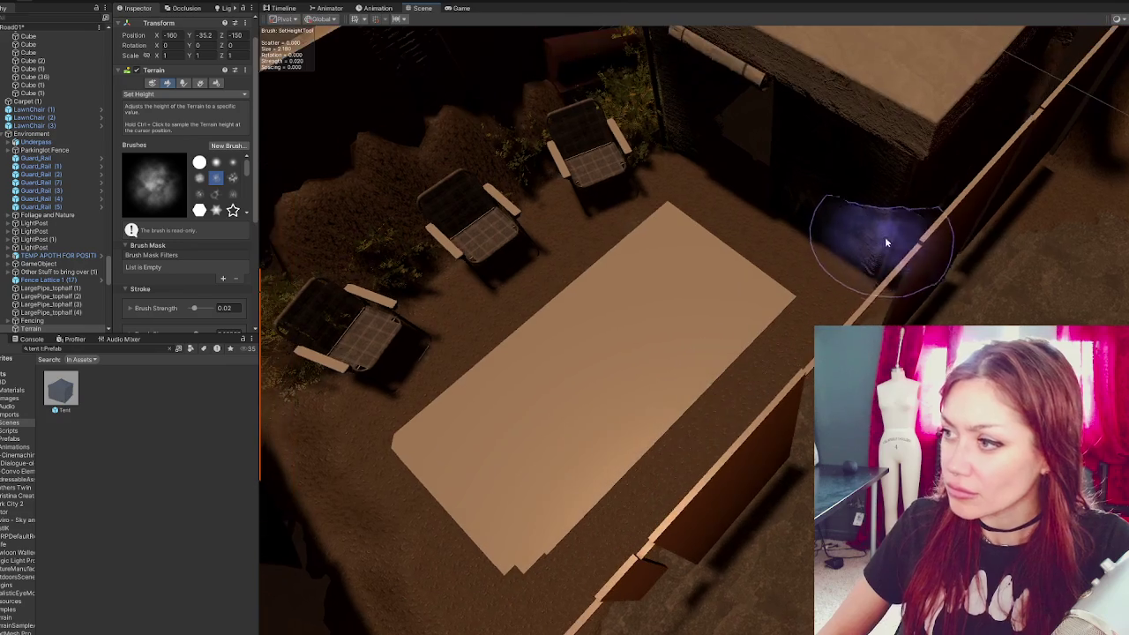
{"action": "scroll", "coordinate": [1007, 261], "scroll_direction": "down", "scroll_amount": 5}
{"action": "scroll", "coordinate": [995, 252], "scroll_direction": "up", "scroll_amount": 3}
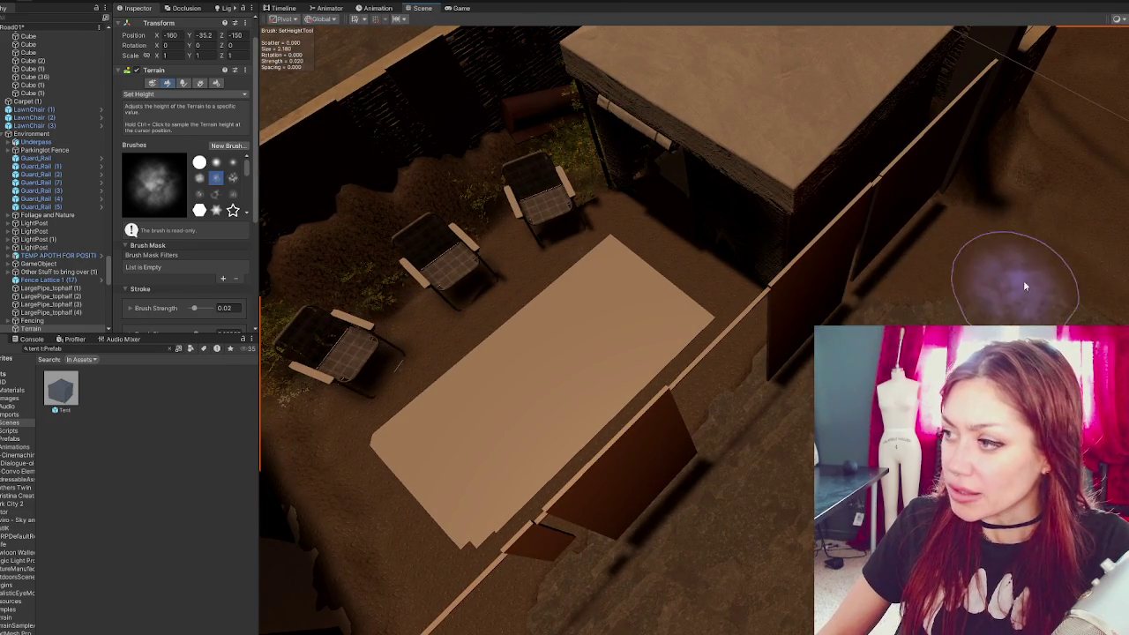
{"action": "mouse_move", "coordinate": [1023, 285]}
{"action": "left_mouse_down"}
{"action": "mouse_move", "coordinate": [640, 231]}
{"action": "mouse_move", "coordinate": [635, 373]}
{"action": "mouse_move", "coordinate": [565, 291]}
{"action": "mouse_move", "coordinate": [607, 248]}
{"action": "mouse_move", "coordinate": [730, 252]}
{"action": "mouse_move", "coordinate": [814, 221]}
{"action": "left_mouse_up"}
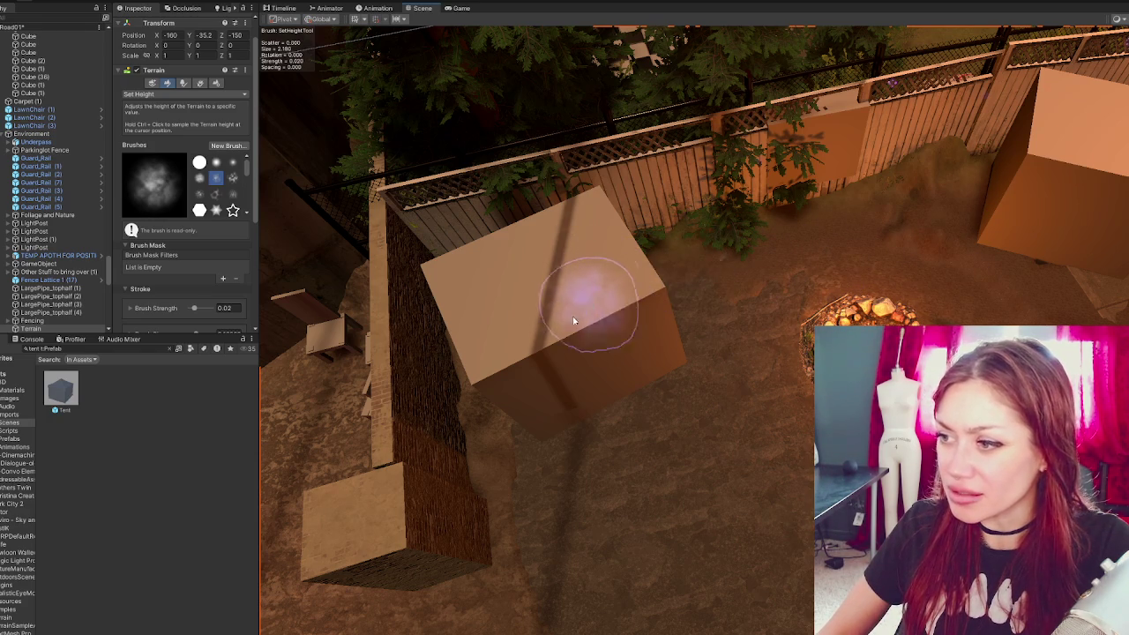
{"action": "mouse_move", "coordinate": [563, 536]}
{"action": "left_mouse_down"}
{"action": "mouse_move", "coordinate": [741, 452]}
{"action": "mouse_move", "coordinate": [465, 374]}
{"action": "mouse_move", "coordinate": [777, 320]}
{"action": "mouse_move", "coordinate": [567, 542]}
{"action": "mouse_move", "coordinate": [612, 524]}
{"action": "mouse_move", "coordinate": [323, 496]}
{"action": "mouse_move", "coordinate": [369, 549]}
{"action": "mouse_move", "coordinate": [564, 511]}
{"action": "mouse_move", "coordinate": [530, 484]}
{"action": "mouse_move", "coordinate": [574, 210]}
{"action": "left_mouse_up"}
{"action": "mouse_move", "coordinate": [500, 237]}
{"action": "left_mouse_down"}
{"action": "mouse_move", "coordinate": [706, 297]}
{"action": "mouse_move", "coordinate": [821, 315]}
{"action": "mouse_move", "coordinate": [821, 72]}
{"action": "mouse_move", "coordinate": [797, 321]}
{"action": "mouse_move", "coordinate": [693, 285]}
{"action": "mouse_move", "coordinate": [671, 371]}
{"action": "mouse_move", "coordinate": [653, 360]}
{"action": "left_mouse_up"}
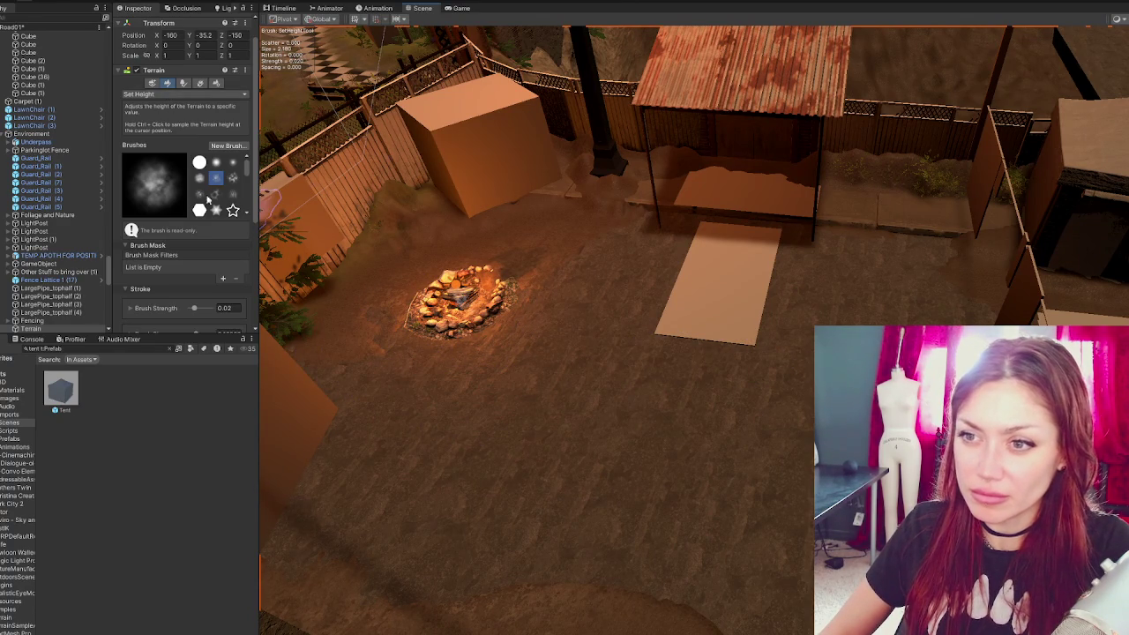
- Paint a flattened patch near the fire pit and set brush strength to about 0.0487
{"action": "left_click_drag", "start_coordinate": [565, 428], "coordinate": [668, 441]}
{"action": "scroll", "coordinate": [201, 231], "scroll_direction": "down", "scroll_amount": 3}
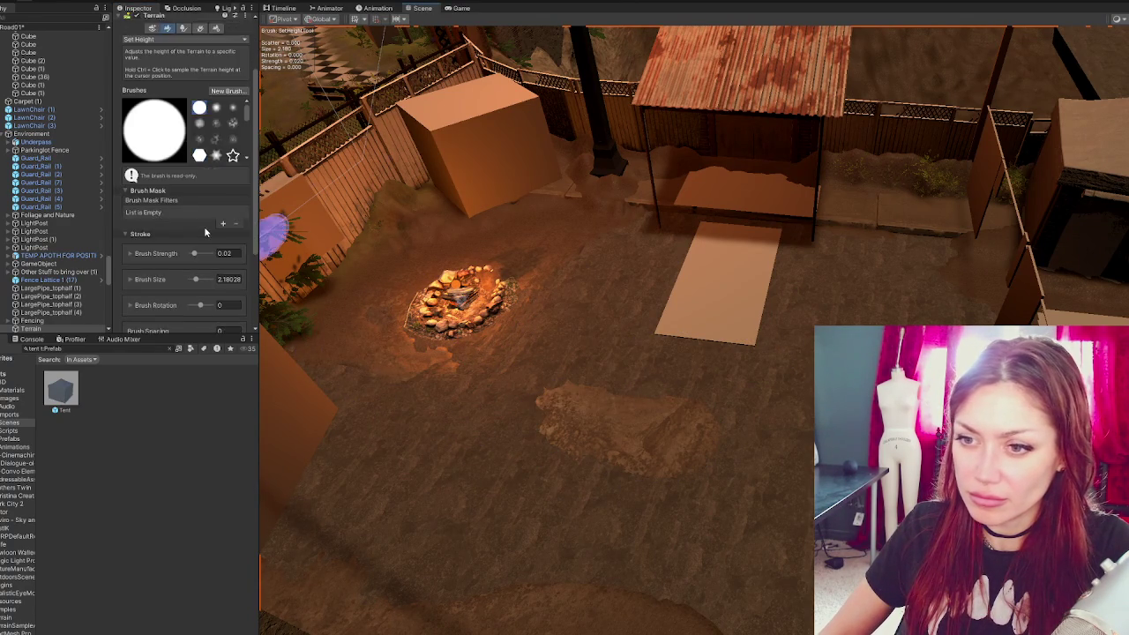
{"action": "left_click", "coordinate": [202, 227]}
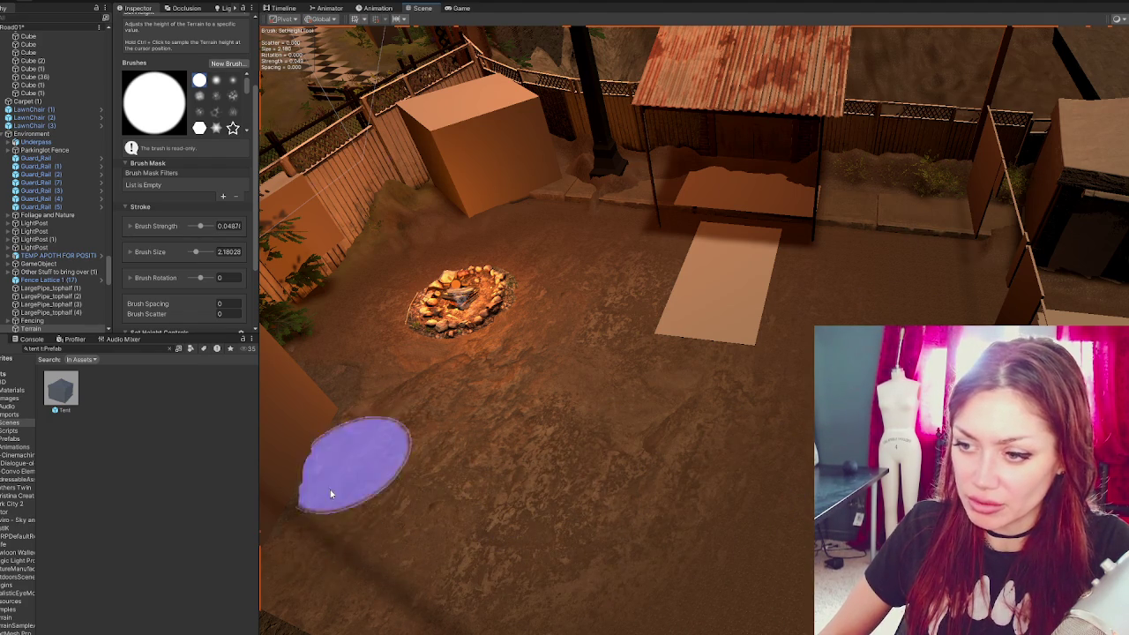
- Orbit around the yard to inspect the levelled dirt floor, shed and fences
{"action": "scroll", "coordinate": [315, 353], "scroll_direction": "up", "scroll_amount": 2}
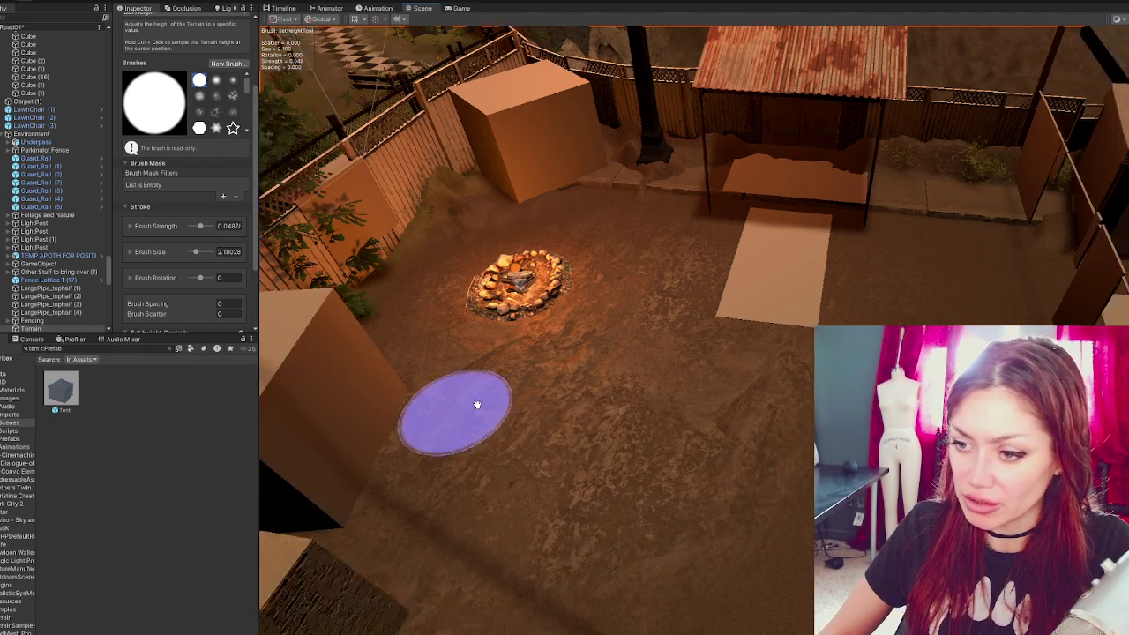
{"action": "scroll", "coordinate": [476, 405], "scroll_direction": "down", "scroll_amount": 3}
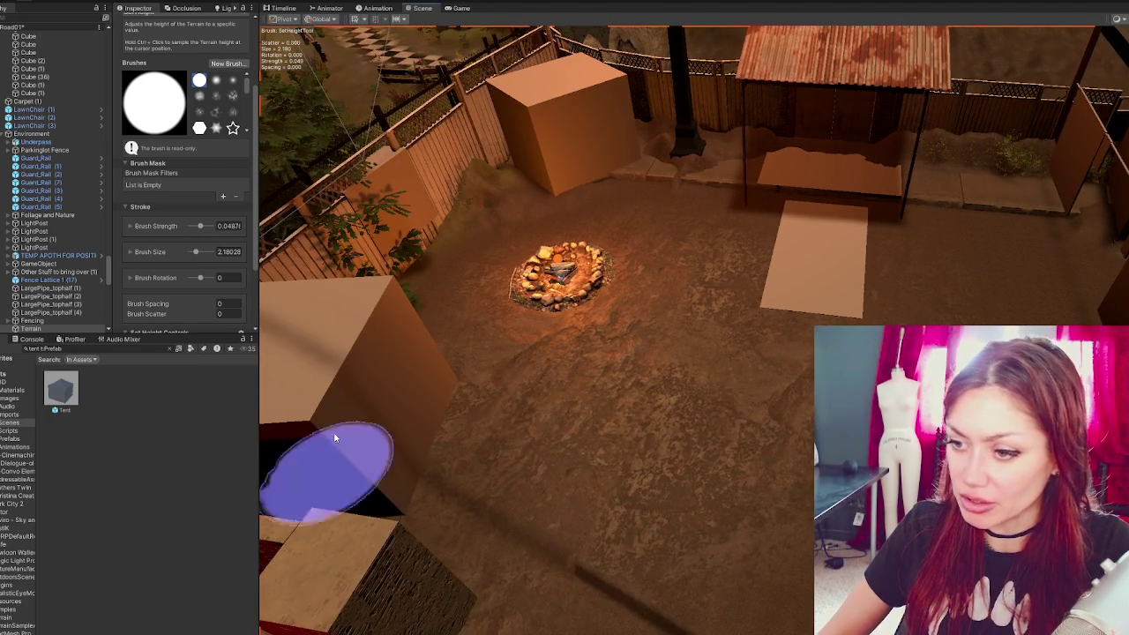
{"action": "left_click_drag", "start_coordinate": [590, 322], "coordinate": [632, 232]}
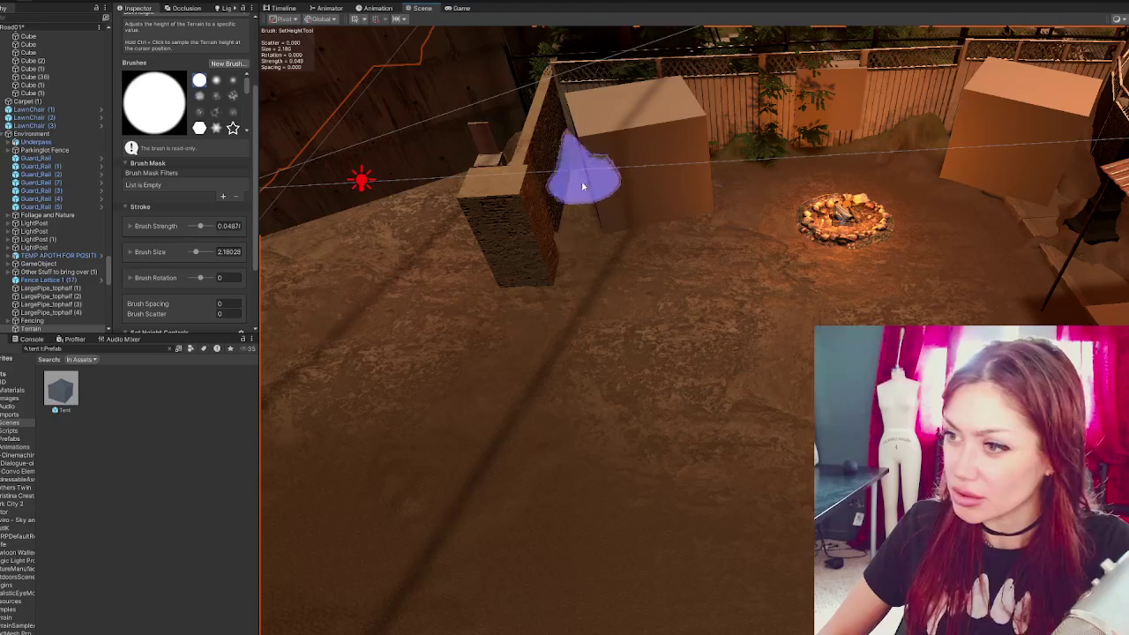
{"action": "left_click_drag", "start_coordinate": [416, 330], "coordinate": [671, 315]}
{"action": "mouse_move", "coordinate": [668, 448]}
{"action": "left_mouse_down"}
{"action": "mouse_move", "coordinate": [844, 252]}
{"action": "mouse_move", "coordinate": [768, 278]}
{"action": "left_mouse_up"}
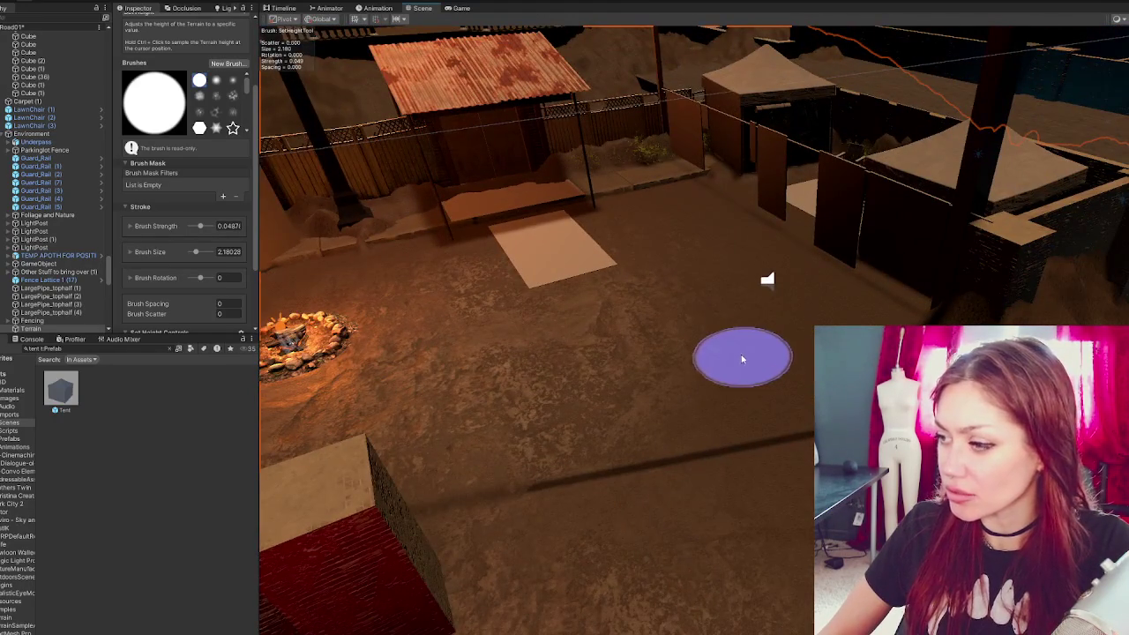
{"action": "scroll", "coordinate": [743, 355], "scroll_direction": "up", "scroll_amount": 2}
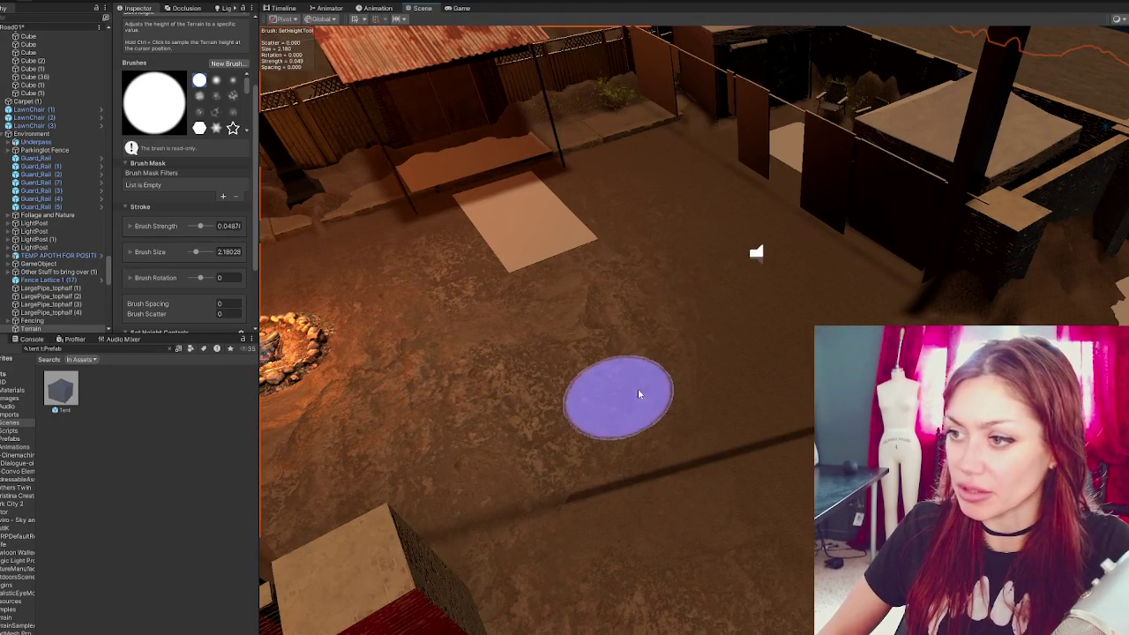
{"action": "scroll", "coordinate": [640, 395], "scroll_direction": "down", "scroll_amount": 3}
{"action": "left_click_drag", "start_coordinate": [688, 421], "coordinate": [663, 398]}
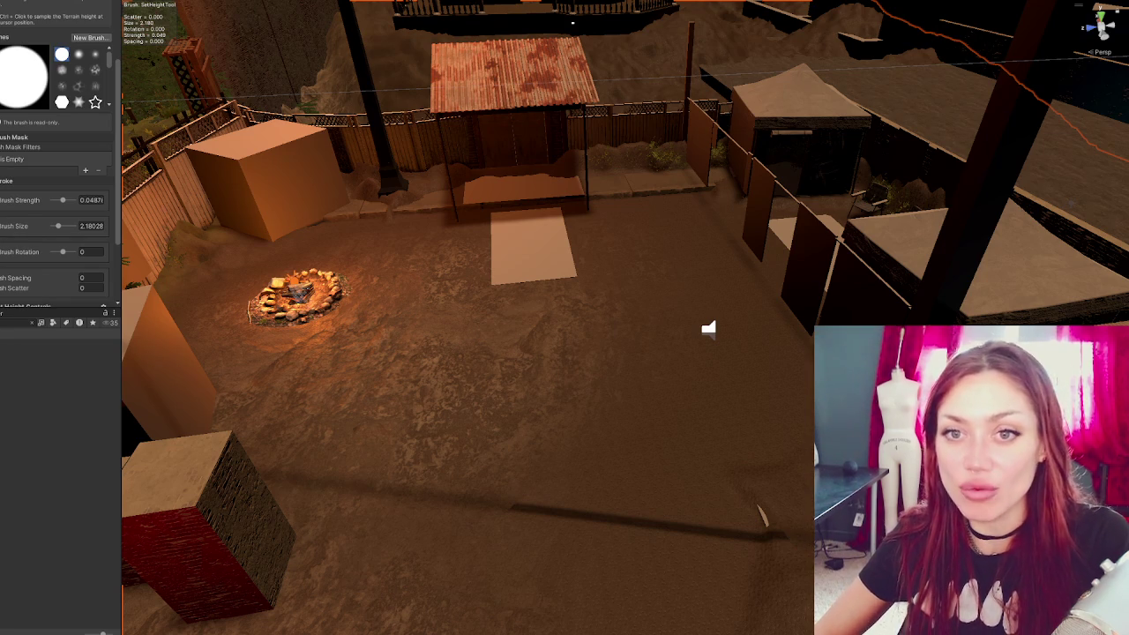
{"action": "scroll", "coordinate": [593, 345], "scroll_direction": "up", "scroll_amount": 3}
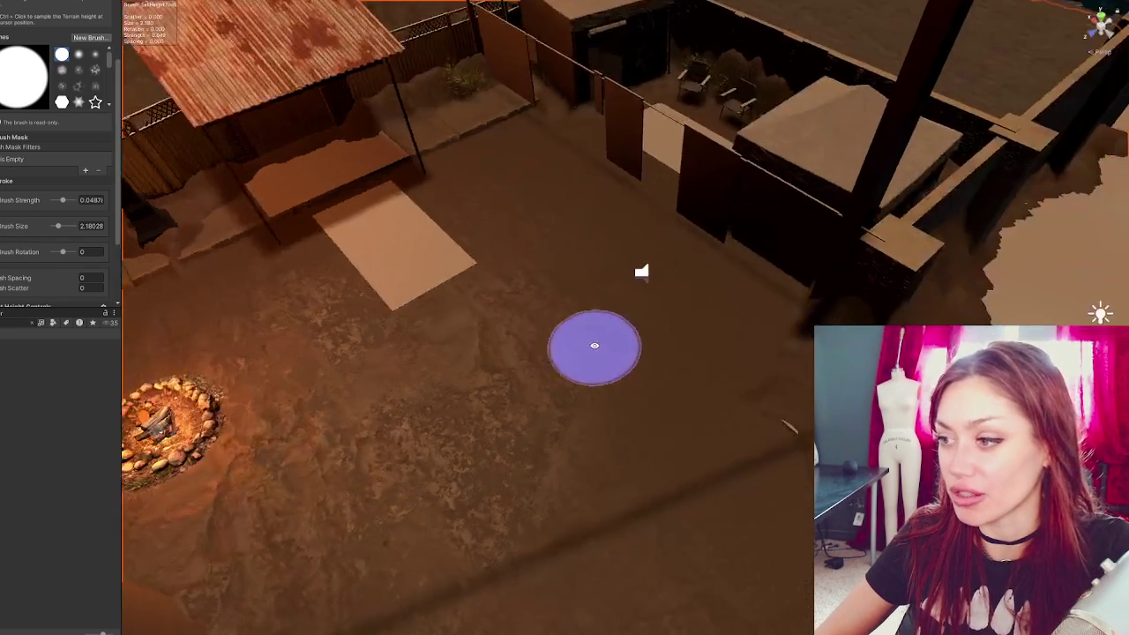
{"action": "scroll", "coordinate": [594, 345], "scroll_direction": "down", "scroll_amount": 5}
{"action": "scroll", "coordinate": [415, 313], "scroll_direction": "up", "scroll_amount": 5}
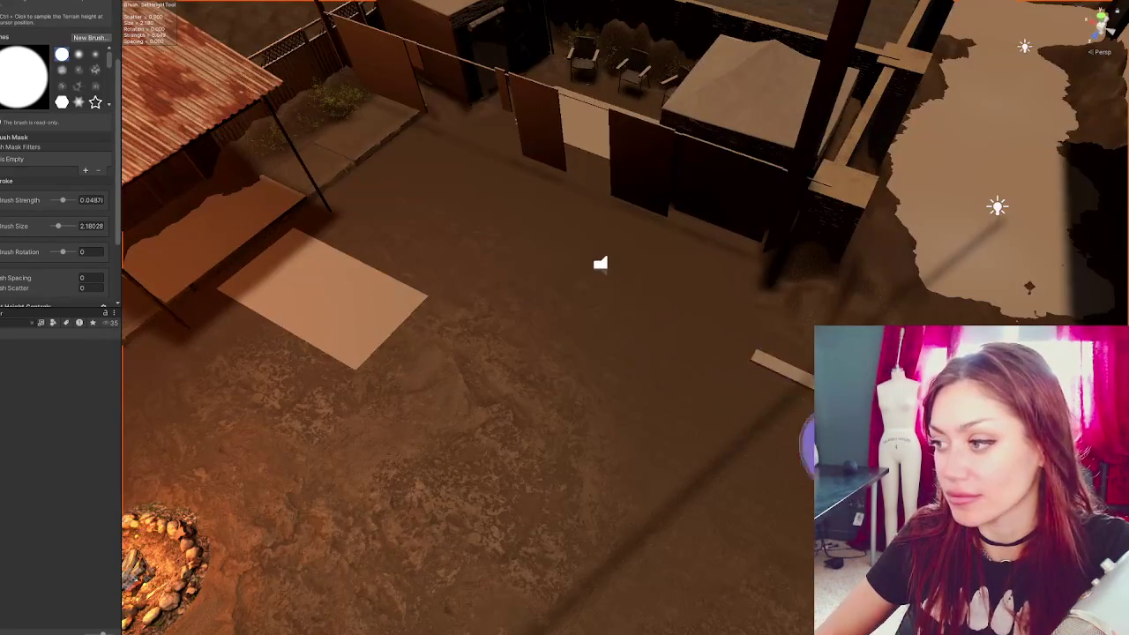
{"action": "mouse_move", "coordinate": [600, 353]}
{"action": "left_mouse_down"}
{"action": "mouse_move", "coordinate": [768, 453]}
{"action": "mouse_move", "coordinate": [642, 408]}
{"action": "left_mouse_up"}
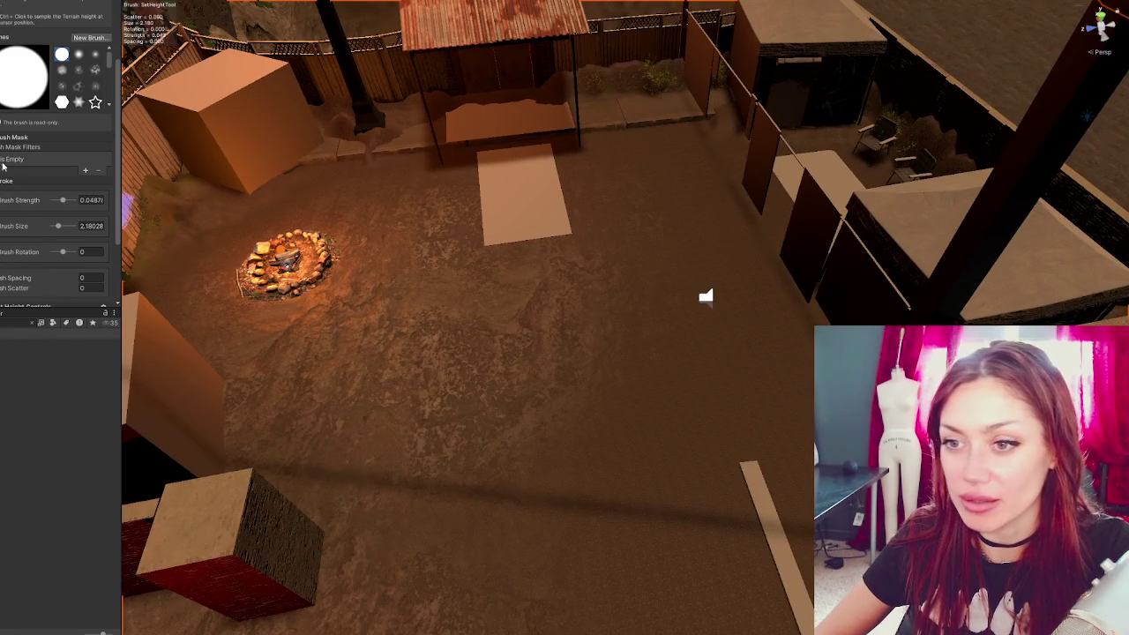
{"action": "scroll", "coordinate": [24, 54], "scroll_direction": "up", "scroll_amount": 3}
- Switch the terrain tool to Paint Texture, select Pebbles_C, and lower strength to about 0.34
{"action": "left_click", "coordinate": [35, 95]}
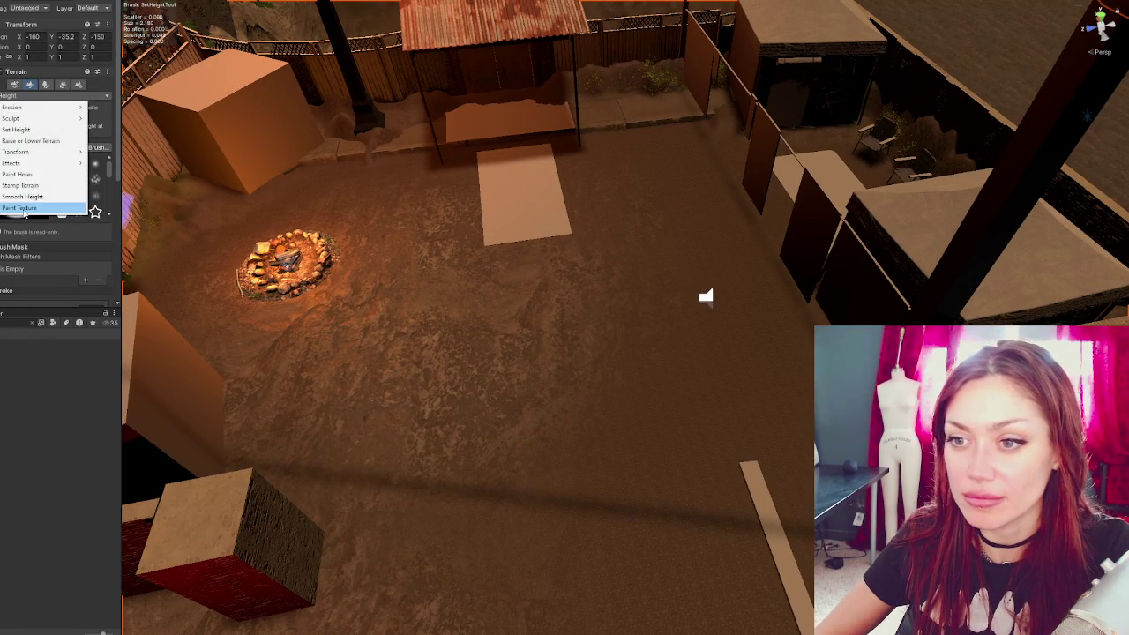
{"action": "left_click", "coordinate": [32, 113]}
{"action": "scroll", "coordinate": [44, 132], "scroll_direction": "down", "scroll_amount": 10}
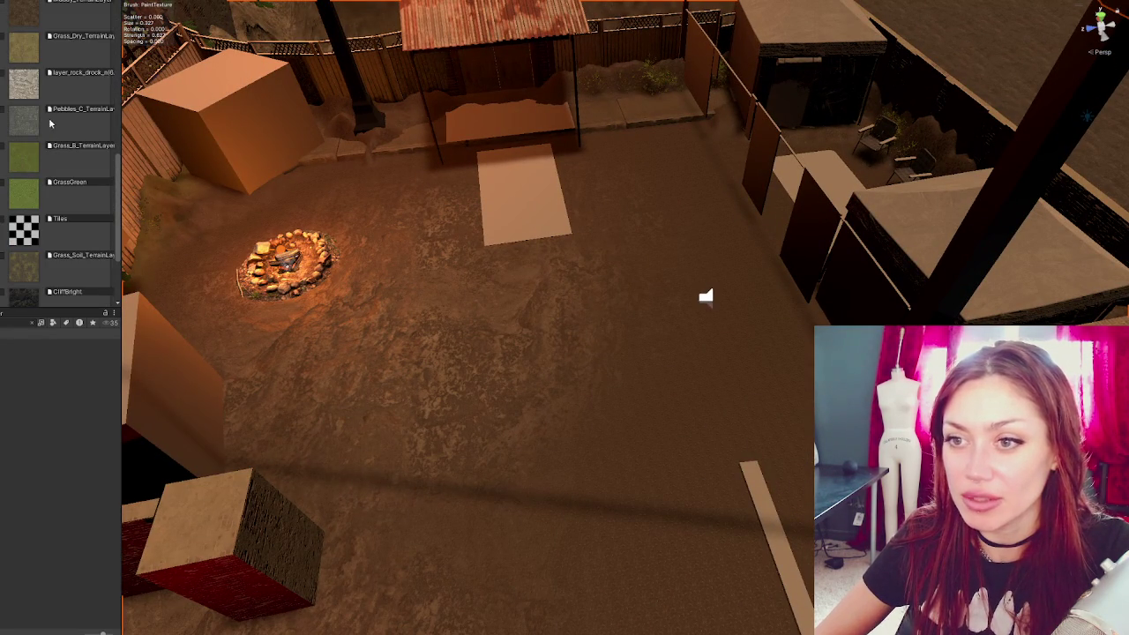
{"action": "left_click", "coordinate": [51, 126]}
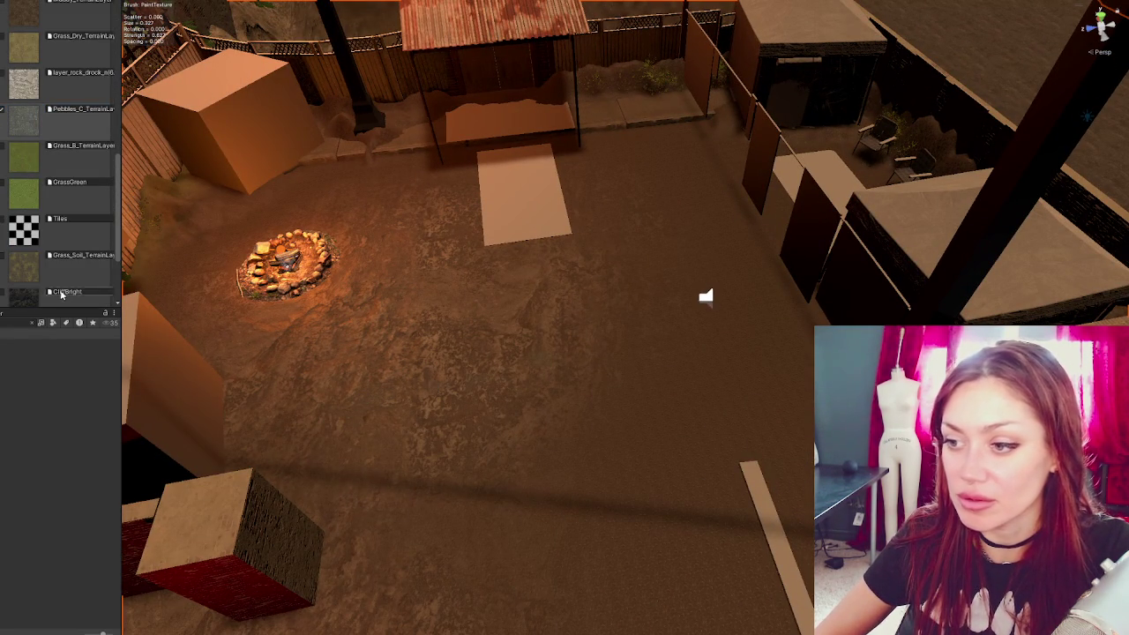
{"action": "scroll", "coordinate": [62, 297], "scroll_direction": "down", "scroll_amount": 2}
{"action": "scroll", "coordinate": [32, 254], "scroll_direction": "up", "scroll_amount": 8}
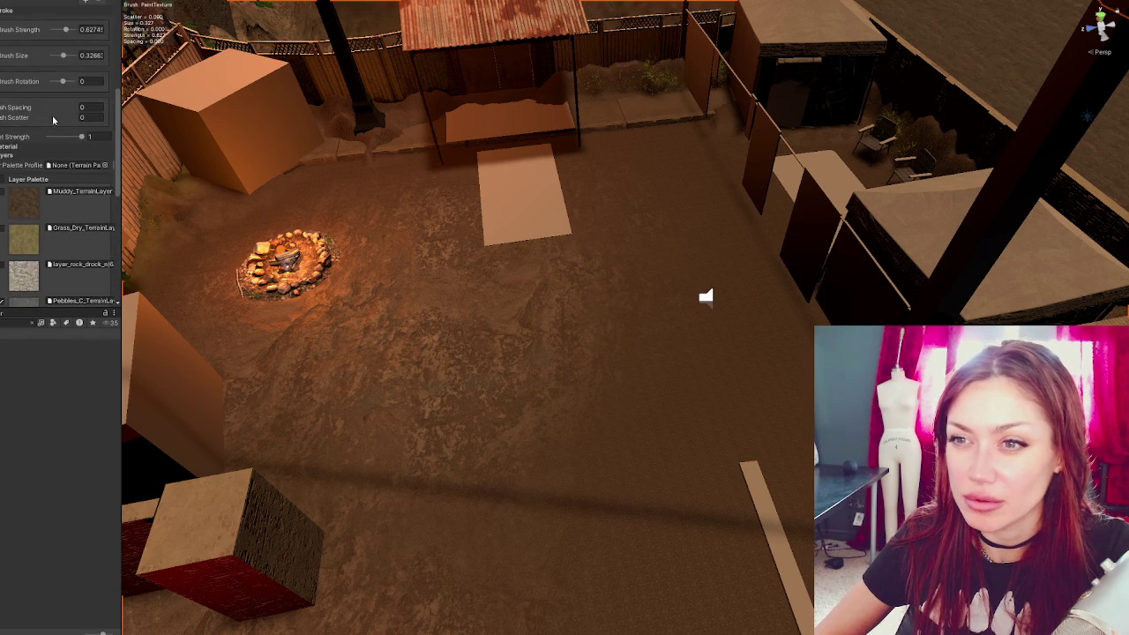
{"action": "left_click_drag", "start_coordinate": [67, 31], "coordinate": [73, 54]}
- Adjust the brush size limits, pick the soft noisy brush, and raise strength to about 0.71
{"action": "left_click", "coordinate": [2, 58]}
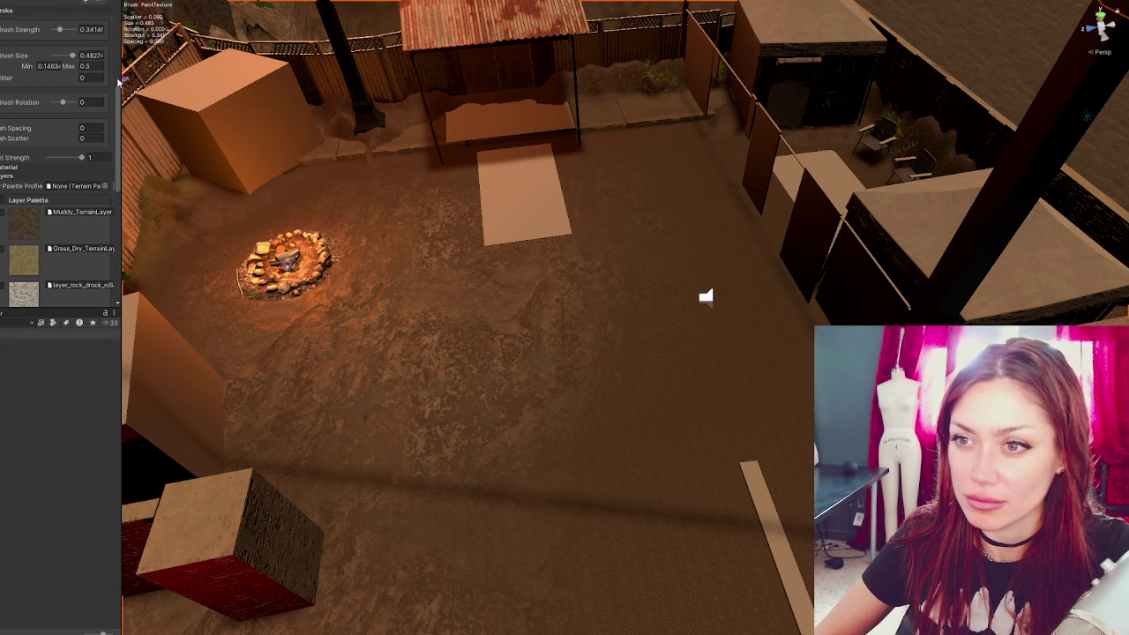
{"action": "type", "text": "12"}
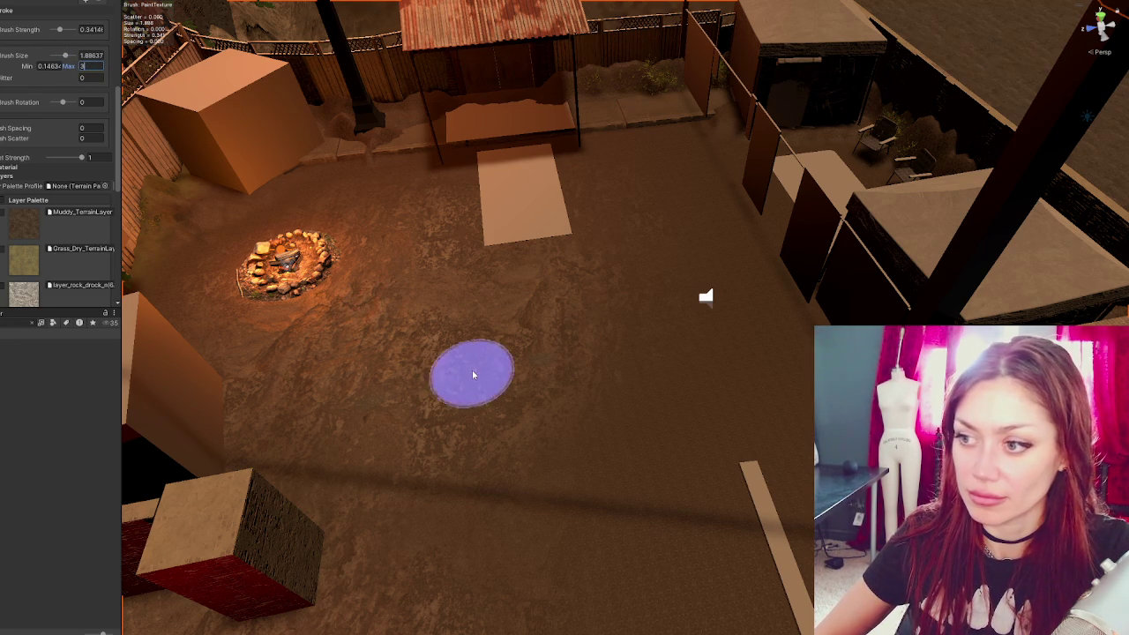
{"action": "scroll", "coordinate": [30, 71], "scroll_direction": "up", "scroll_amount": 3}
{"action": "scroll", "coordinate": [30, 71], "scroll_direction": "up", "scroll_amount": 4}
{"action": "left_click", "coordinate": [78, 91]}
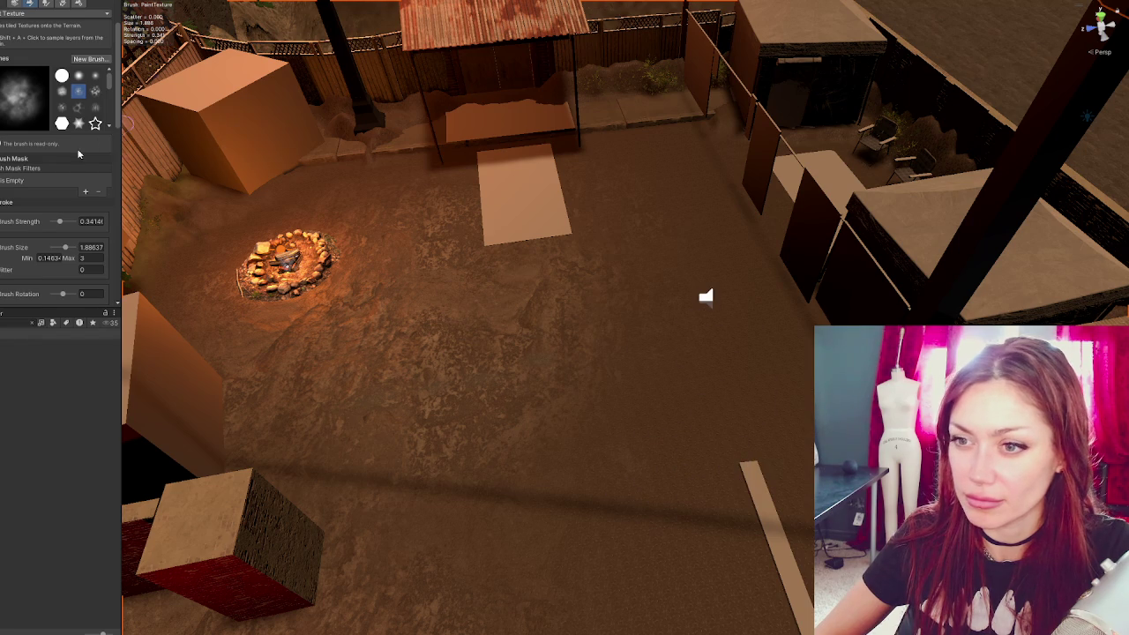
{"action": "scroll", "coordinate": [77, 157], "scroll_direction": "down", "scroll_amount": 2}
{"action": "left_click_drag", "start_coordinate": [60, 167], "coordinate": [67, 167]}
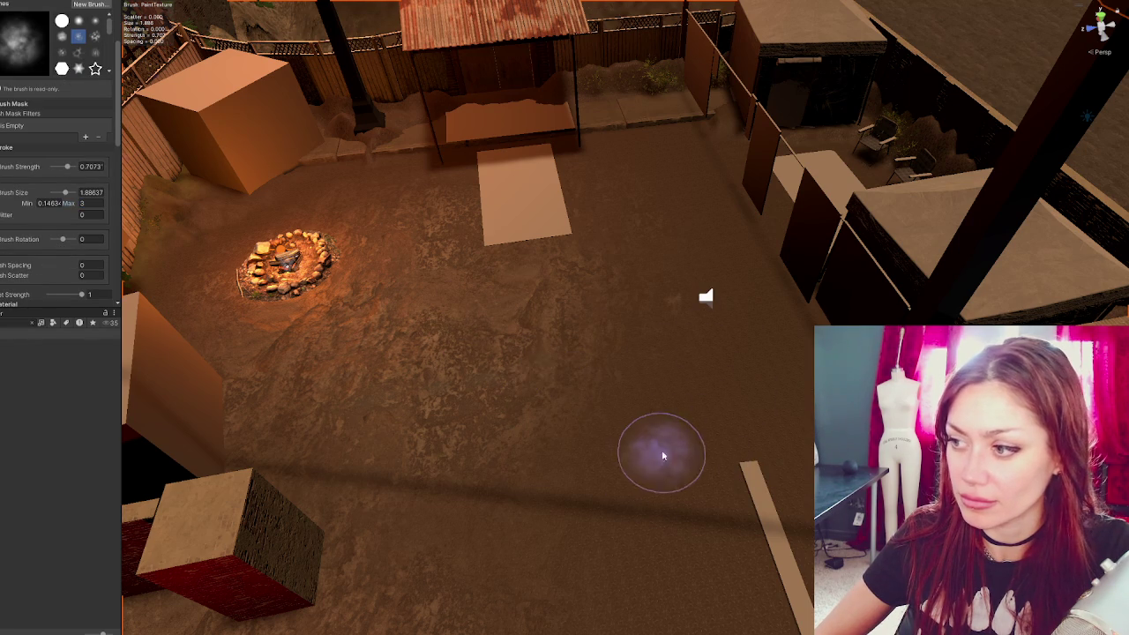
- Test-paint dabs and a stroke near the speaker, then undo the black stroke
{"action": "left_click", "coordinate": [688, 322]}
{"action": "left_click", "coordinate": [677, 440]}
{"action": "left_click", "coordinate": [705, 346]}
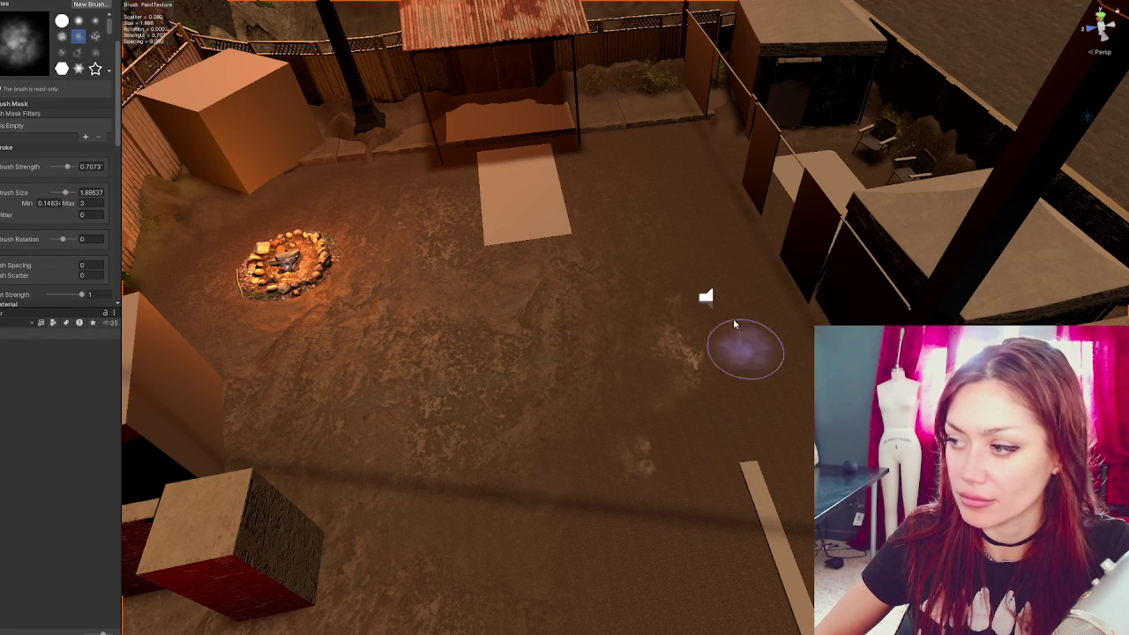
{"action": "left_click", "coordinate": [713, 291]}
{"action": "mouse_move", "coordinate": [717, 364]}
{"action": "left_mouse_down"}
{"action": "mouse_move", "coordinate": [524, 291]}
{"action": "mouse_move", "coordinate": [492, 336]}
{"action": "mouse_move", "coordinate": [636, 355]}
{"action": "left_mouse_up"}
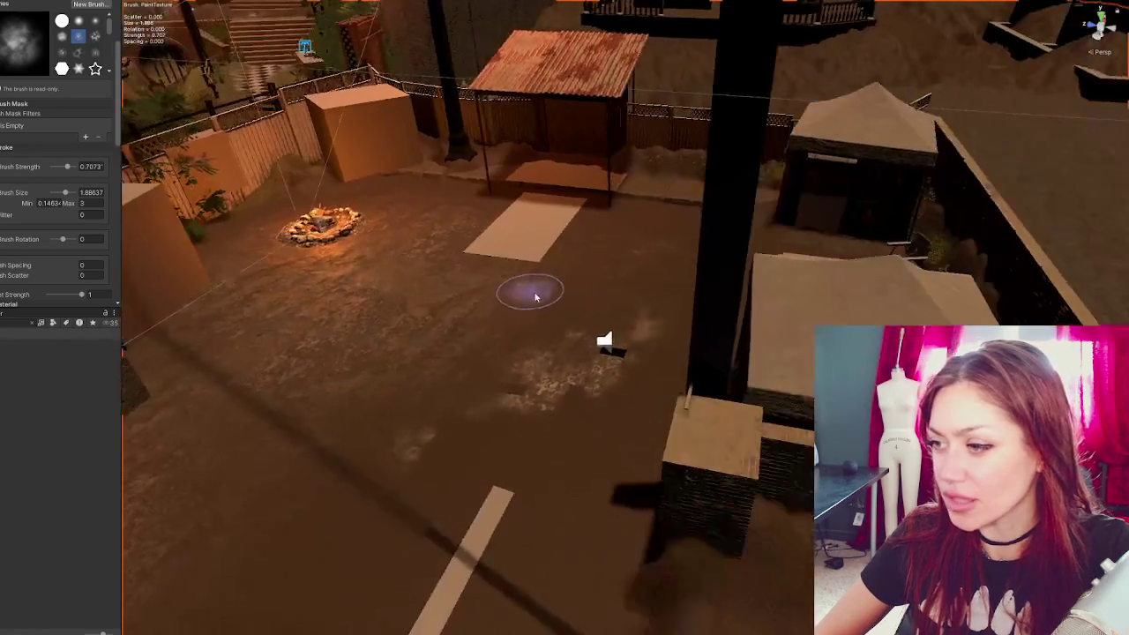
{"action": "mouse_move", "coordinate": [565, 263]}
{"action": "left_mouse_down"}
{"action": "mouse_move", "coordinate": [458, 171]}
{"action": "mouse_move", "coordinate": [402, 93]}
{"action": "mouse_move", "coordinate": [466, 114]}
{"action": "mouse_move", "coordinate": [408, 201]}
{"action": "mouse_move", "coordinate": [447, 199]}
{"action": "mouse_move", "coordinate": [513, 269]}
{"action": "left_mouse_up"}
{"action": "left_click_drag", "start_coordinate": [619, 369], "coordinate": [540, 198]}
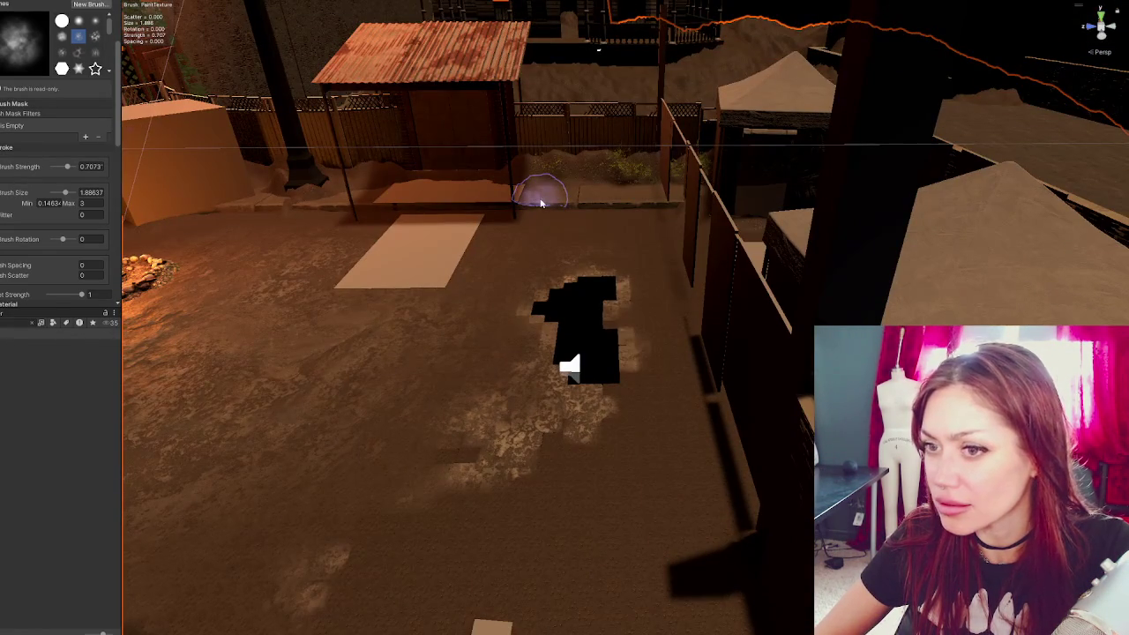
{"action": "key", "text": "ctrl+z"}
{"action": "key", "text": "ctrl+z"}
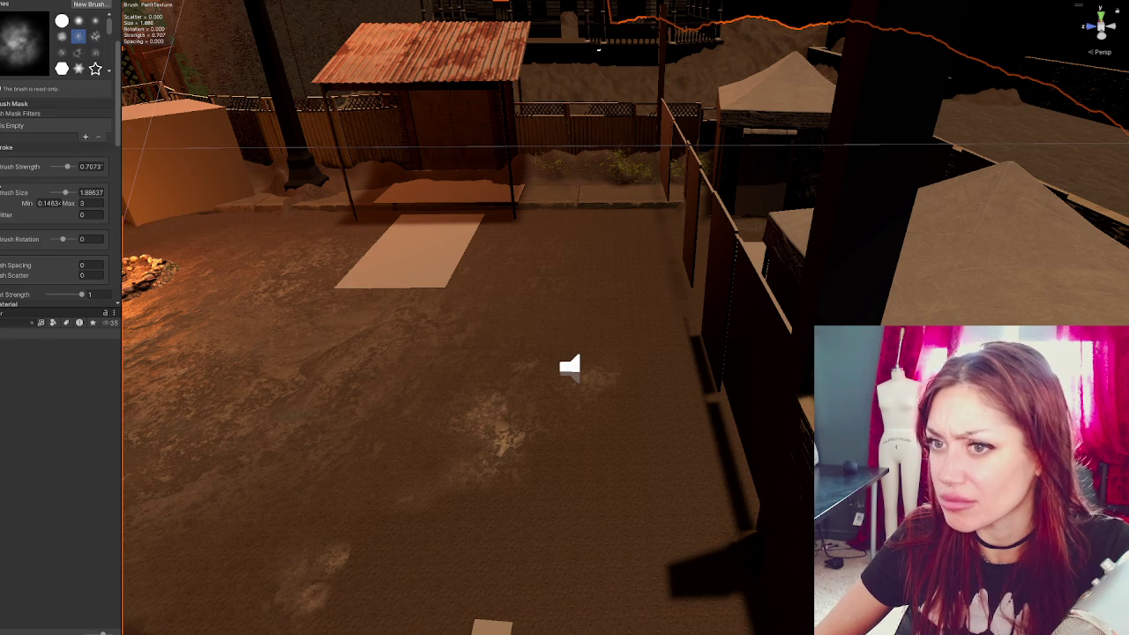
- Paint a Grass_Dry_TerrainLayer patch around the speaker icon
{"action": "scroll", "coordinate": [26, 185], "scroll_direction": "down", "scroll_amount": 3}
{"action": "left_click", "coordinate": [30, 264]}
{"action": "mouse_move", "coordinate": [618, 380]}
{"action": "left_mouse_down"}
{"action": "mouse_move", "coordinate": [621, 388]}
{"action": "mouse_move", "coordinate": [588, 290]}
{"action": "mouse_move", "coordinate": [517, 355]}
{"action": "mouse_move", "coordinate": [541, 256]}
{"action": "mouse_move", "coordinate": [580, 373]}
{"action": "mouse_move", "coordinate": [618, 353]}
{"action": "left_mouse_up"}
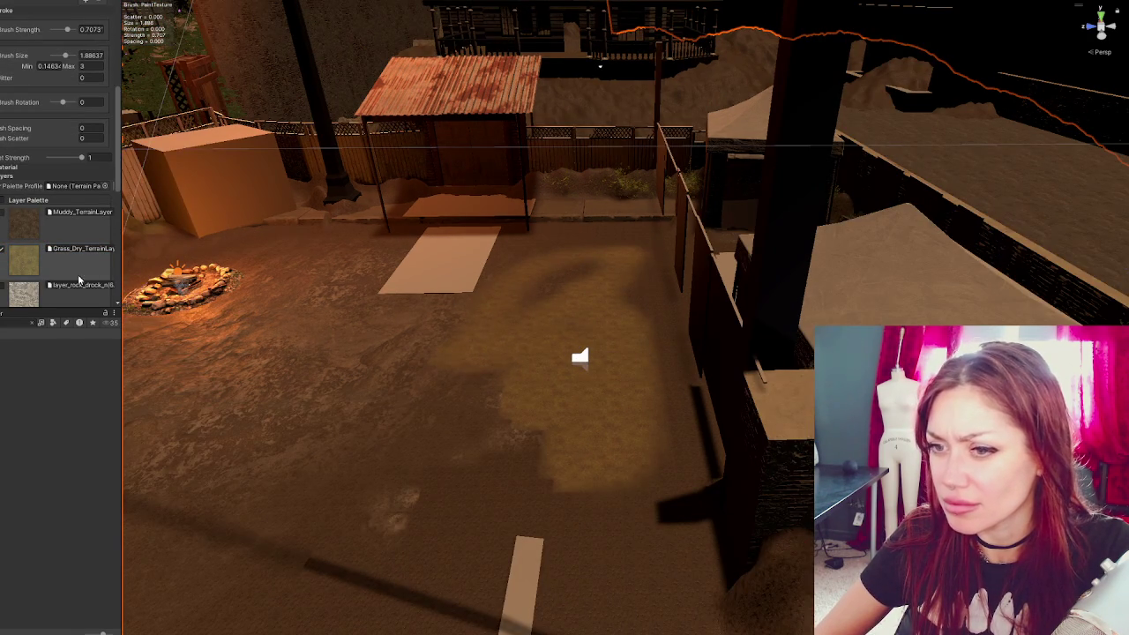
{"action": "scroll", "coordinate": [79, 280], "scroll_direction": "down", "scroll_amount": 5}
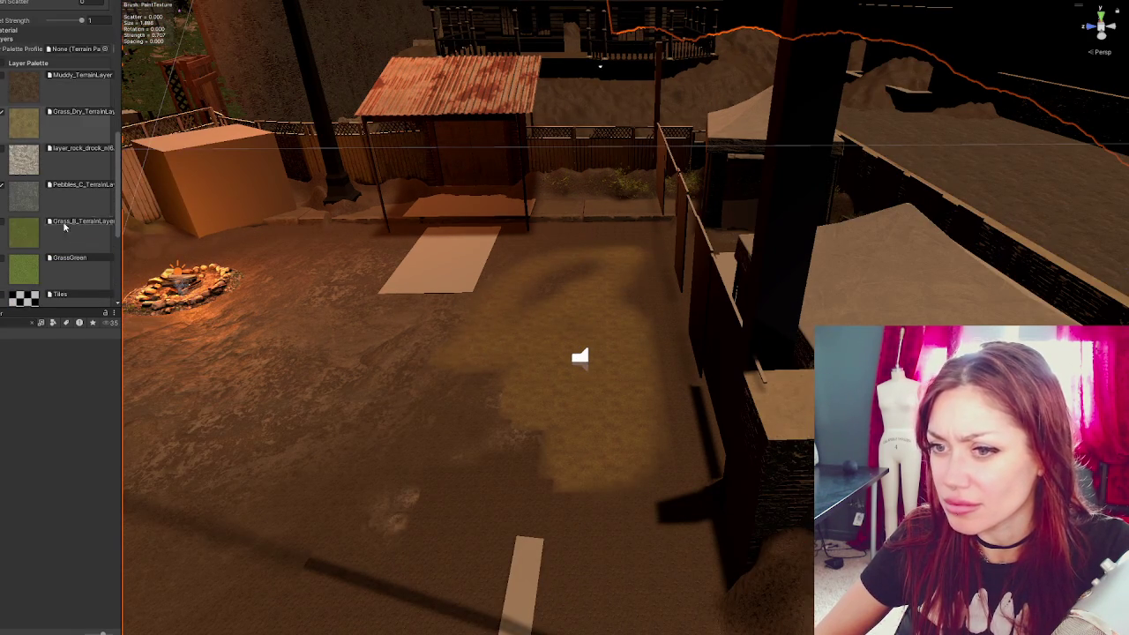
- Paint Pebbles_C over the dry grass patch and further across the yard ground
{"action": "left_click", "coordinate": [5, 189]}
{"action": "mouse_move", "coordinate": [574, 362]}
{"action": "left_mouse_down"}
{"action": "mouse_move", "coordinate": [625, 296]}
{"action": "mouse_move", "coordinate": [512, 353]}
{"action": "mouse_move", "coordinate": [492, 316]}
{"action": "mouse_move", "coordinate": [620, 321]}
{"action": "mouse_move", "coordinate": [457, 194]}
{"action": "left_mouse_up"}
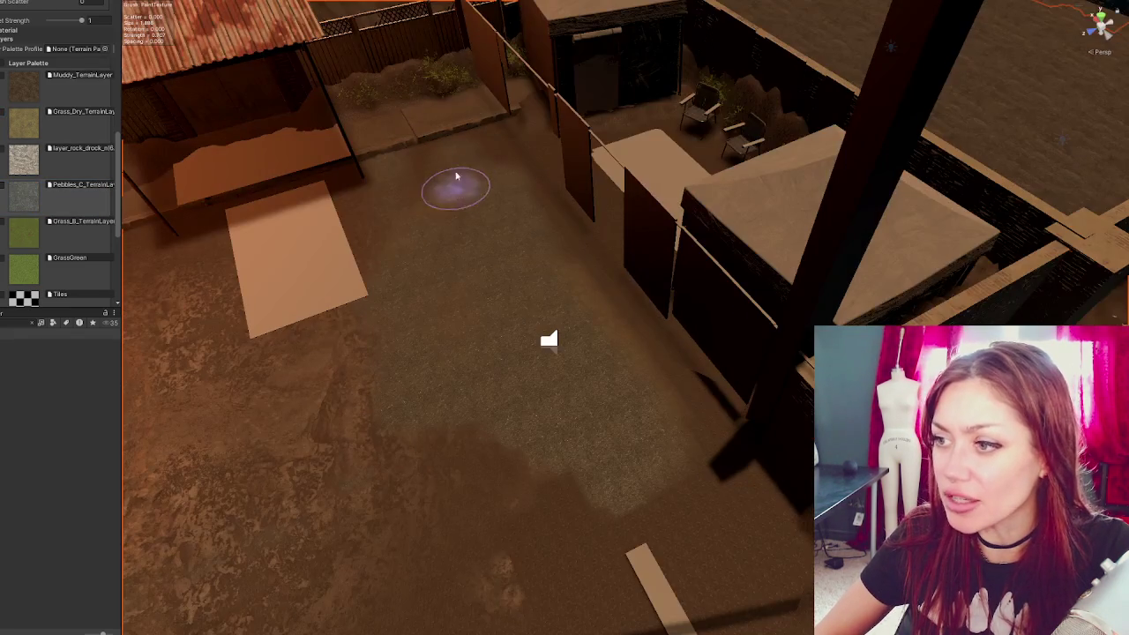
{"action": "left_click_drag", "start_coordinate": [485, 461], "coordinate": [646, 459]}
{"action": "scroll", "coordinate": [646, 459], "scroll_direction": "down", "scroll_amount": 5}
{"action": "mouse_move", "coordinate": [467, 467]}
{"action": "left_mouse_down"}
{"action": "mouse_move", "coordinate": [612, 290]}
{"action": "mouse_move", "coordinate": [421, 340]}
{"action": "left_mouse_up"}
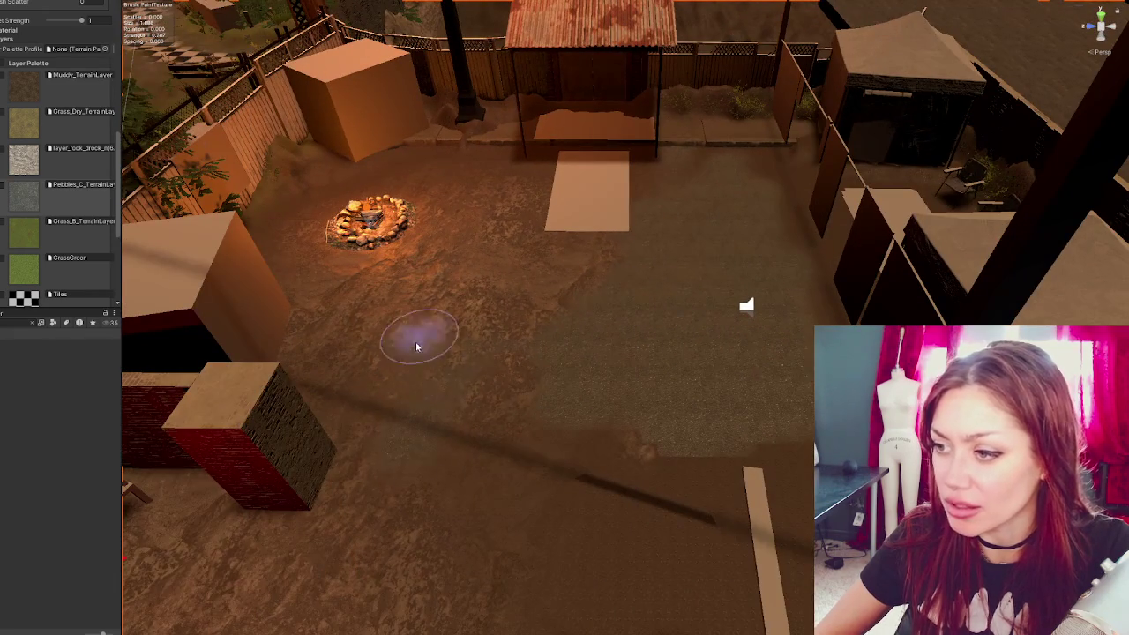
{"action": "left_click_drag", "start_coordinate": [458, 373], "coordinate": [454, 327]}
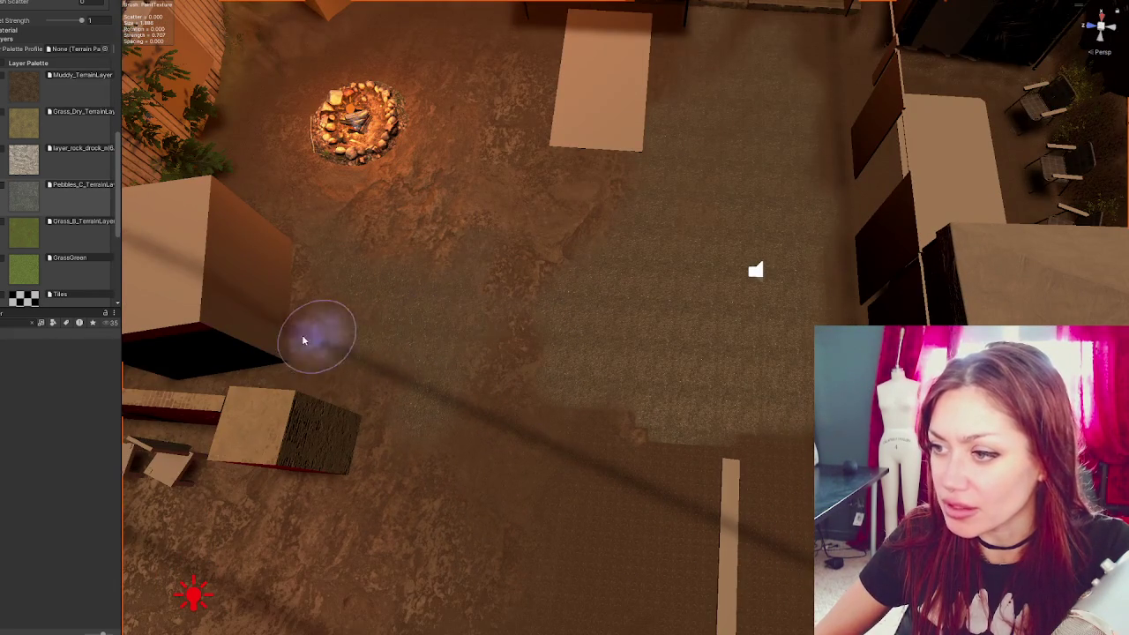
{"action": "mouse_move", "coordinate": [749, 253]}
{"action": "left_mouse_down"}
{"action": "mouse_move", "coordinate": [575, 239]}
{"action": "mouse_move", "coordinate": [547, 203]}
{"action": "left_mouse_up"}
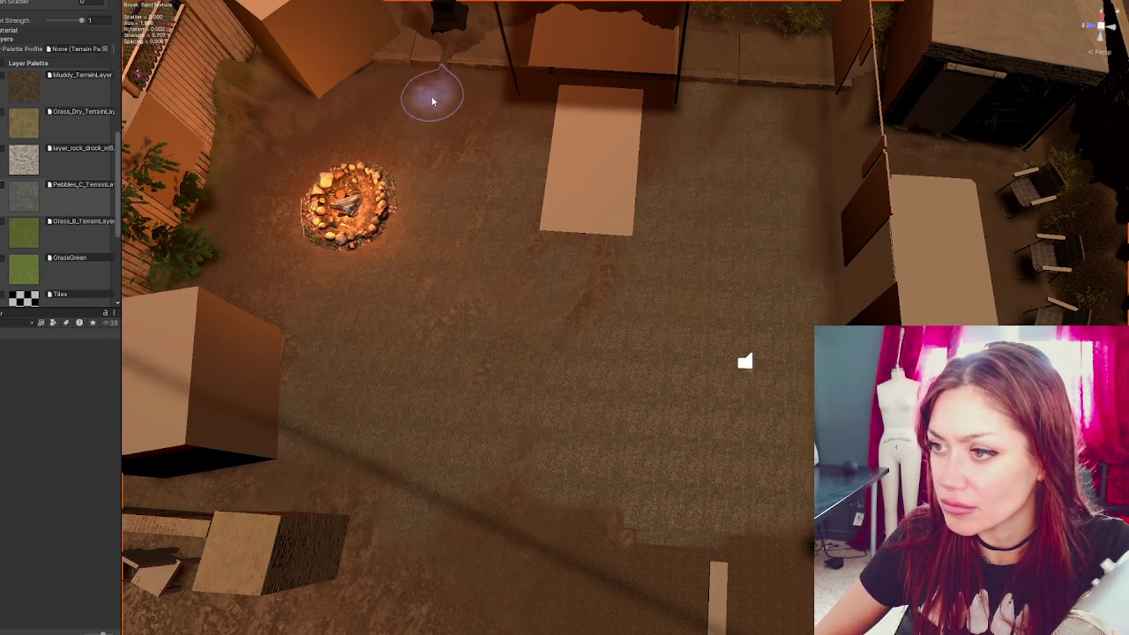
- Paint more pebbles over the open yard toward the right side, around the fire pit and patio
{"action": "left_click_drag", "start_coordinate": [650, 473], "coordinate": [505, 412]}
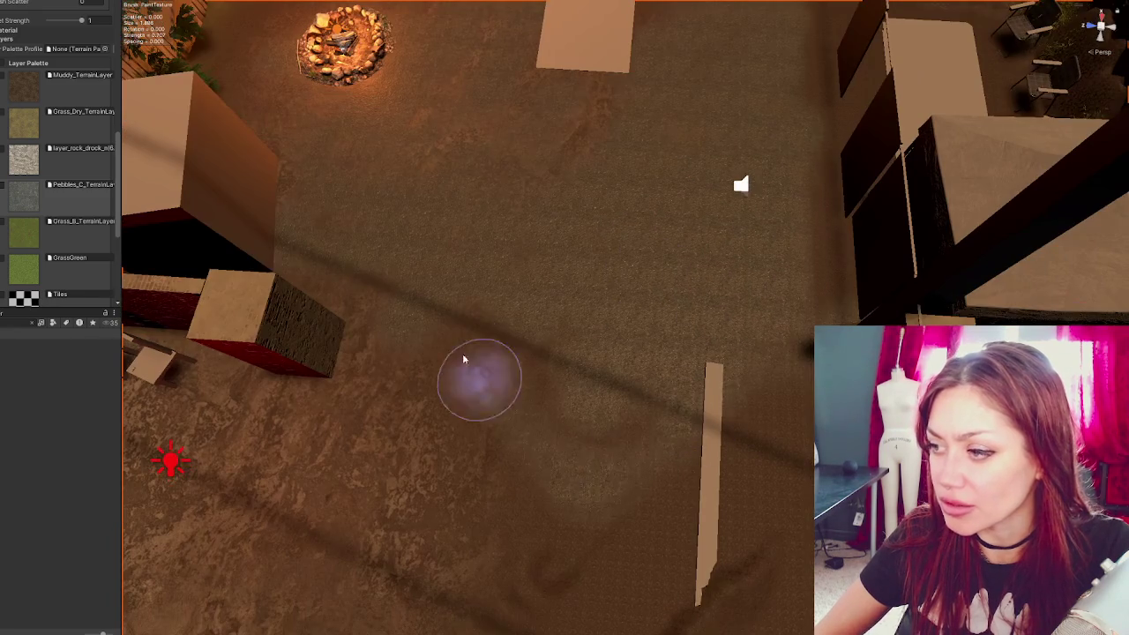
{"action": "left_click_drag", "start_coordinate": [594, 429], "coordinate": [590, 379]}
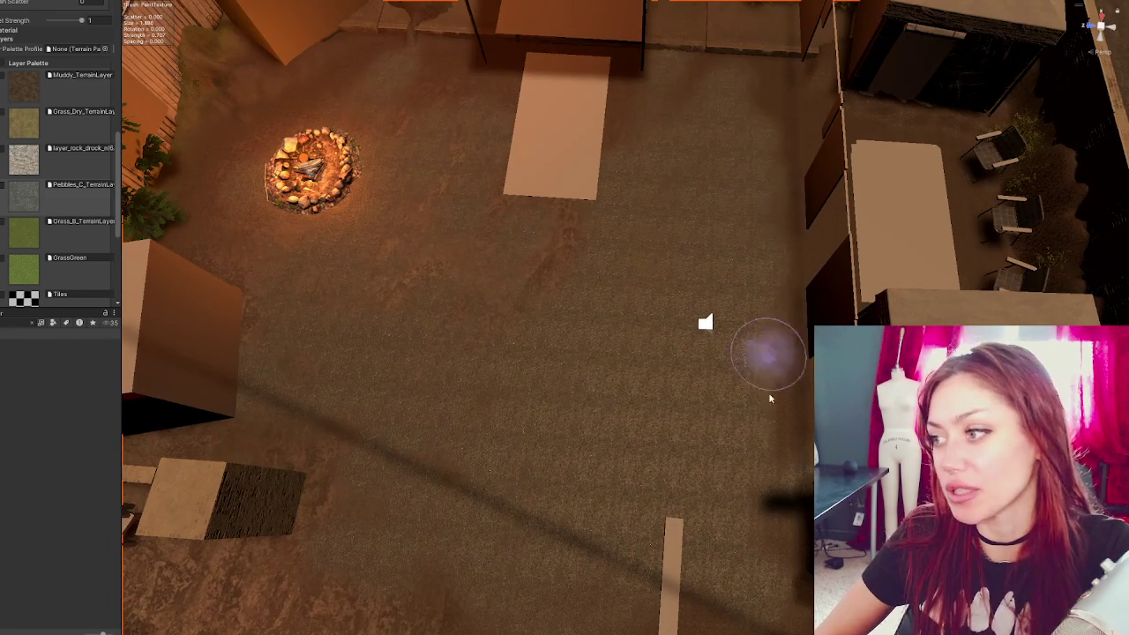
{"action": "left_click_drag", "start_coordinate": [782, 344], "coordinate": [640, 375]}
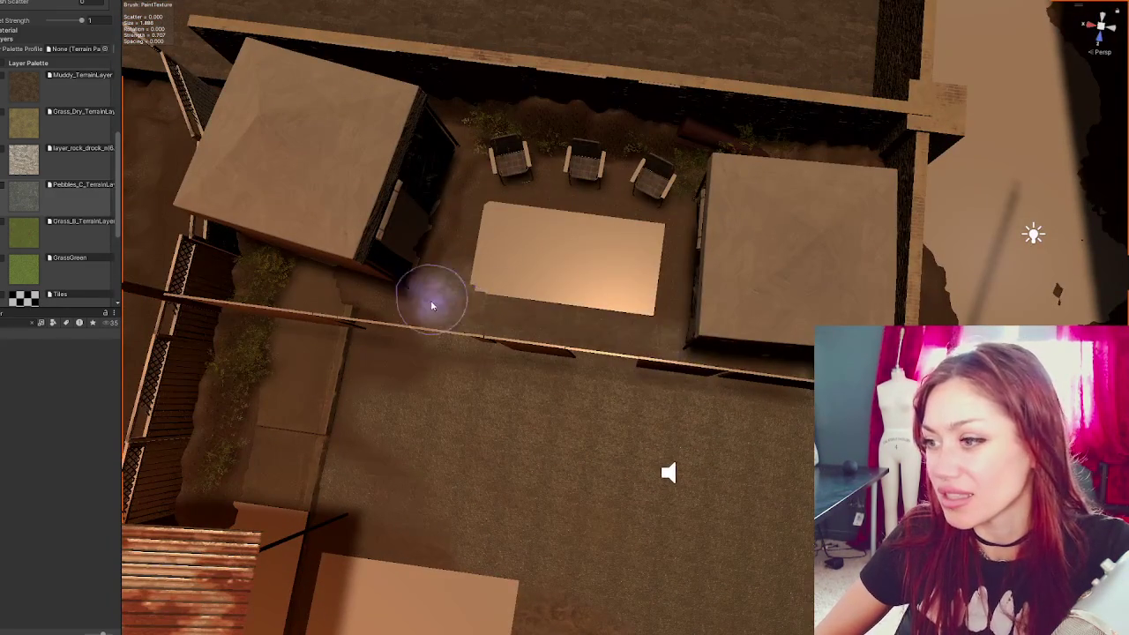
{"action": "mouse_move", "coordinate": [695, 477]}
{"action": "left_mouse_down"}
{"action": "mouse_move", "coordinate": [643, 315]}
{"action": "mouse_move", "coordinate": [500, 244]}
{"action": "left_mouse_up"}
{"action": "mouse_move", "coordinate": [479, 403]}
{"action": "left_mouse_down"}
{"action": "mouse_move", "coordinate": [369, 506]}
{"action": "mouse_move", "coordinate": [556, 265]}
{"action": "mouse_move", "coordinate": [550, 447]}
{"action": "mouse_move", "coordinate": [635, 481]}
{"action": "left_mouse_up"}
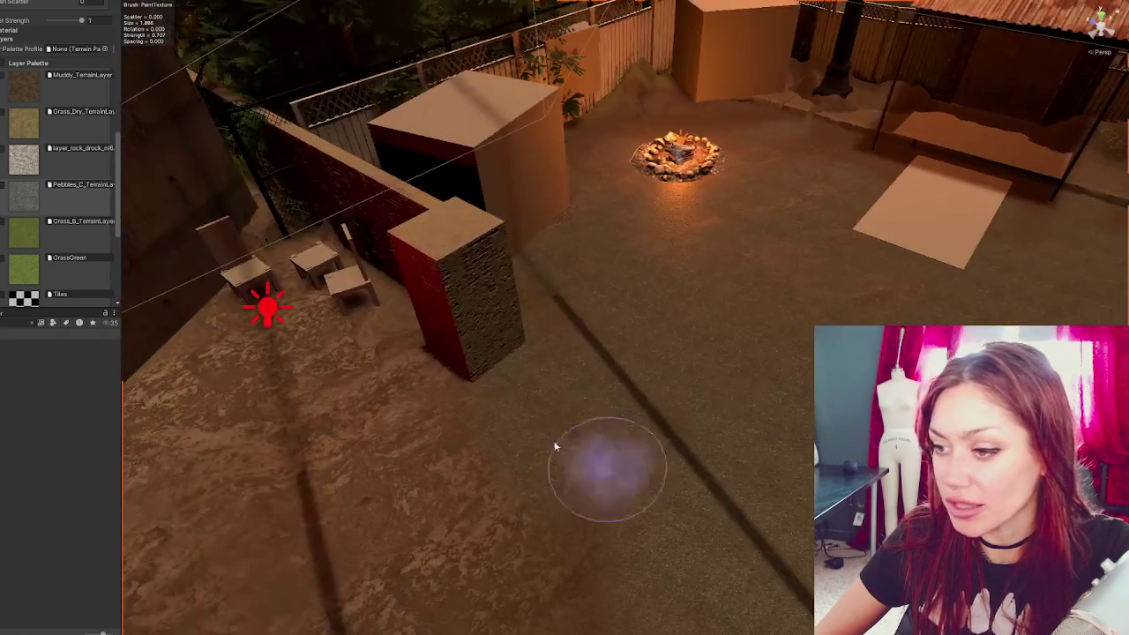
{"action": "left_click_drag", "start_coordinate": [519, 433], "coordinate": [340, 494]}
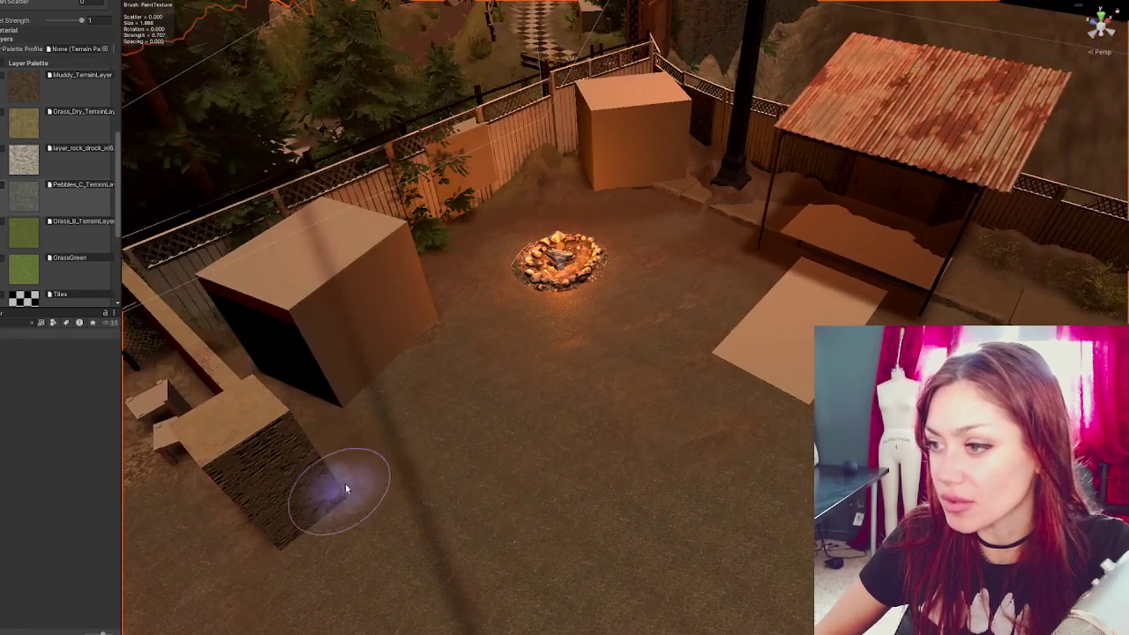
{"action": "left_click_drag", "start_coordinate": [655, 449], "coordinate": [779, 323]}
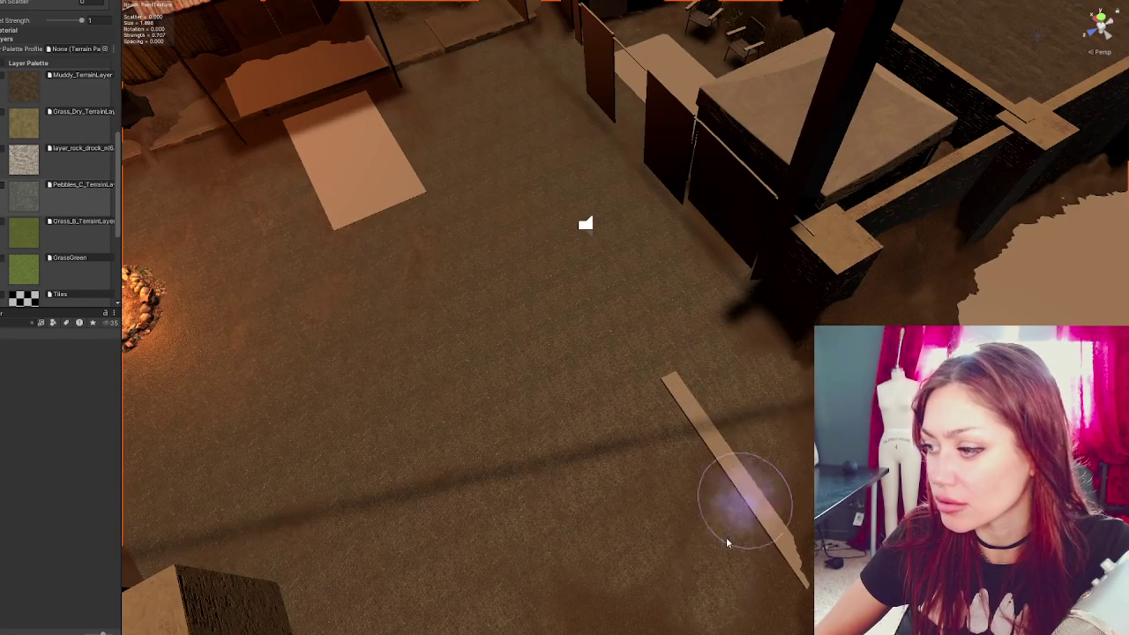
{"action": "scroll", "coordinate": [753, 474], "scroll_direction": "down", "scroll_amount": 5}
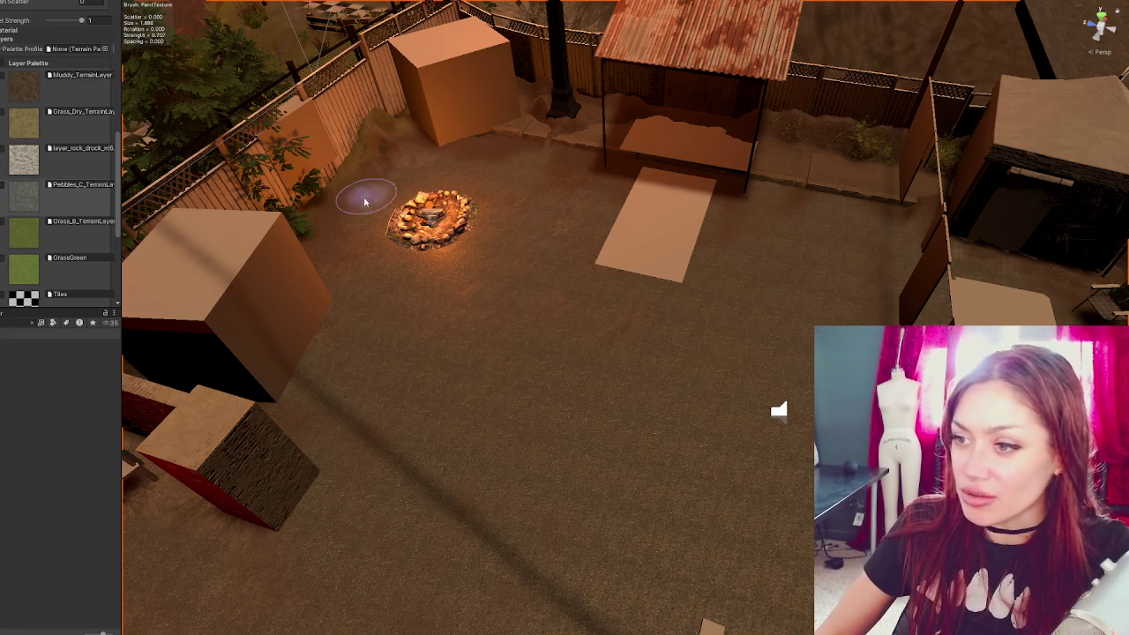
- Paint terrain texture onto the raised earth slope by the wall and around the lone plank
{"action": "scroll", "coordinate": [524, 373], "scroll_direction": "down", "scroll_amount": 2}
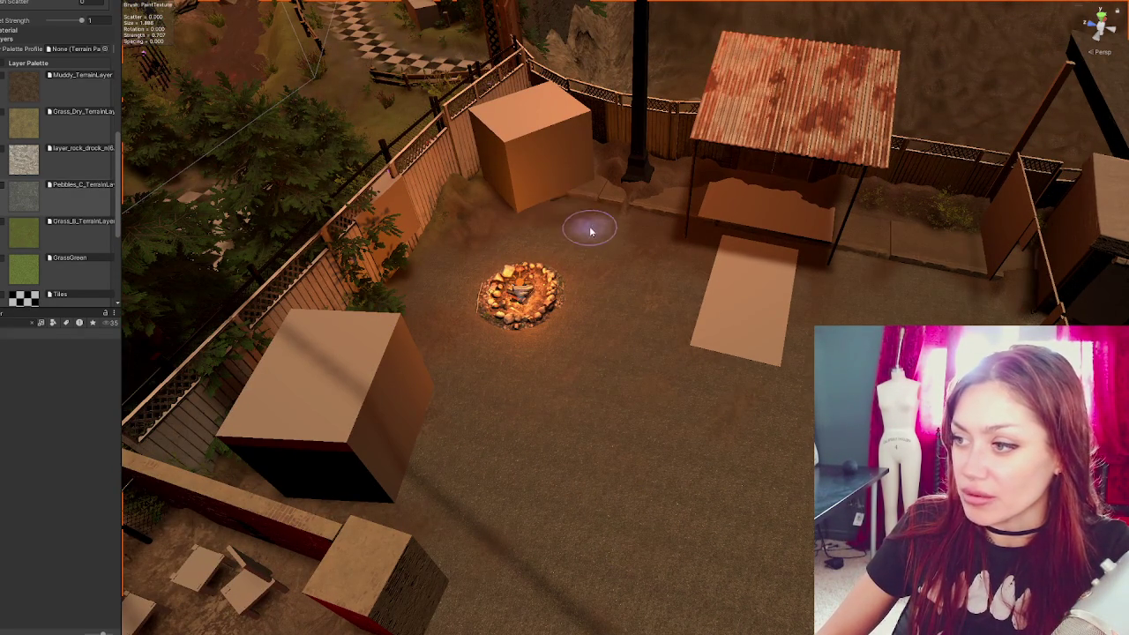
{"action": "scroll", "coordinate": [633, 275], "scroll_direction": "up", "scroll_amount": 2}
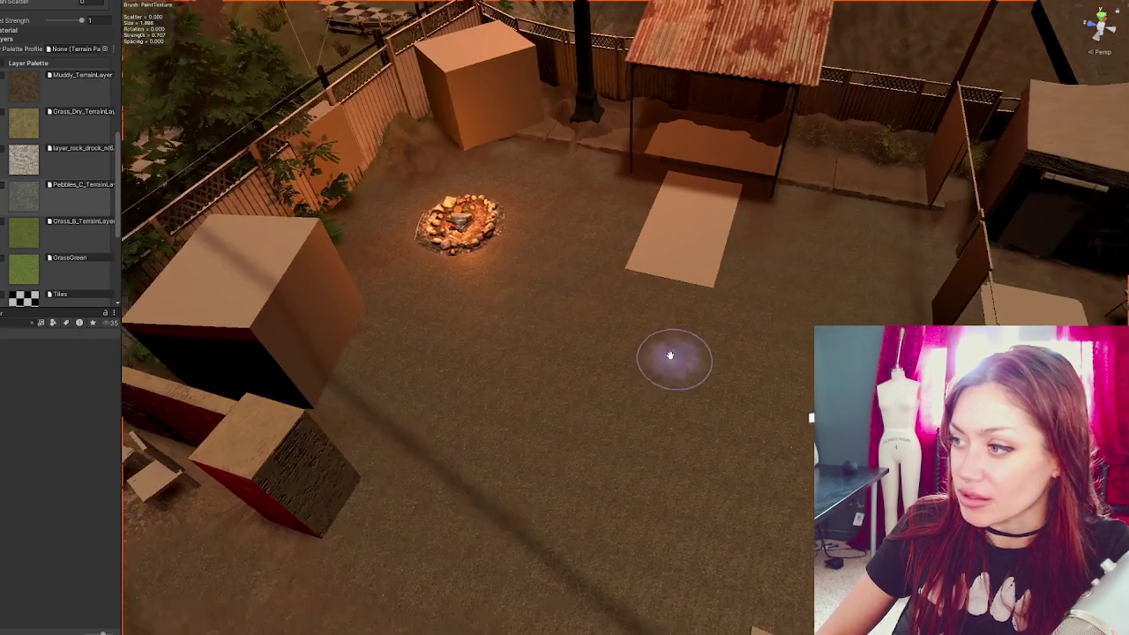
{"action": "mouse_move", "coordinate": [603, 494]}
{"action": "left_mouse_down"}
{"action": "mouse_move", "coordinate": [597, 303]}
{"action": "mouse_move", "coordinate": [550, 471]}
{"action": "left_mouse_up"}
{"action": "left_click_drag", "start_coordinate": [455, 571], "coordinate": [726, 436]}
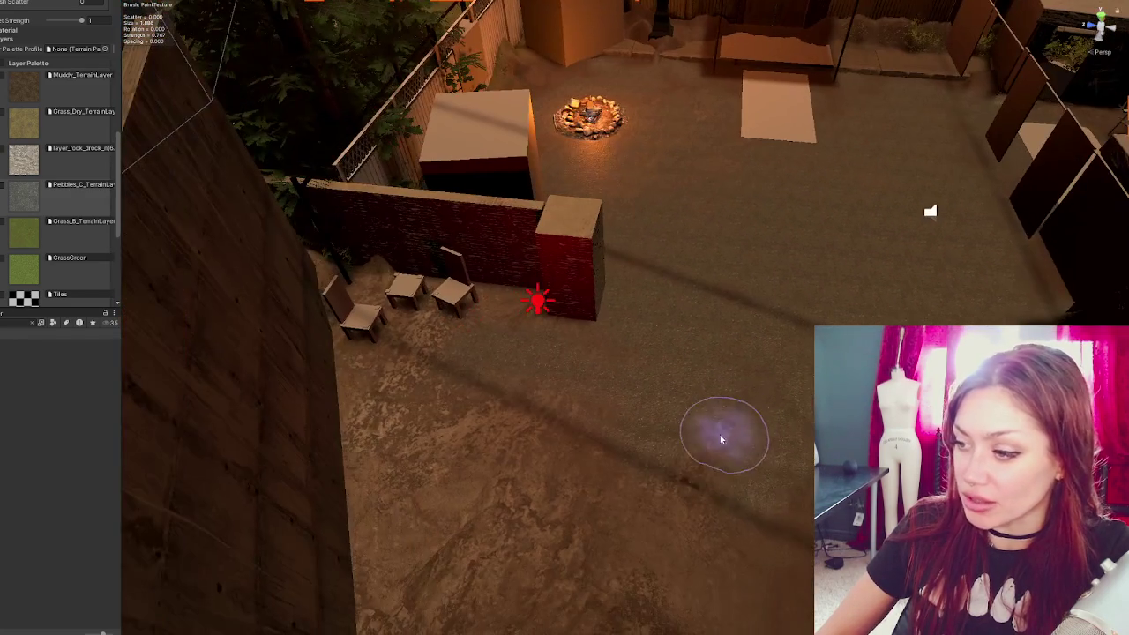
{"action": "mouse_move", "coordinate": [479, 403]}
{"action": "left_mouse_down"}
{"action": "mouse_move", "coordinate": [560, 416]}
{"action": "mouse_move", "coordinate": [406, 326]}
{"action": "mouse_move", "coordinate": [456, 358]}
{"action": "left_mouse_up"}
{"action": "left_click_drag", "start_coordinate": [303, 463], "coordinate": [441, 277]}
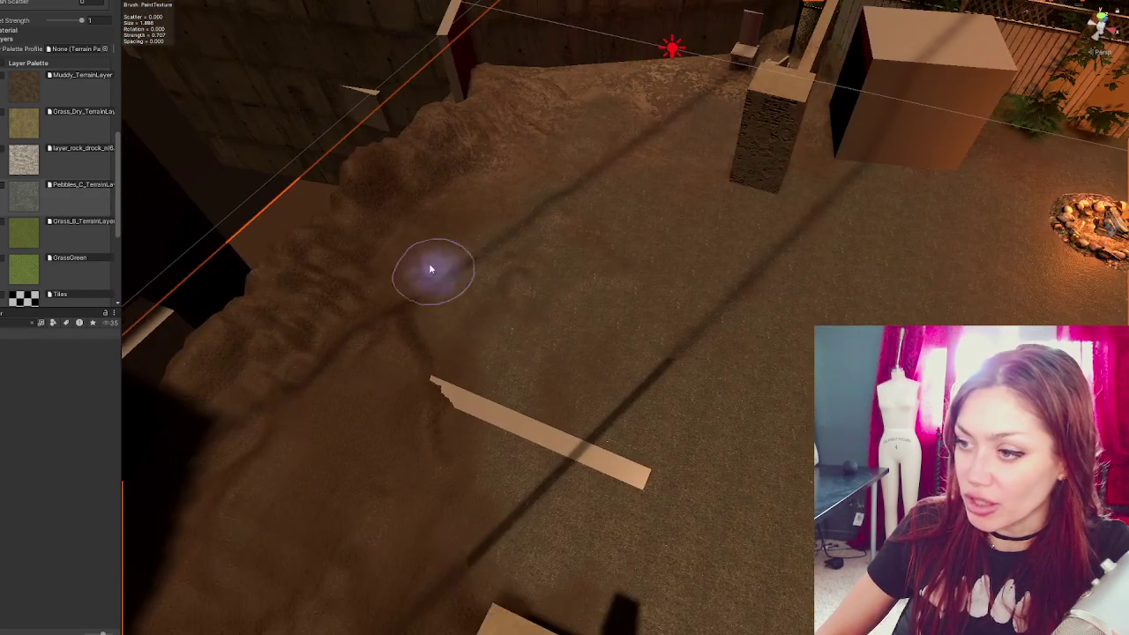
{"action": "mouse_move", "coordinate": [421, 486]}
{"action": "left_mouse_down"}
{"action": "mouse_move", "coordinate": [643, 391]}
{"action": "mouse_move", "coordinate": [479, 415]}
{"action": "mouse_move", "coordinate": [659, 355]}
{"action": "left_mouse_up"}
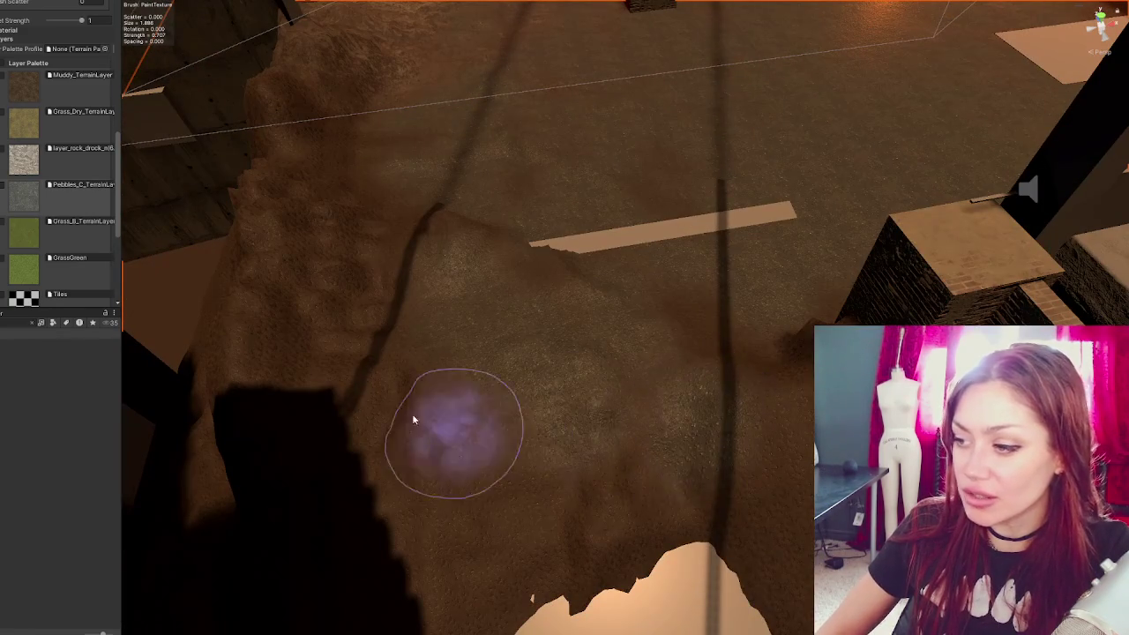
{"action": "left_click_drag", "start_coordinate": [428, 483], "coordinate": [408, 406]}
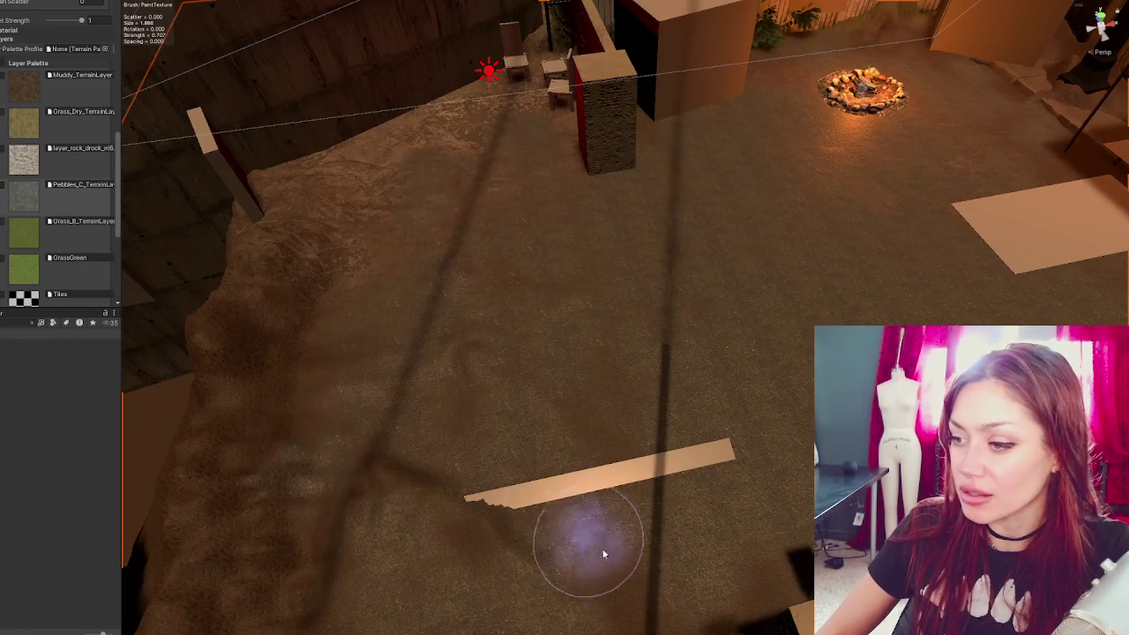
{"action": "mouse_move", "coordinate": [620, 456]}
{"action": "left_mouse_down"}
{"action": "mouse_move", "coordinate": [583, 550]}
{"action": "mouse_move", "coordinate": [668, 456]}
{"action": "mouse_move", "coordinate": [433, 462]}
{"action": "mouse_move", "coordinate": [527, 491]}
{"action": "mouse_move", "coordinate": [506, 398]}
{"action": "mouse_move", "coordinate": [475, 381]}
{"action": "mouse_move", "coordinate": [714, 398]}
{"action": "mouse_move", "coordinate": [714, 409]}
{"action": "mouse_move", "coordinate": [443, 429]}
{"action": "left_mouse_up"}
{"action": "scroll", "coordinate": [29, 201], "scroll_direction": "down", "scroll_amount": 3}
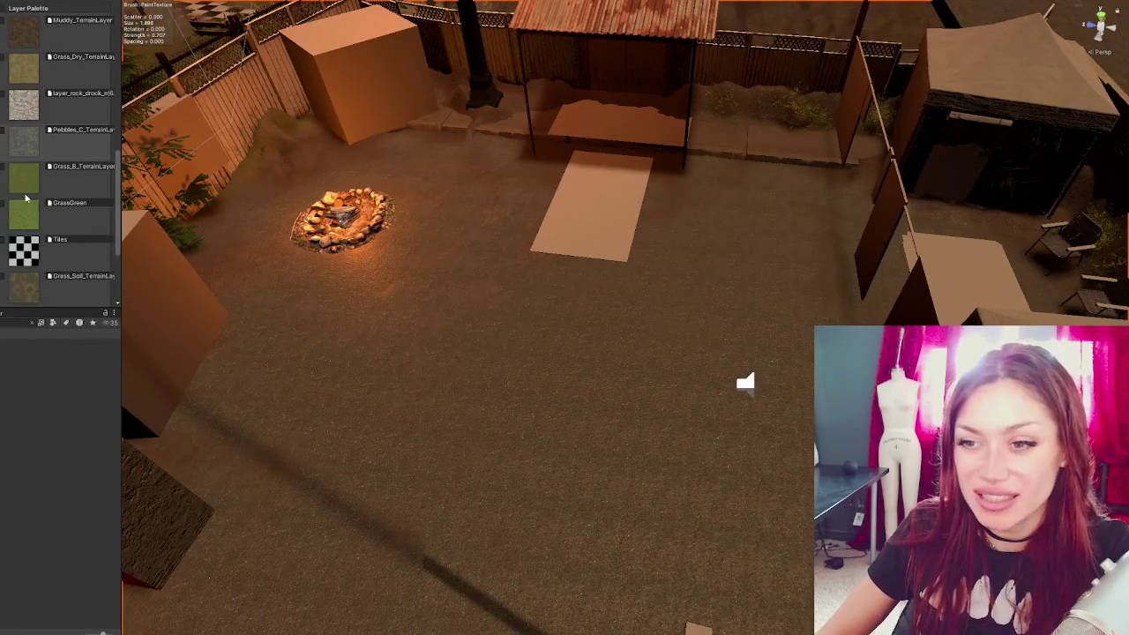
- Lower the brush strength to about 0.27 and select Grass_Soil_TerrainLayer in the Layer Palette
{"action": "left_click", "coordinate": [43, 191]}
{"action": "left_click", "coordinate": [7, 60]}
{"action": "scroll", "coordinate": [53, 247], "scroll_direction": "up", "scroll_amount": 3}
{"action": "scroll", "coordinate": [53, 220], "scroll_direction": "down", "scroll_amount": 4}
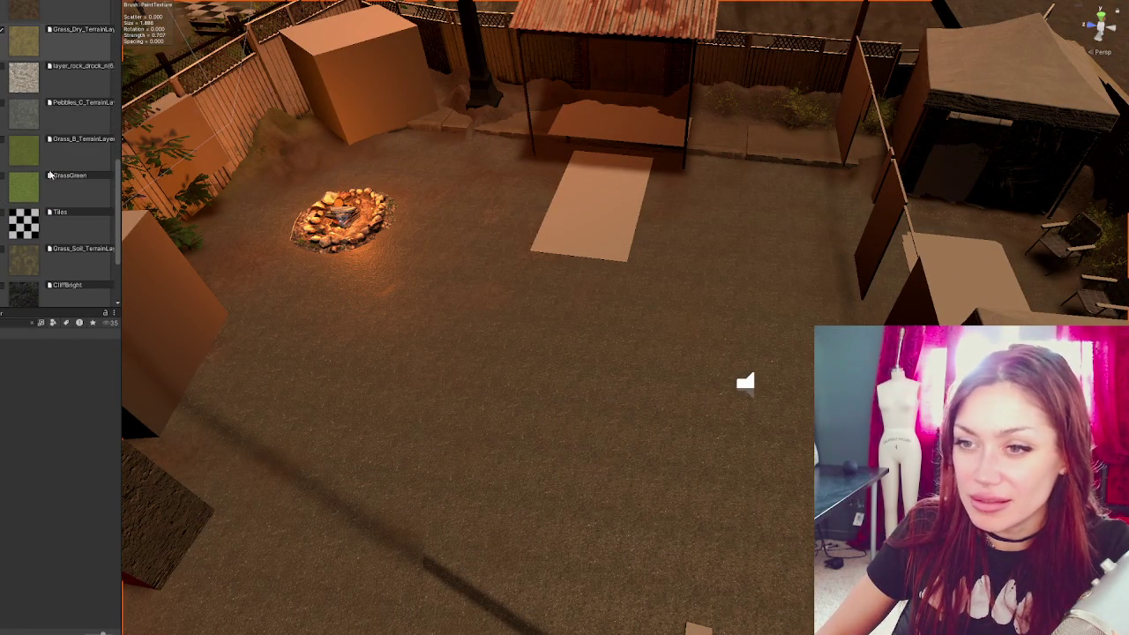
{"action": "scroll", "coordinate": [40, 250], "scroll_direction": "down", "scroll_amount": 5}
{"action": "scroll", "coordinate": [53, 220], "scroll_direction": "up", "scroll_amount": 8}
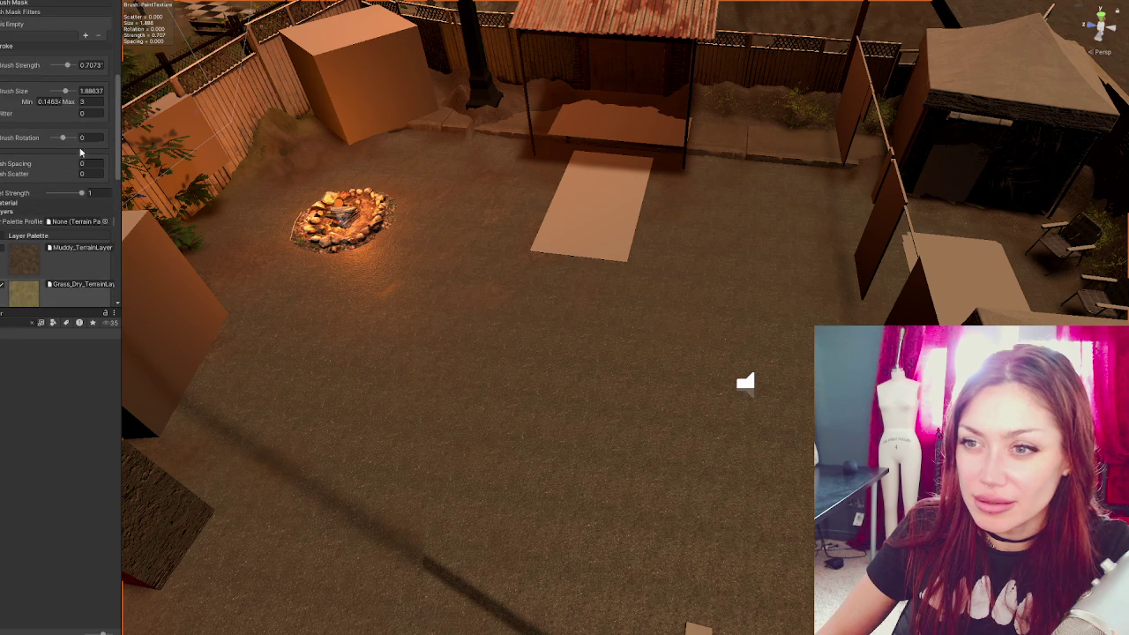
{"action": "left_click_drag", "start_coordinate": [62, 67], "coordinate": [58, 67]}
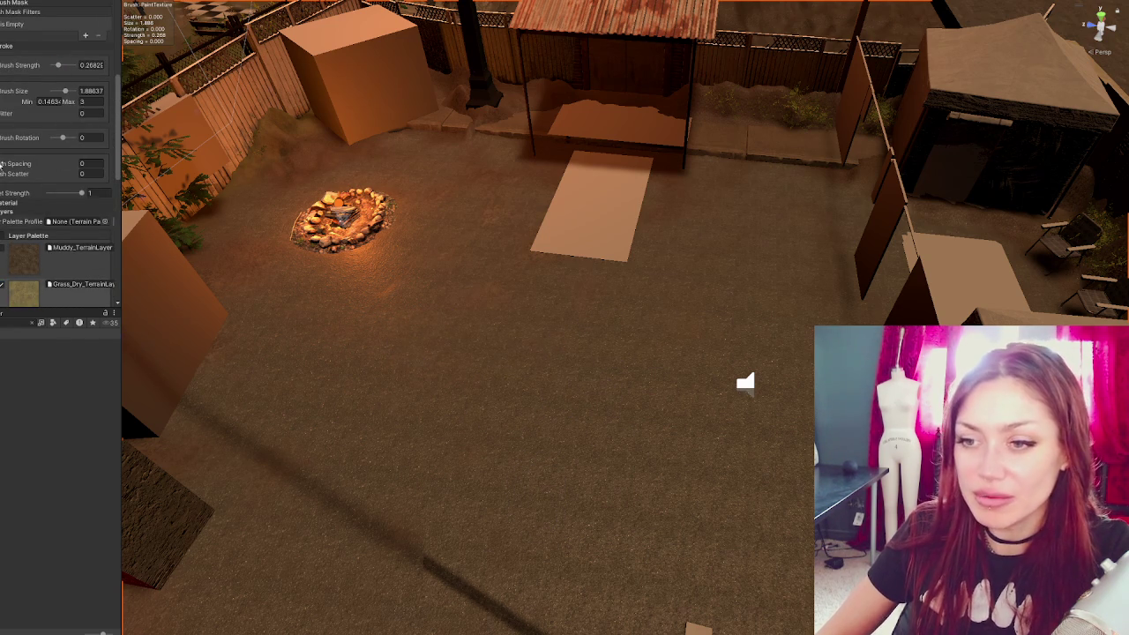
{"action": "scroll", "coordinate": [34, 179], "scroll_direction": "down", "scroll_amount": 6}
{"action": "scroll", "coordinate": [18, 195], "scroll_direction": "down", "scroll_amount": 5}
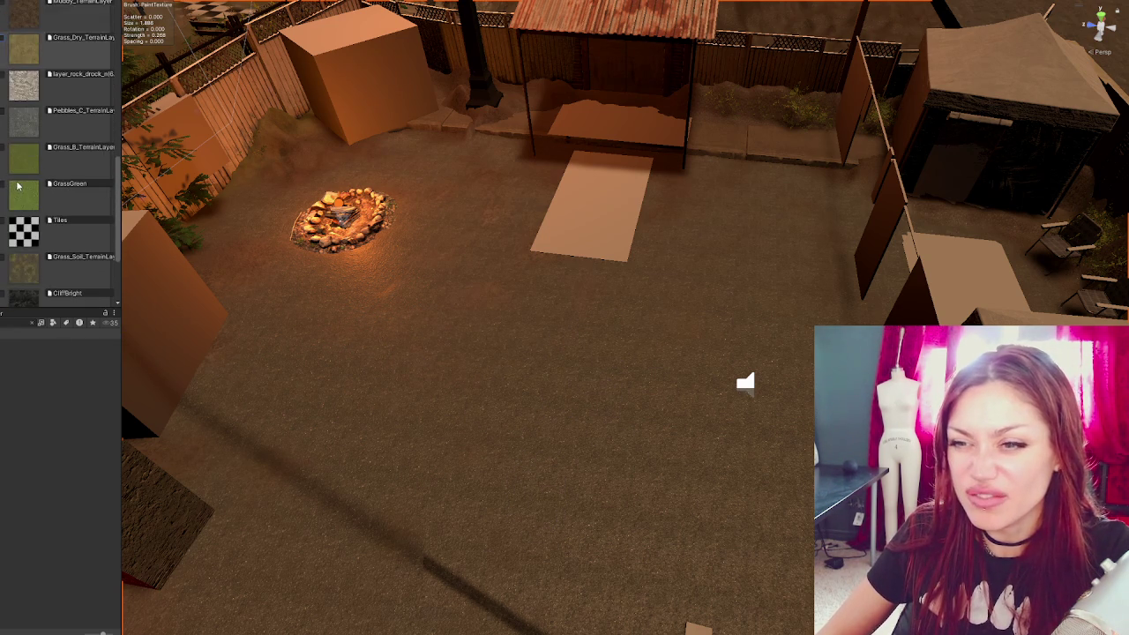
{"action": "scroll", "coordinate": [27, 182], "scroll_direction": "down", "scroll_amount": 4}
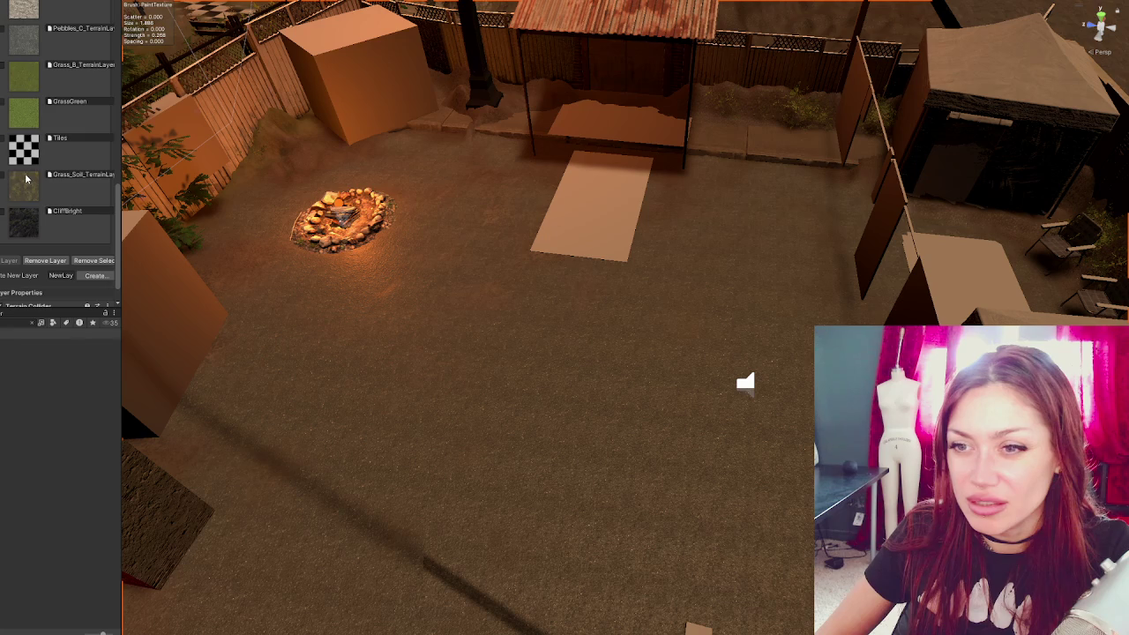
{"action": "left_click", "coordinate": [27, 179]}
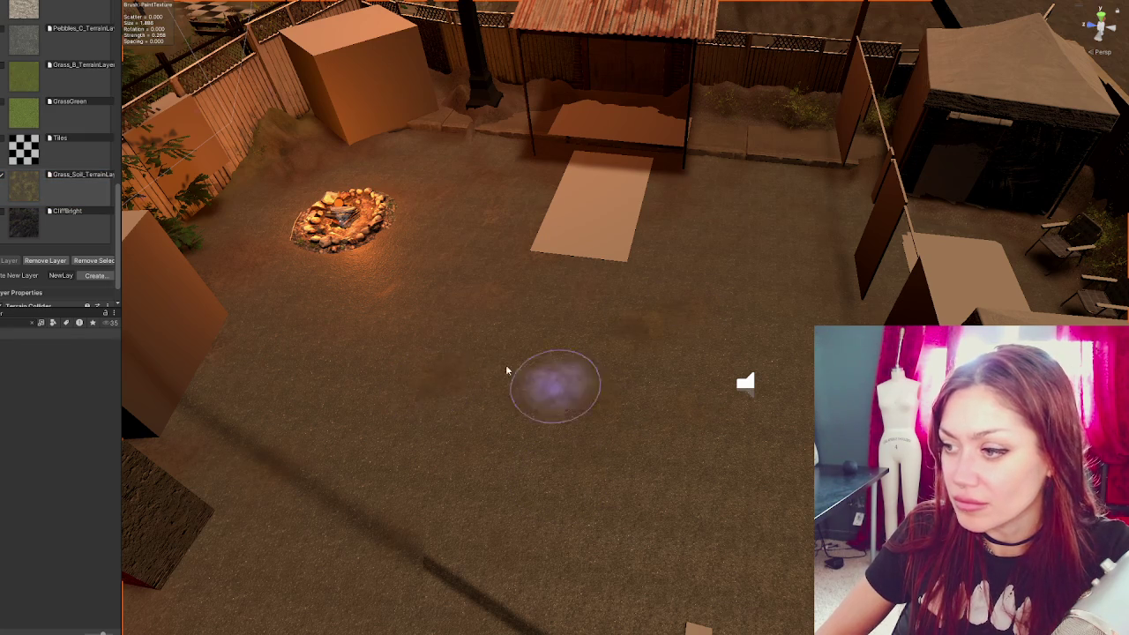
- Blend soft Grass_Soil patches across the yard floor around the fire ring and greybox blocks
{"action": "scroll", "coordinate": [693, 388], "scroll_direction": "down", "scroll_amount": 3}
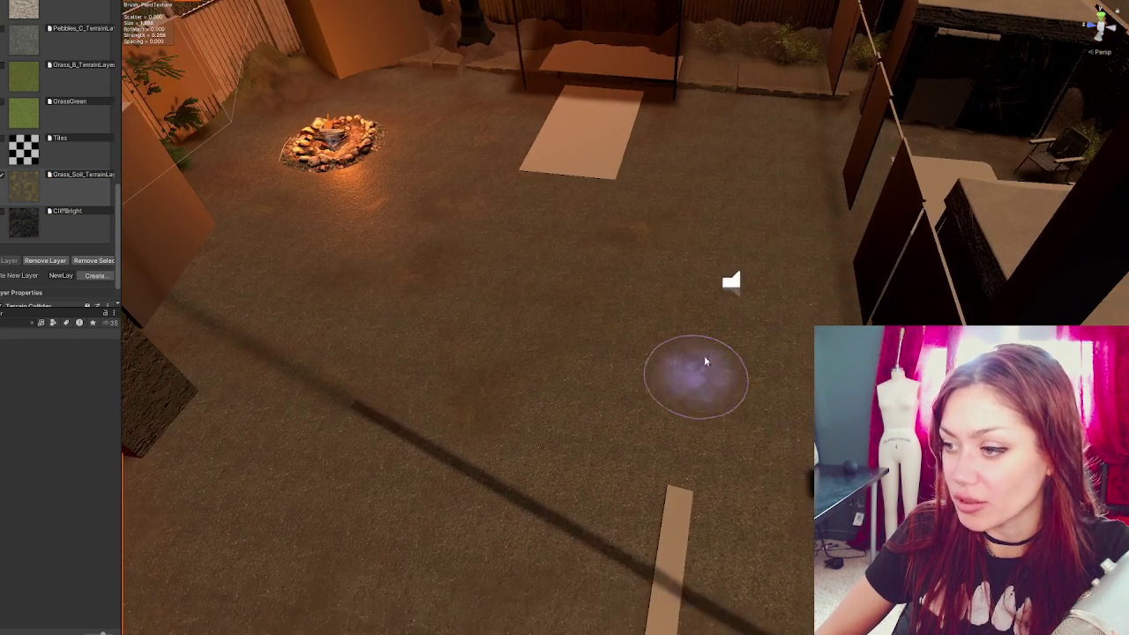
{"action": "scroll", "coordinate": [812, 262], "scroll_direction": "up", "scroll_amount": 2}
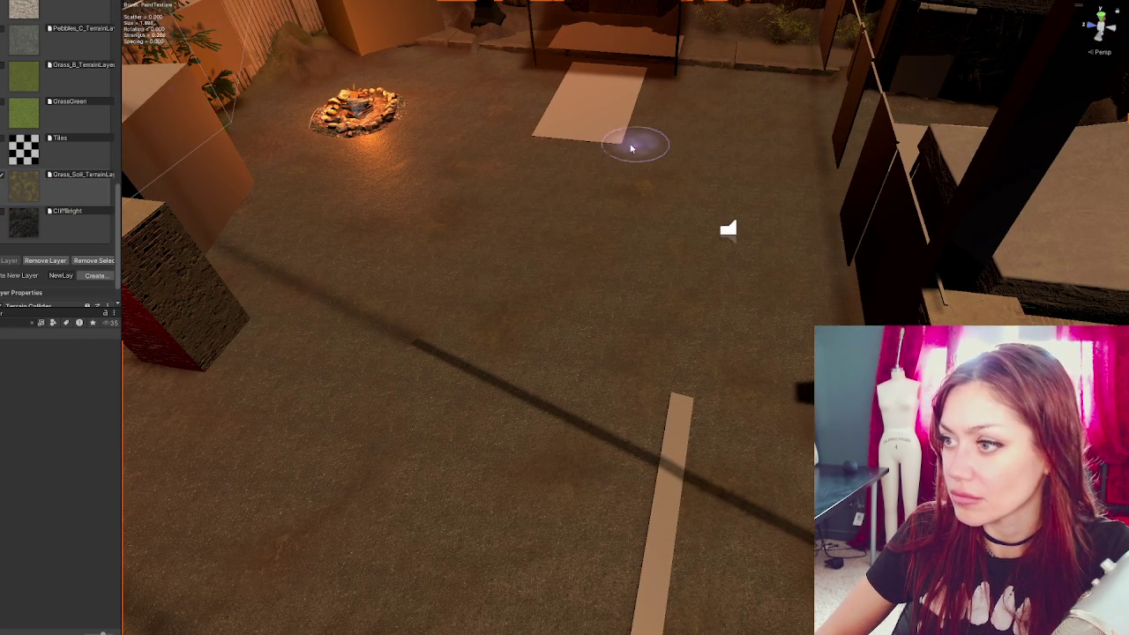
{"action": "scroll", "coordinate": [342, 463], "scroll_direction": "up", "scroll_amount": 2}
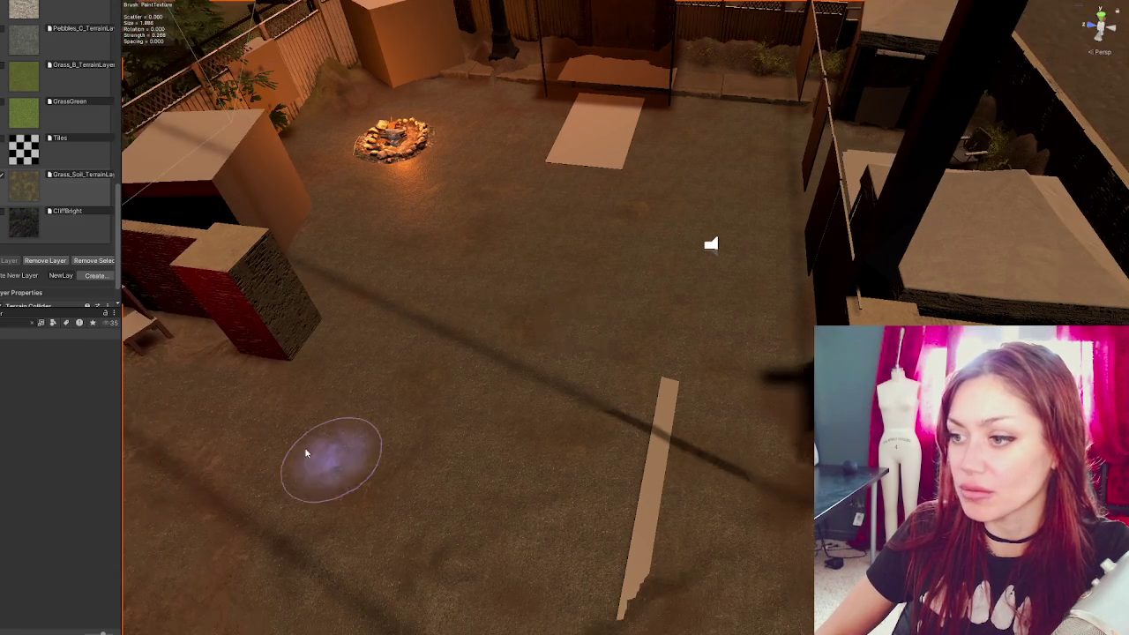
{"action": "mouse_move", "coordinate": [456, 477]}
{"action": "left_mouse_down"}
{"action": "mouse_move", "coordinate": [659, 373]}
{"action": "mouse_move", "coordinate": [443, 356]}
{"action": "mouse_move", "coordinate": [529, 433]}
{"action": "left_mouse_up"}
{"action": "scroll", "coordinate": [550, 373], "scroll_direction": "up", "scroll_amount": 3}
{"action": "scroll", "coordinate": [461, 349], "scroll_direction": "down", "scroll_amount": 3}
{"action": "left_click_drag", "start_coordinate": [579, 281], "coordinate": [596, 389]}
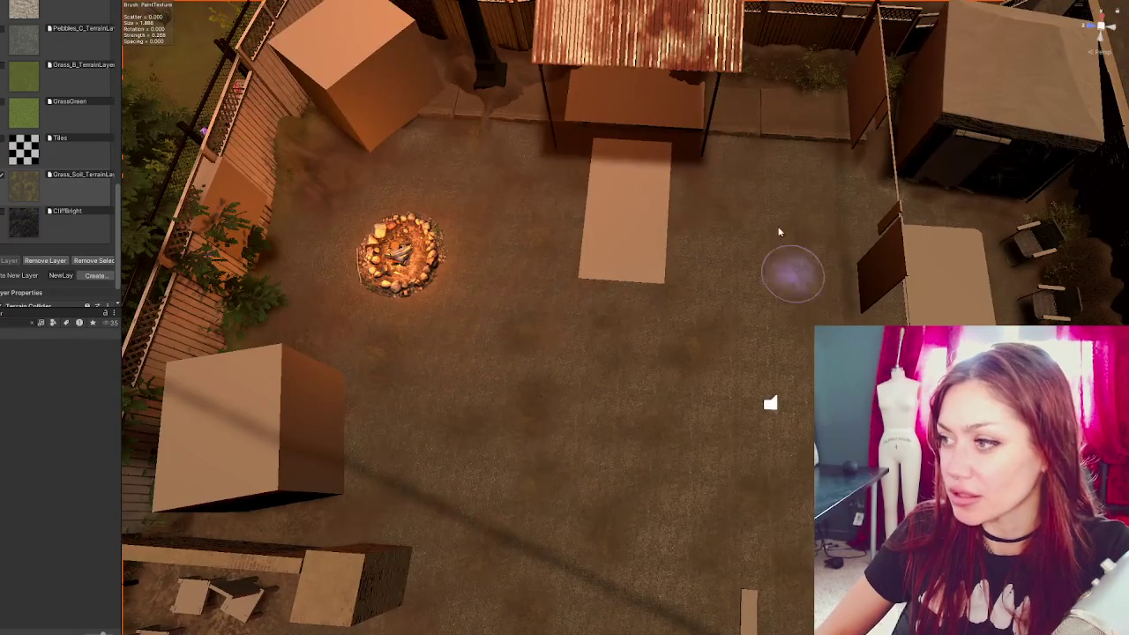
{"action": "scroll", "coordinate": [774, 291], "scroll_direction": "down", "scroll_amount": 5}
{"action": "left_click_drag", "start_coordinate": [313, 391], "coordinate": [423, 353]}
{"action": "scroll", "coordinate": [530, 313], "scroll_direction": "up", "scroll_amount": 3}
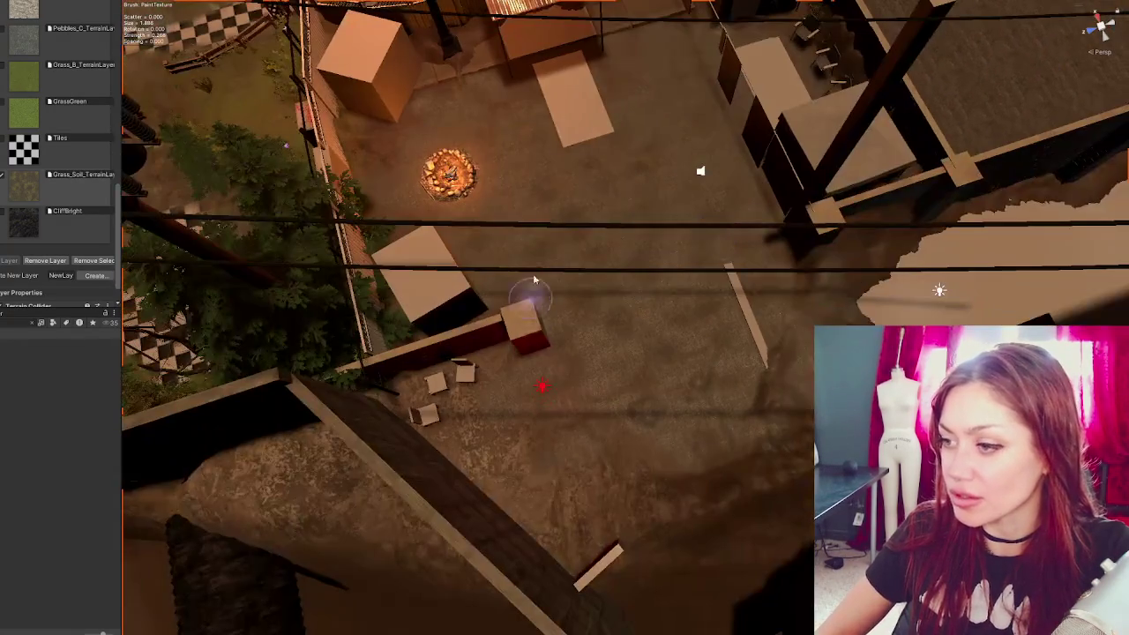
{"action": "scroll", "coordinate": [530, 313], "scroll_direction": "down", "scroll_amount": 2}
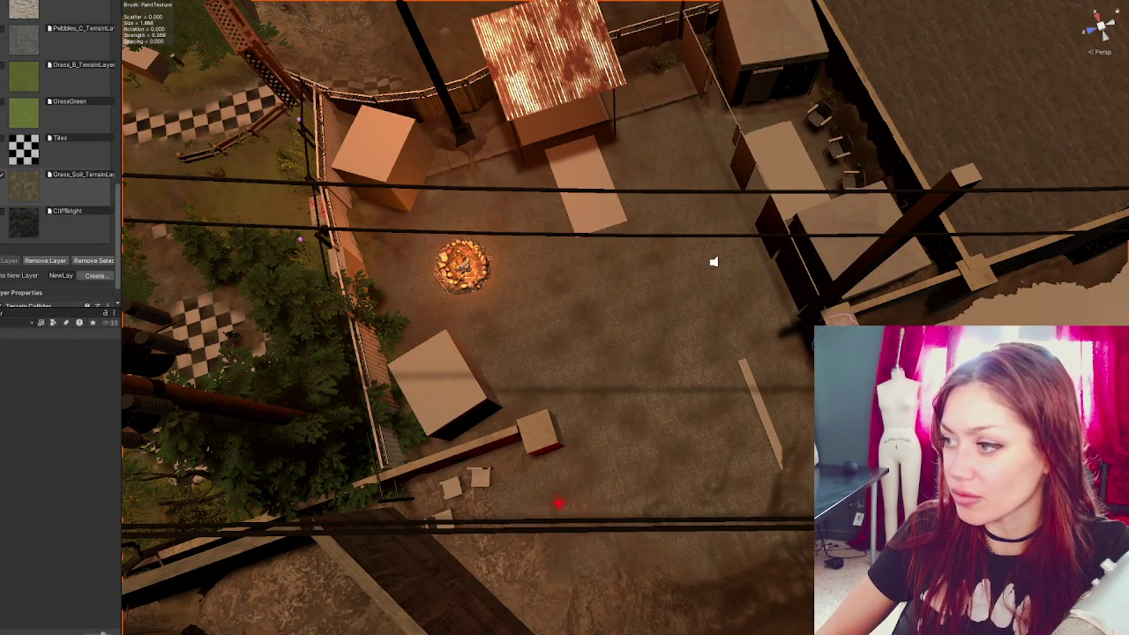
{"action": "mouse_move", "coordinate": [511, 398]}
{"action": "left_mouse_down"}
{"action": "mouse_move", "coordinate": [650, 348]}
{"action": "mouse_move", "coordinate": [562, 365]}
{"action": "left_mouse_up"}
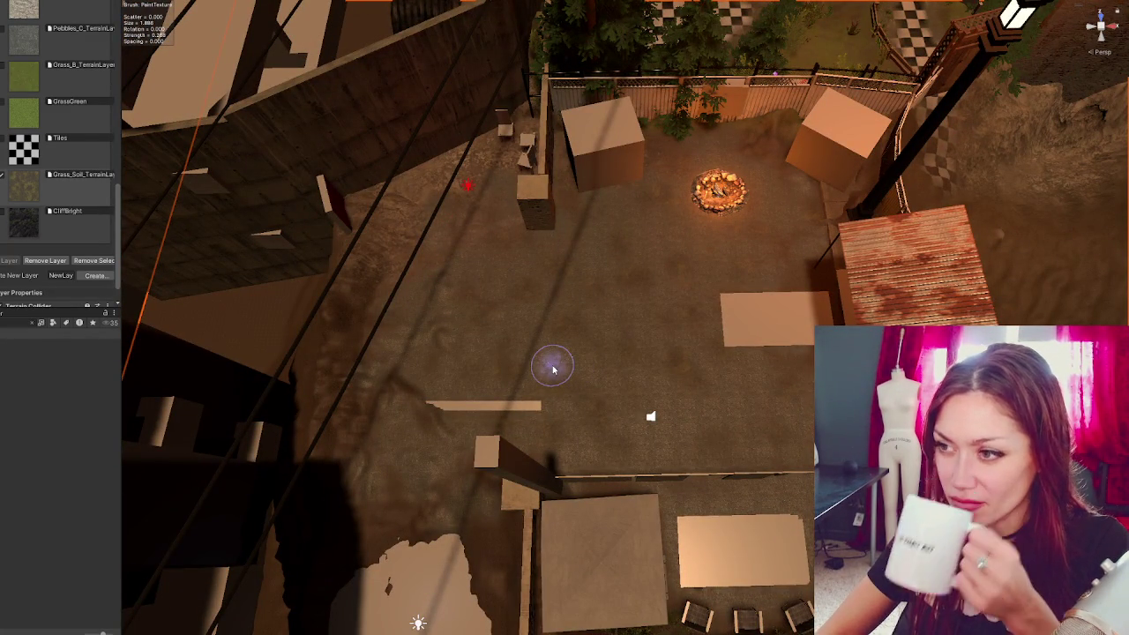
{"action": "scroll", "coordinate": [552, 367], "scroll_direction": "down", "scroll_amount": 5}
{"action": "scroll", "coordinate": [549, 367], "scroll_direction": "up", "scroll_amount": 5}
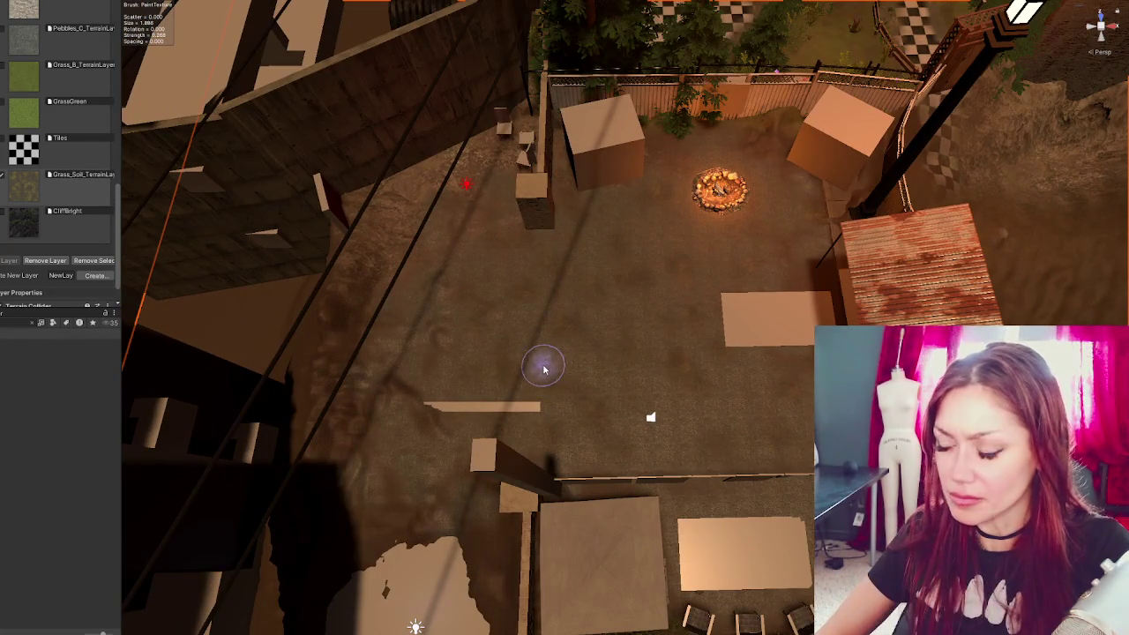
{"action": "mouse_move", "coordinate": [462, 353]}
{"action": "left_mouse_down"}
{"action": "mouse_move", "coordinate": [473, 239]}
{"action": "mouse_move", "coordinate": [812, 373]}
{"action": "mouse_move", "coordinate": [661, 383]}
{"action": "mouse_move", "coordinate": [409, 374]}
{"action": "left_mouse_up"}
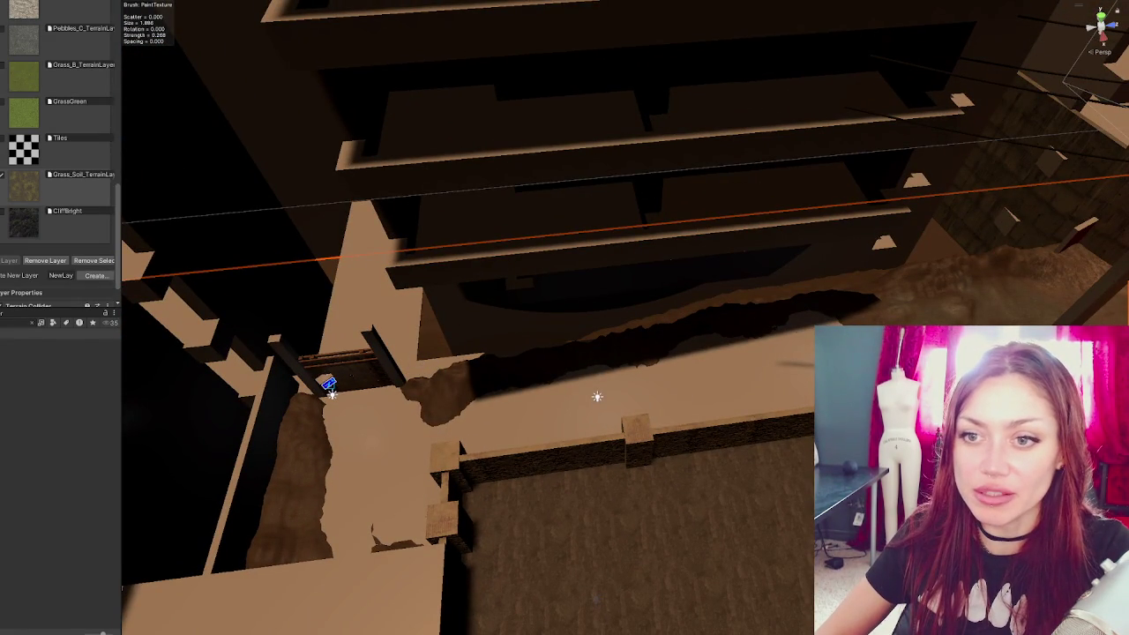
- End terrain painting by selecting another object and view the fenced yard from above
{"action": "left_click", "coordinate": [328, 385]}
{"action": "scroll", "coordinate": [597, 397], "scroll_direction": "down", "scroll_amount": 3}
{"action": "mouse_move", "coordinate": [595, 396]}
{"action": "left_mouse_down"}
{"action": "mouse_move", "coordinate": [726, 290]}
{"action": "mouse_move", "coordinate": [651, 273]}
{"action": "left_mouse_up"}
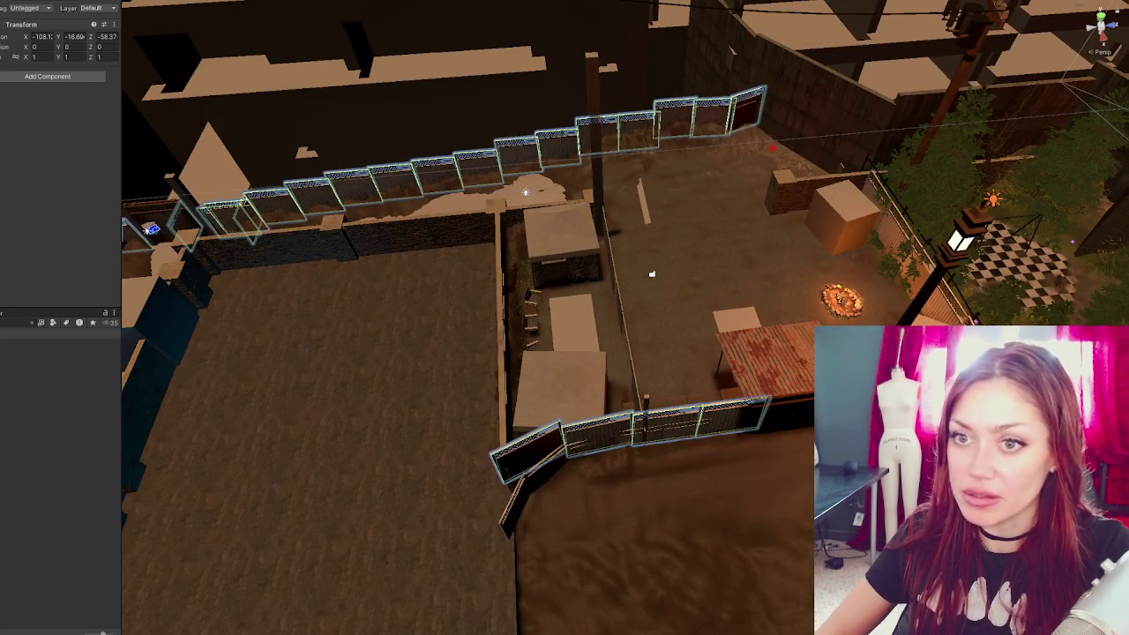
- Isolate the fence objects, delete the lower fence section, and restore the full level
{"action": "key", "text": "shift+h"}
{"action": "mouse_move", "coordinate": [432, 310]}
{"action": "left_mouse_down"}
{"action": "mouse_move", "coordinate": [726, 459]}
{"action": "mouse_move", "coordinate": [1063, 582]}
{"action": "left_mouse_up"}
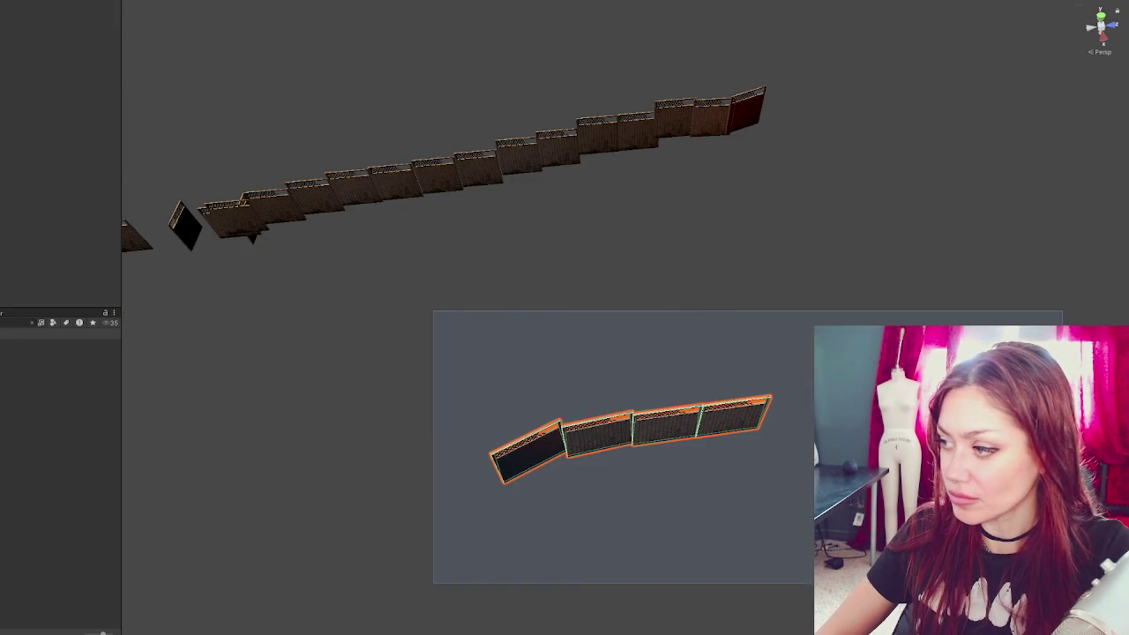
{"action": "key", "text": "Delete"}
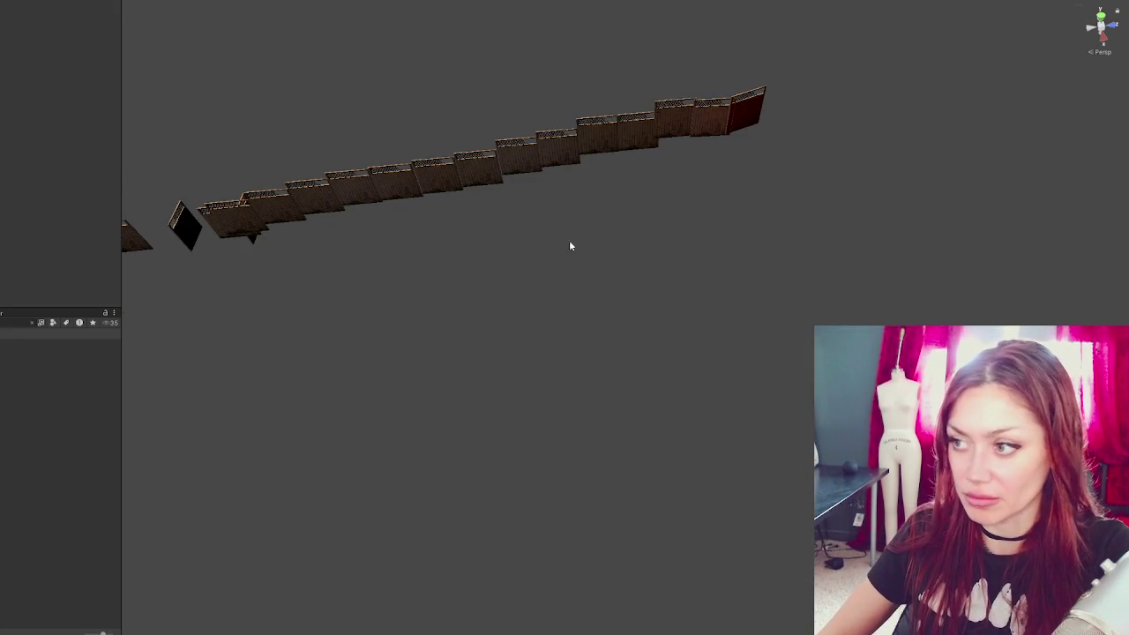
{"action": "key", "text": "shift+h"}
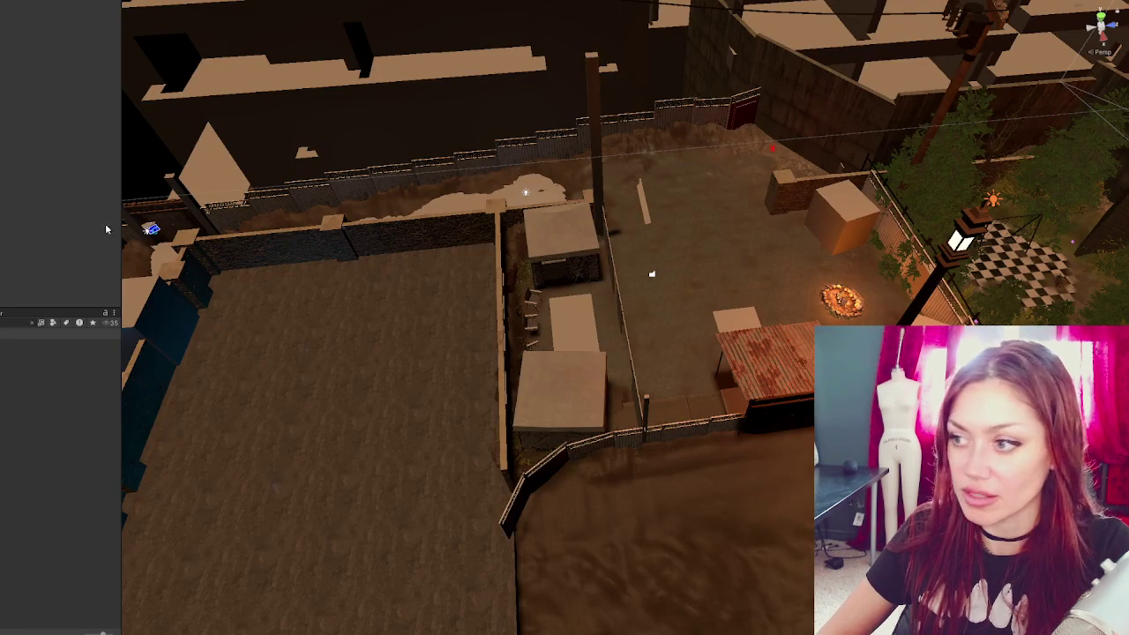
- Frame the sign by the gate and inspect its Canvas, Image, cube and Rep Checker parent
{"action": "mouse_move", "coordinate": [651, 267]}
{"action": "left_mouse_down"}
{"action": "mouse_move", "coordinate": [439, 153]}
{"action": "mouse_move", "coordinate": [672, 224]}
{"action": "mouse_move", "coordinate": [615, 366]}
{"action": "left_mouse_up"}
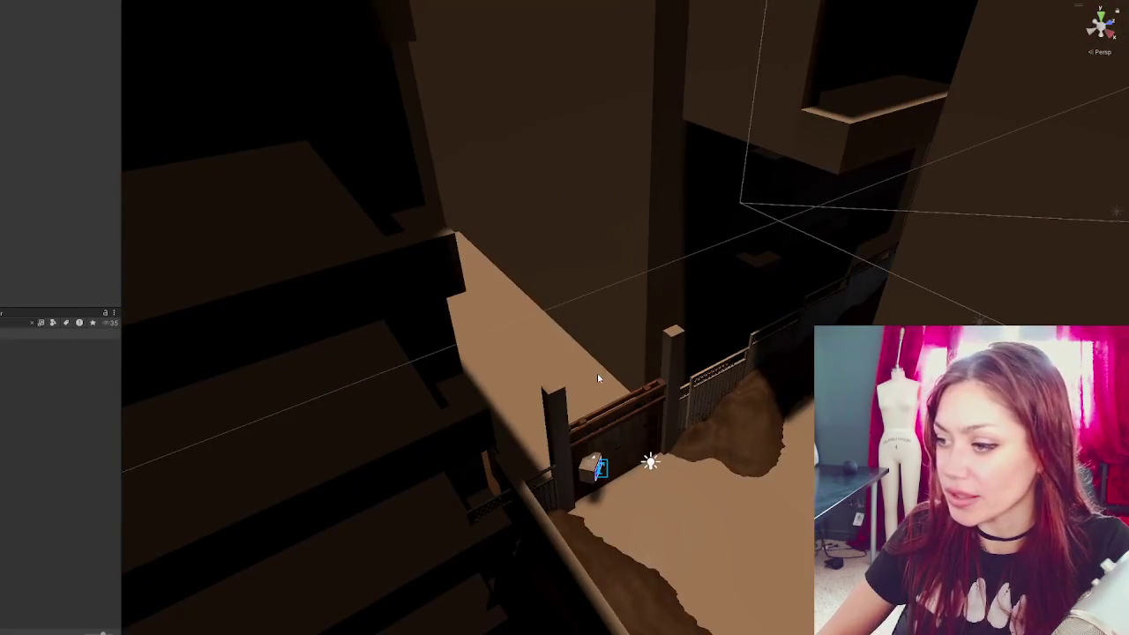
{"action": "left_click", "coordinate": [591, 474]}
{"action": "key", "text": "f"}
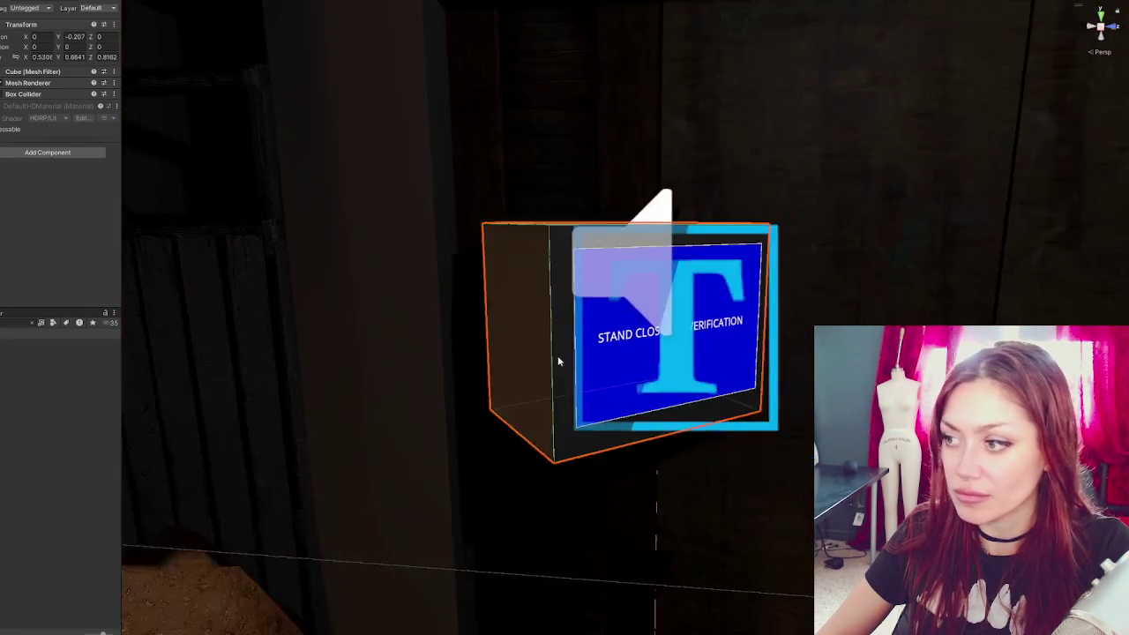
{"action": "scroll", "coordinate": [557, 355], "scroll_direction": "down", "scroll_amount": 6}
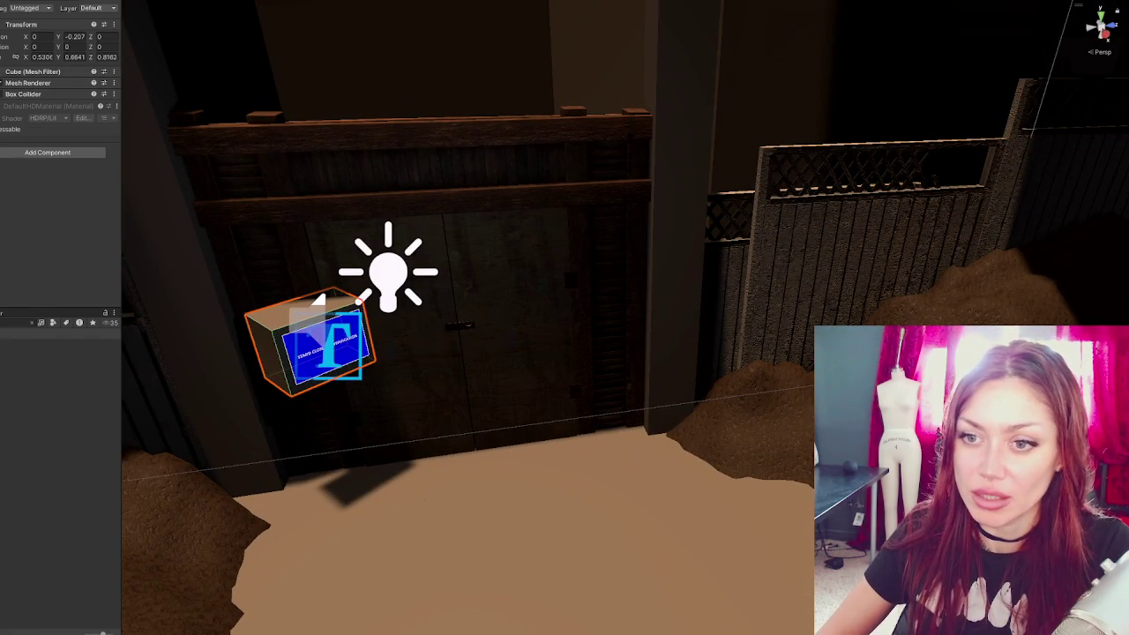
{"action": "left_click", "coordinate": [318, 344]}
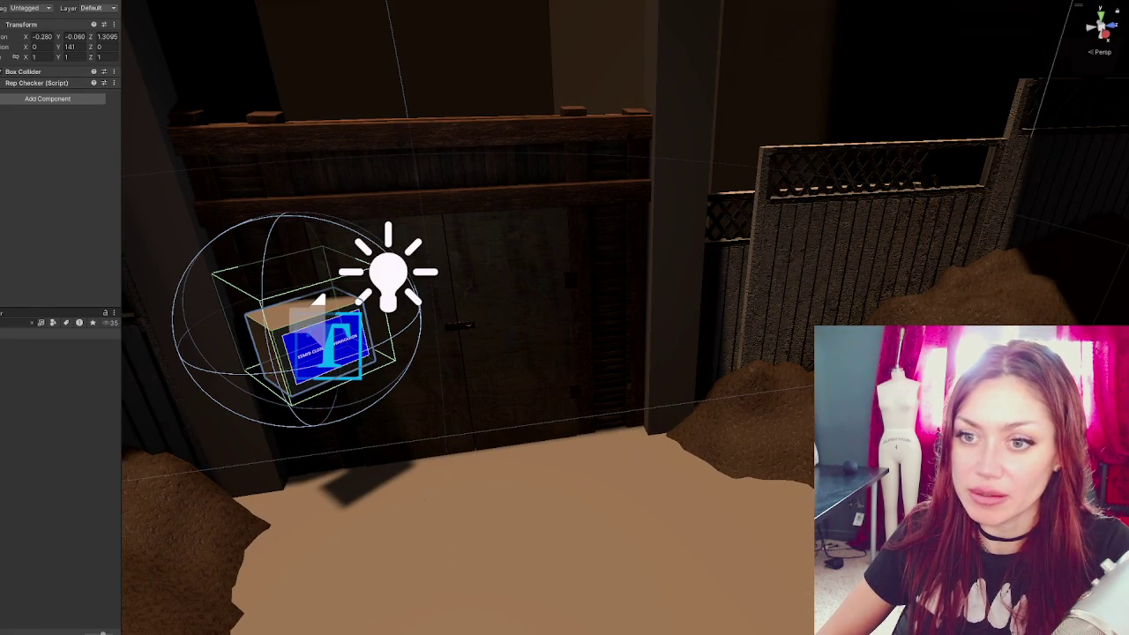
{"action": "left_click", "coordinate": [322, 345]}
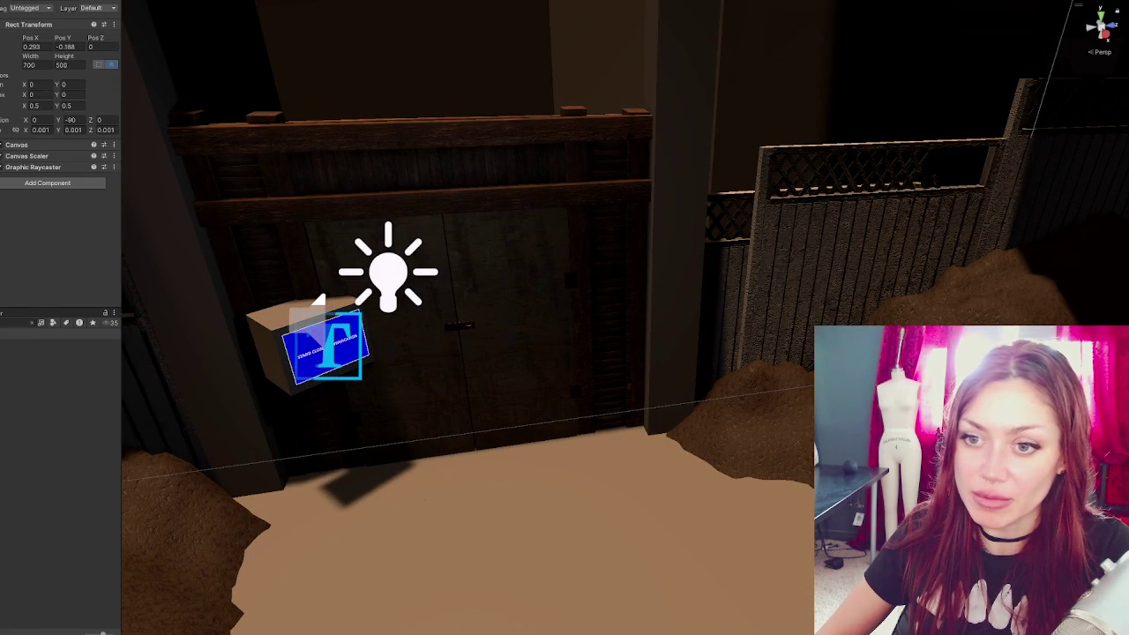
{"action": "left_click", "coordinate": [322, 346]}
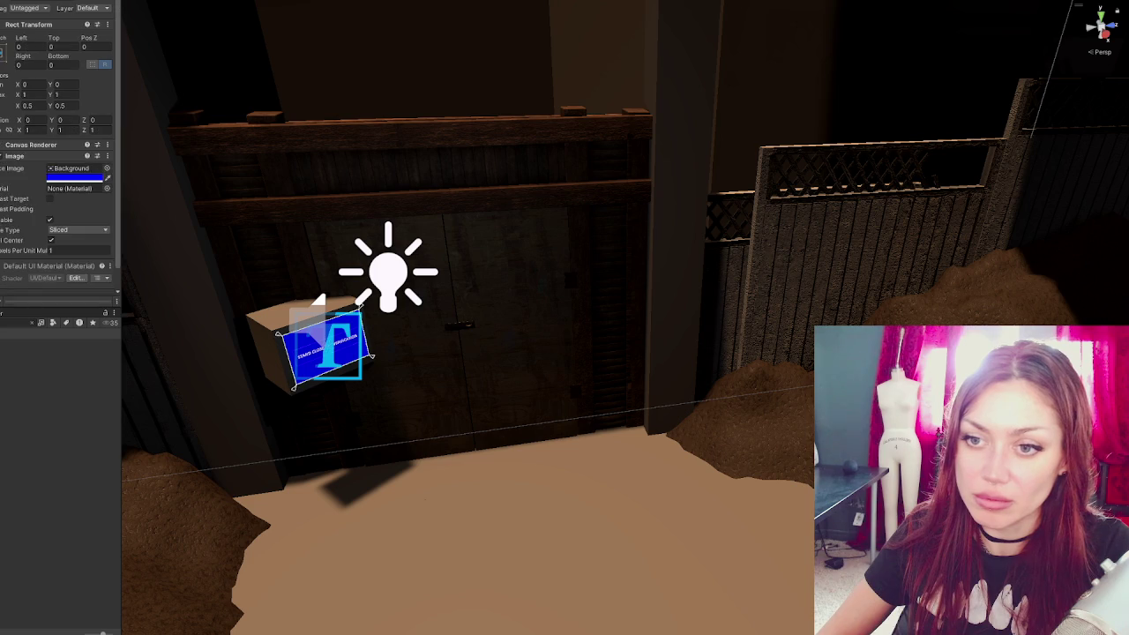
{"action": "left_click", "coordinate": [322, 345]}
{"action": "left_click", "coordinate": [322, 346]}
{"action": "left_click", "coordinate": [322, 346]}
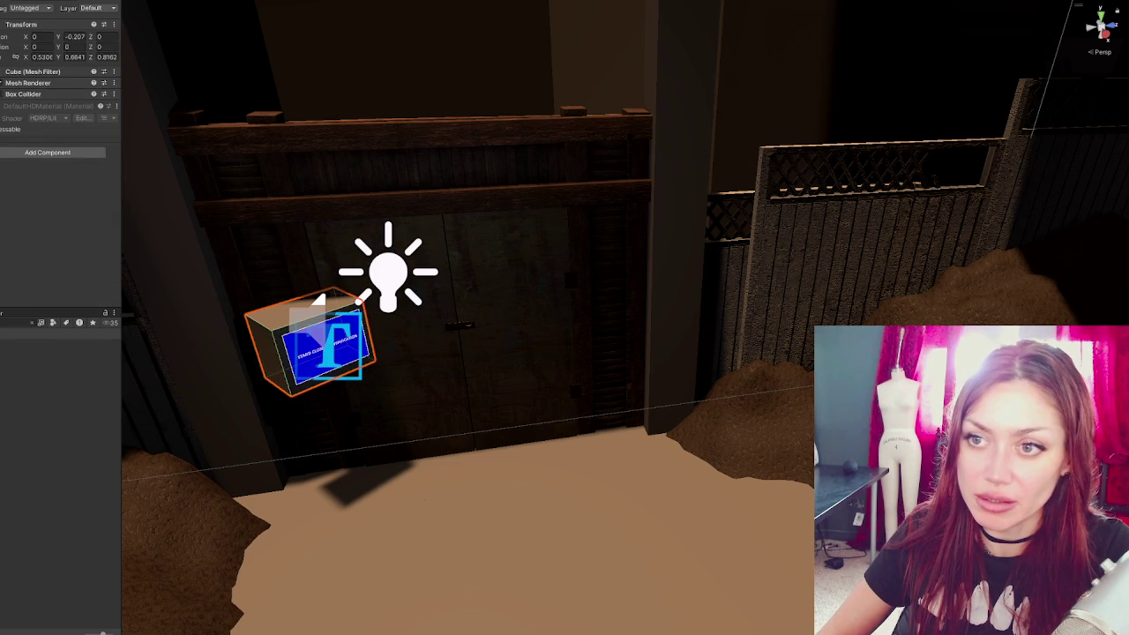
{"action": "left_click", "coordinate": [322, 345]}
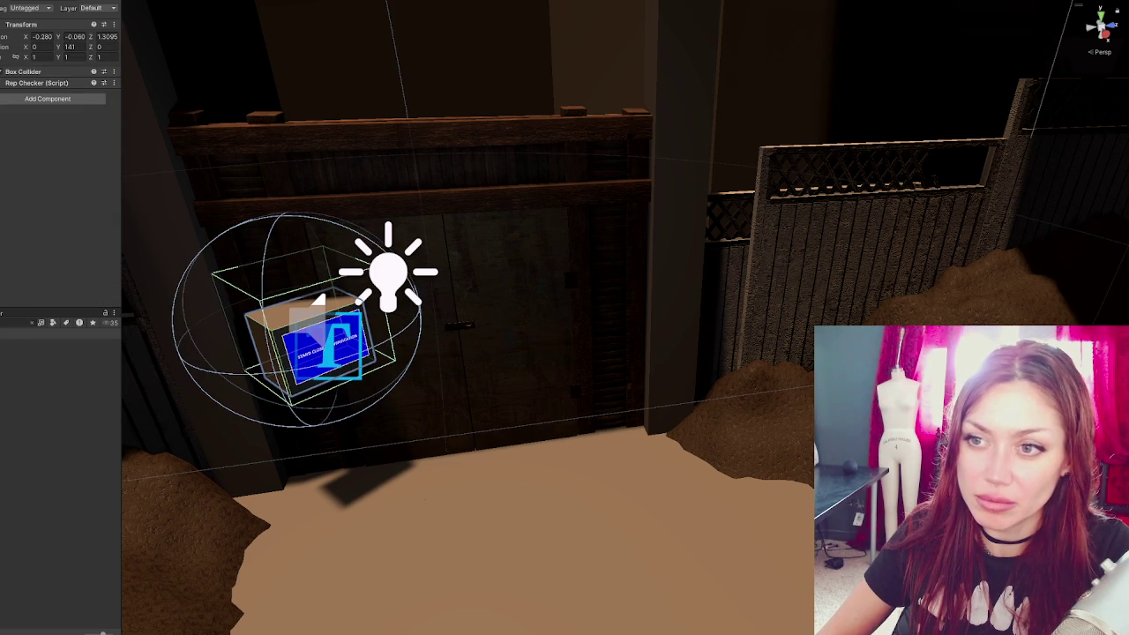
- Hide the sign object and select the gate's scene-change trigger box behind the right door
{"action": "left_click", "coordinate": [3, 5]}
{"action": "left_click", "coordinate": [491, 314]}
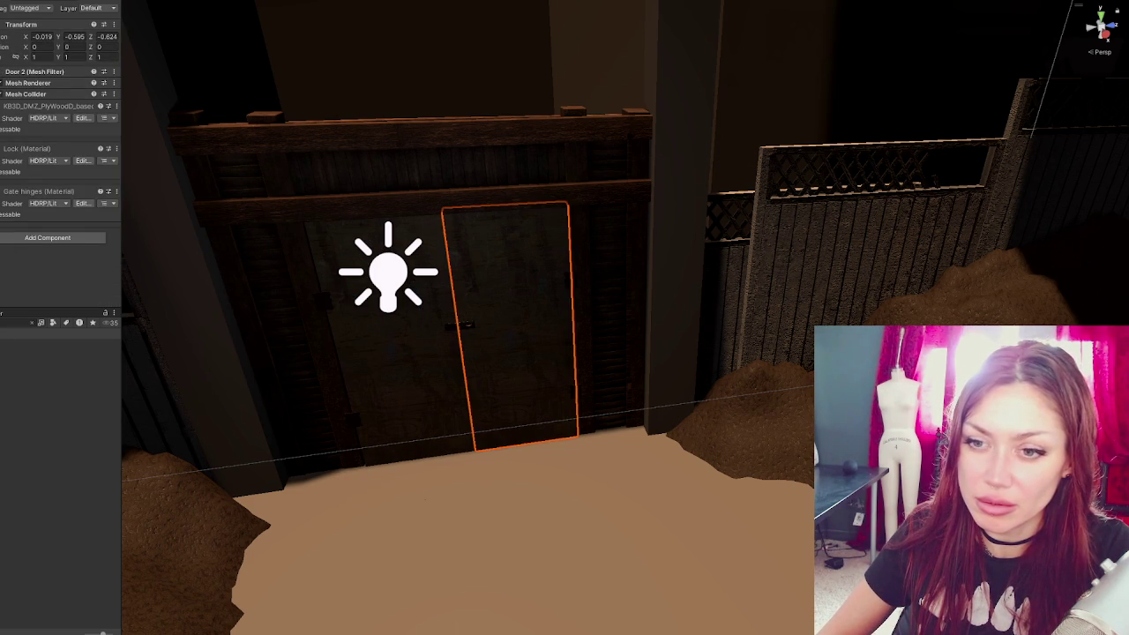
{"action": "left_click", "coordinate": [490, 314]}
{"action": "type", "text": "Go to the wasteland"}
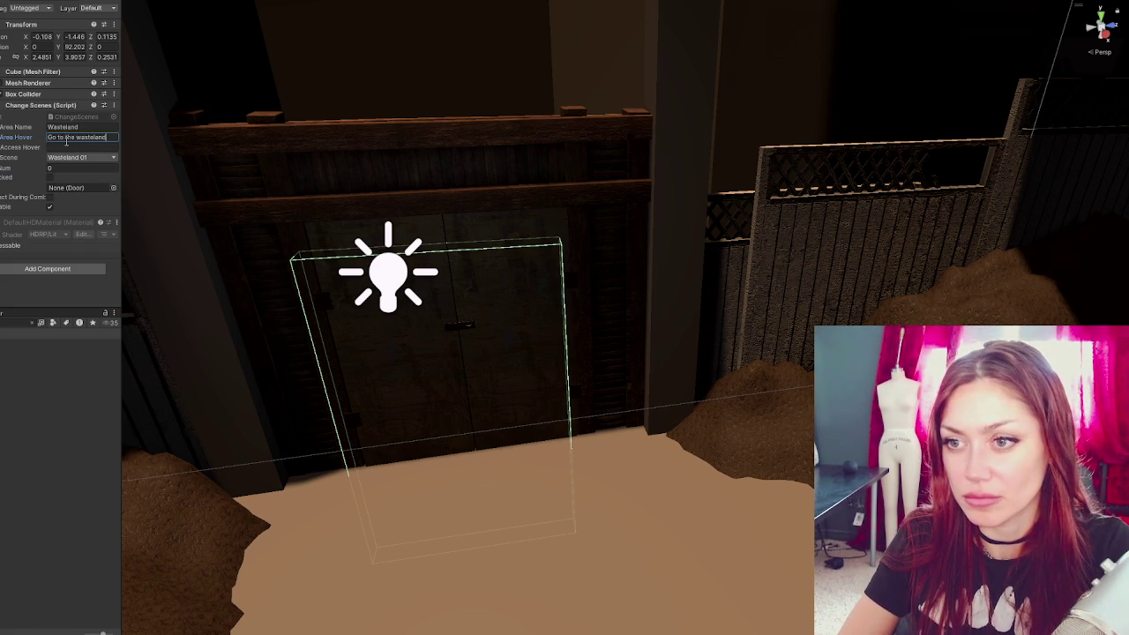
- In Change Scenes, enter Area Name 'Wastelands' and Area Hover 'Go to the wastelands'
{"action": "type", "text": "G"}
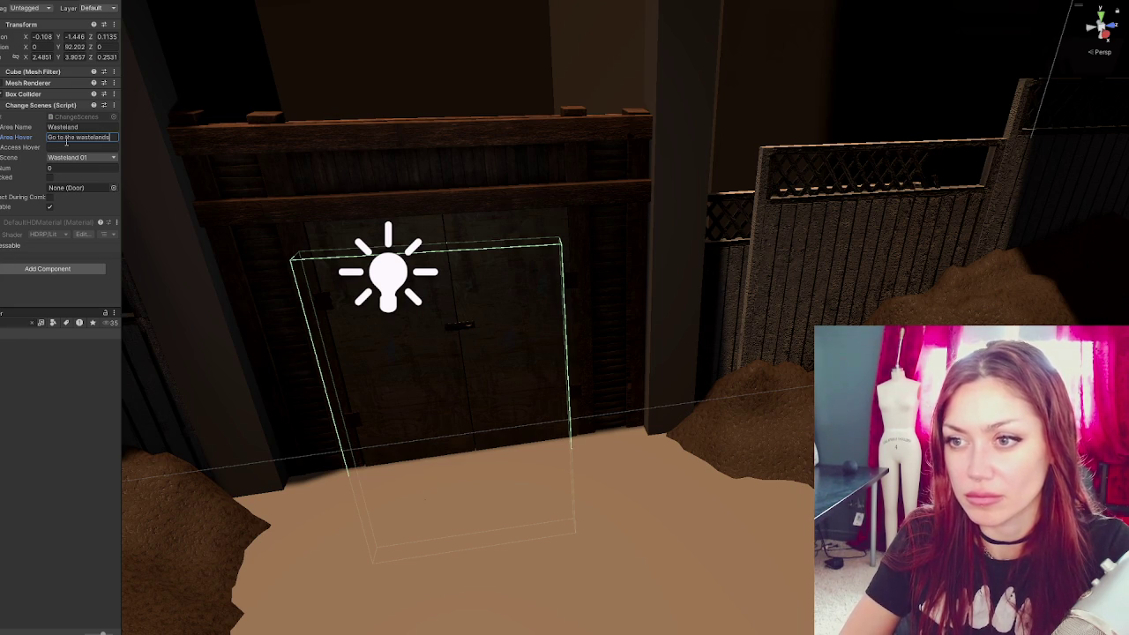
{"action": "left_click", "coordinate": [103, 130]}
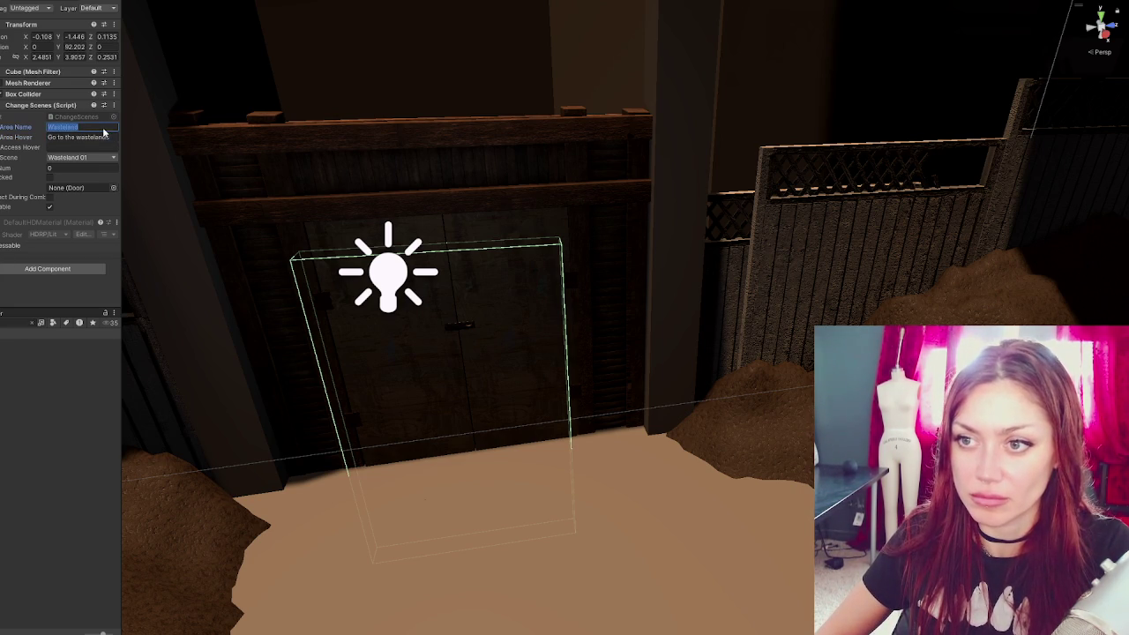
{"action": "left_click", "coordinate": [97, 139]}
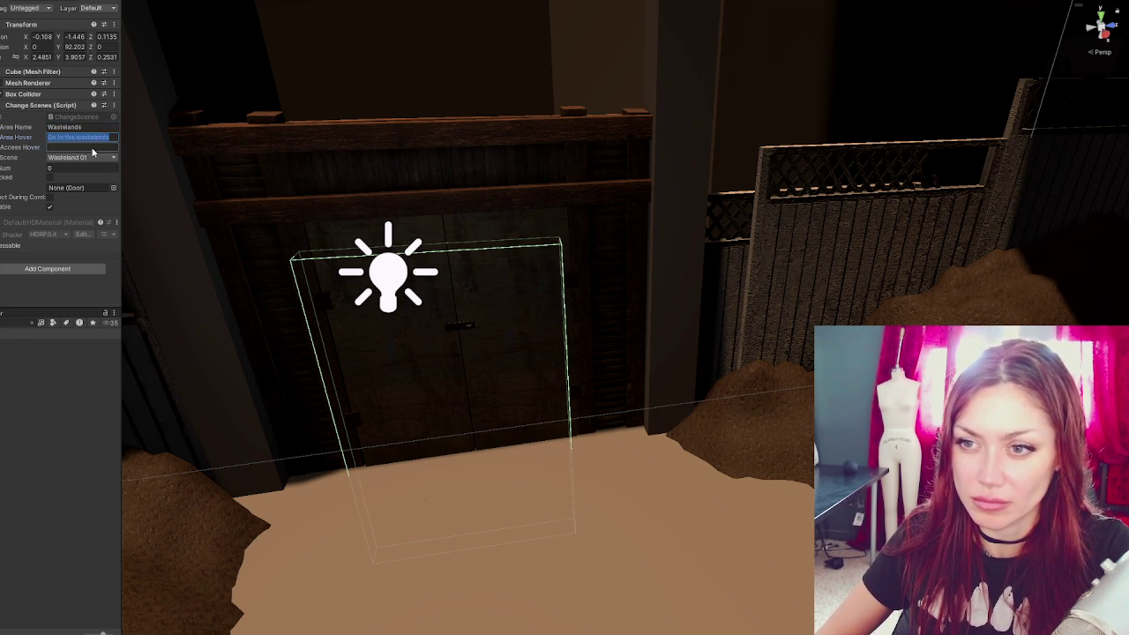
{"action": "left_click", "coordinate": [93, 149]}
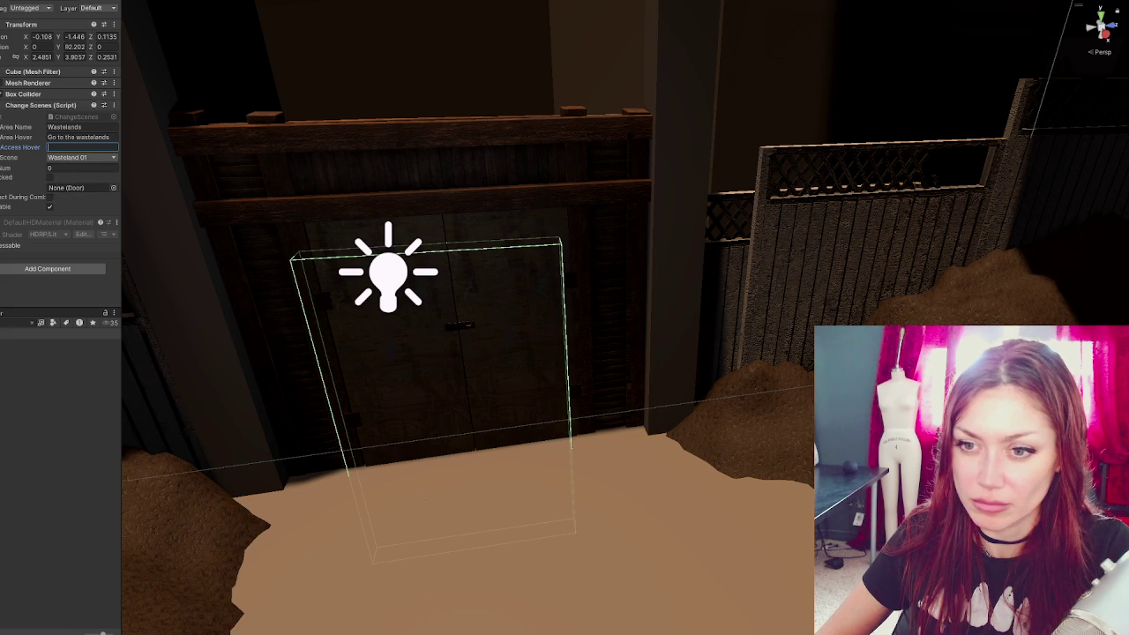
{"action": "mouse_move", "coordinate": [612, 378]}
{"action": "left_mouse_down"}
{"action": "mouse_move", "coordinate": [239, 253]}
{"action": "mouse_move", "coordinate": [809, 272]}
{"action": "mouse_move", "coordinate": [800, 284]}
{"action": "left_mouse_up"}
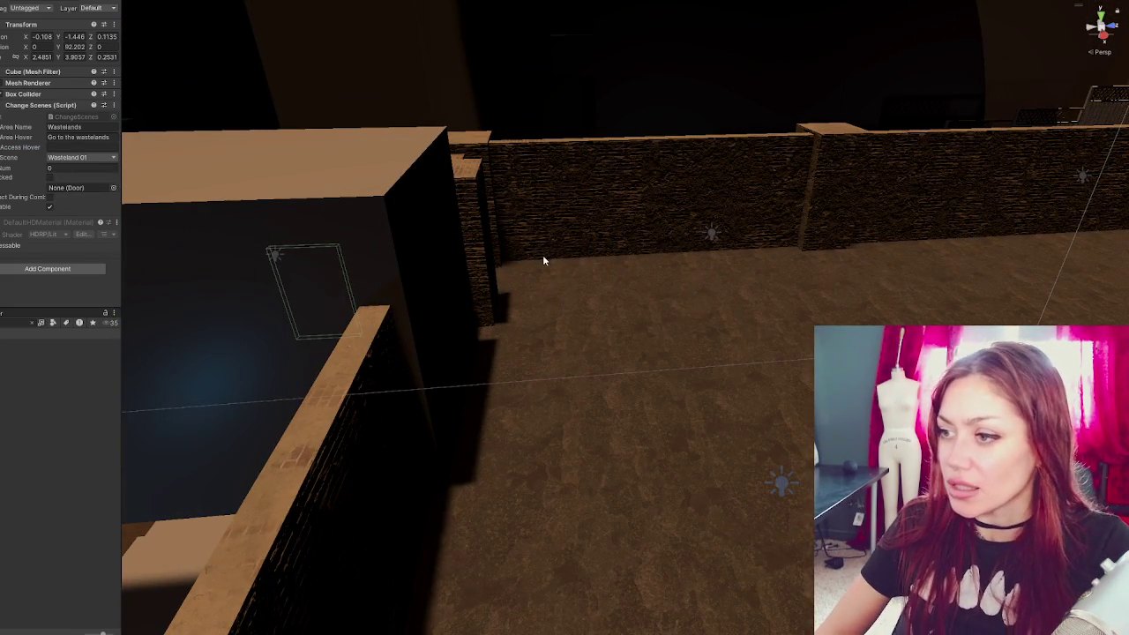
{"action": "mouse_move", "coordinate": [548, 259]}
{"action": "left_mouse_down"}
{"action": "mouse_move", "coordinate": [645, 252]}
{"action": "mouse_move", "coordinate": [605, 270]}
{"action": "mouse_move", "coordinate": [641, 309]}
{"action": "left_mouse_up"}
- Frame the shed's door and step through its doorway frame, parent object and Door 1
{"action": "left_click", "coordinate": [641, 309]}
{"action": "key", "text": "f"}
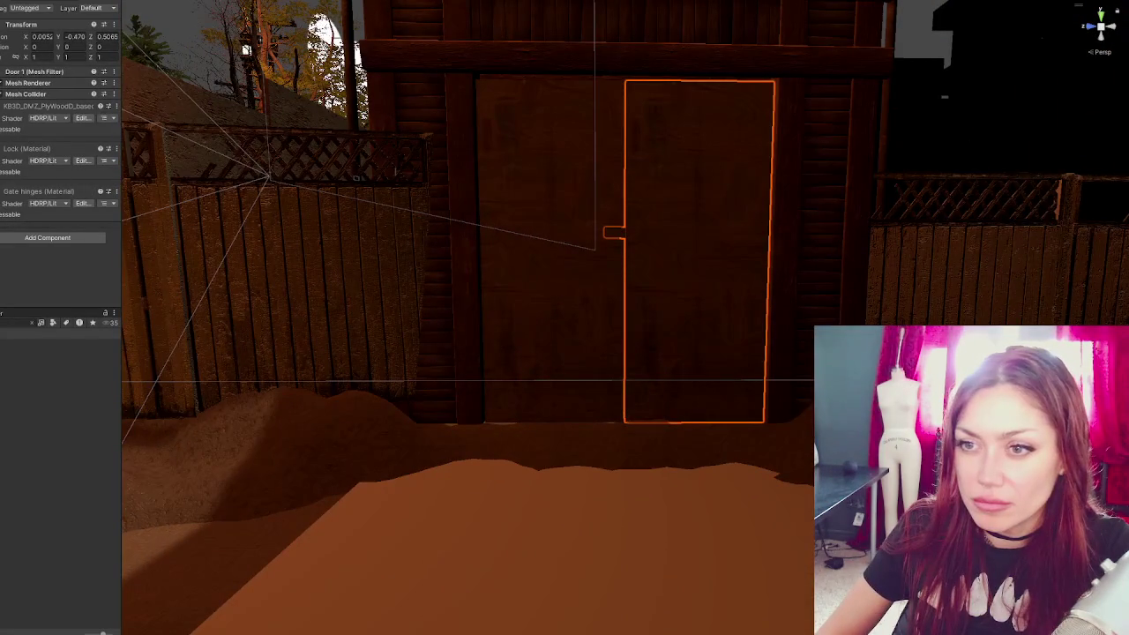
{"action": "left_click", "coordinate": [641, 310]}
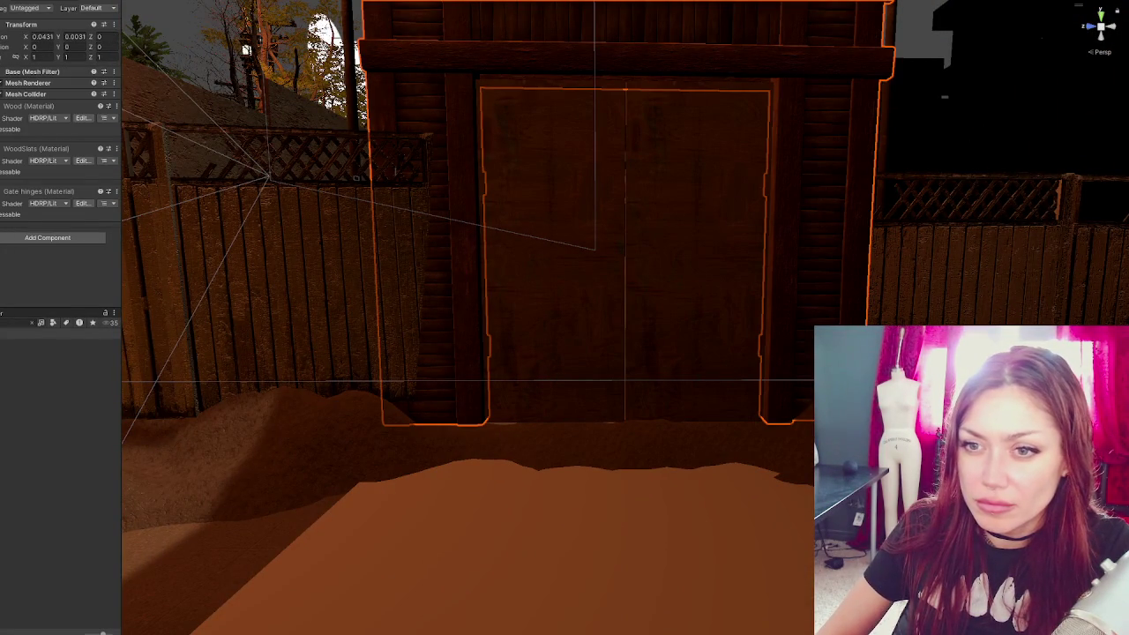
{"action": "left_click", "coordinate": [641, 309]}
{"action": "left_click", "coordinate": [557, 304]}
{"action": "left_click", "coordinate": [557, 304]}
{"action": "left_click", "coordinate": [557, 304]}
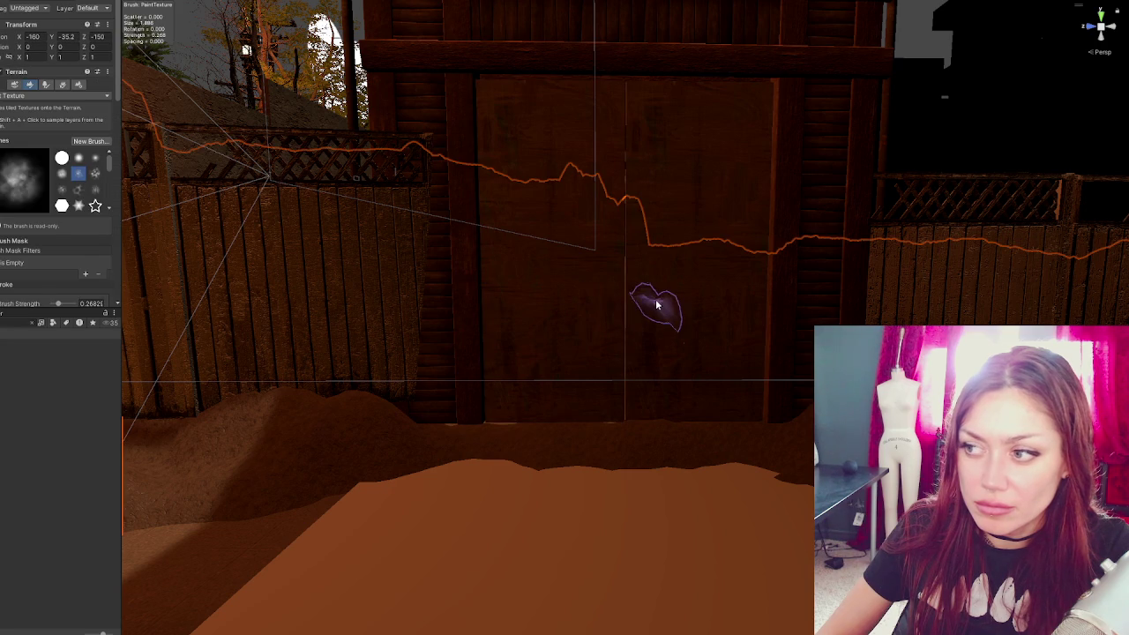
{"action": "scroll", "coordinate": [512, 136], "scroll_direction": "down", "scroll_amount": 3}
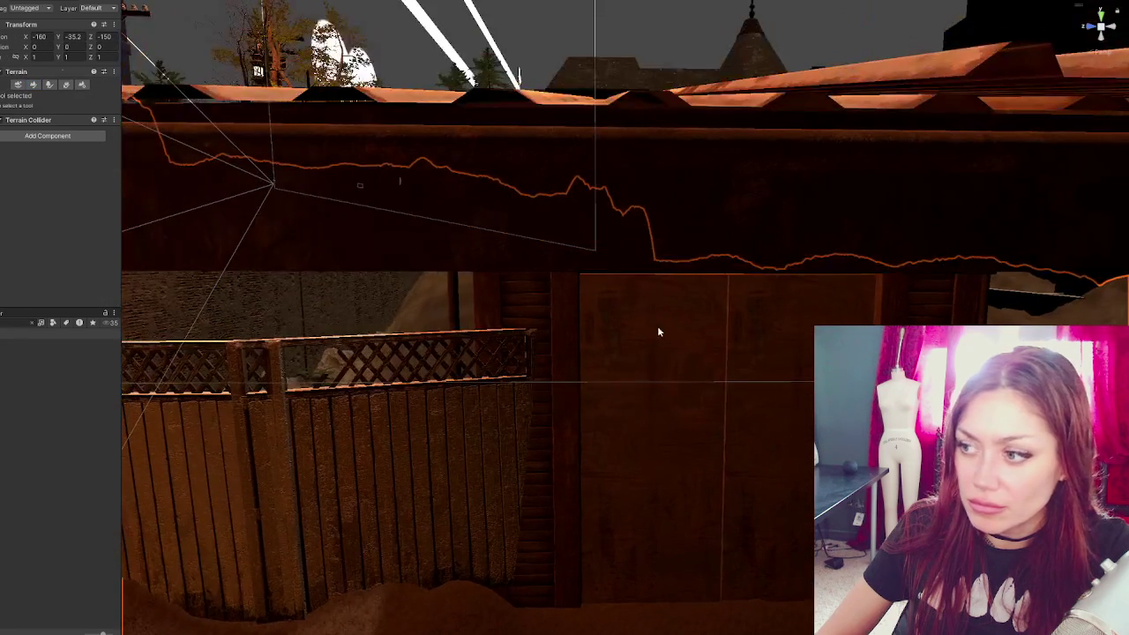
- Check Door 2, Door 1 and the shop trigger, which loads Apothecary with hover 'Enter shop'
{"action": "left_click", "coordinate": [658, 326]}
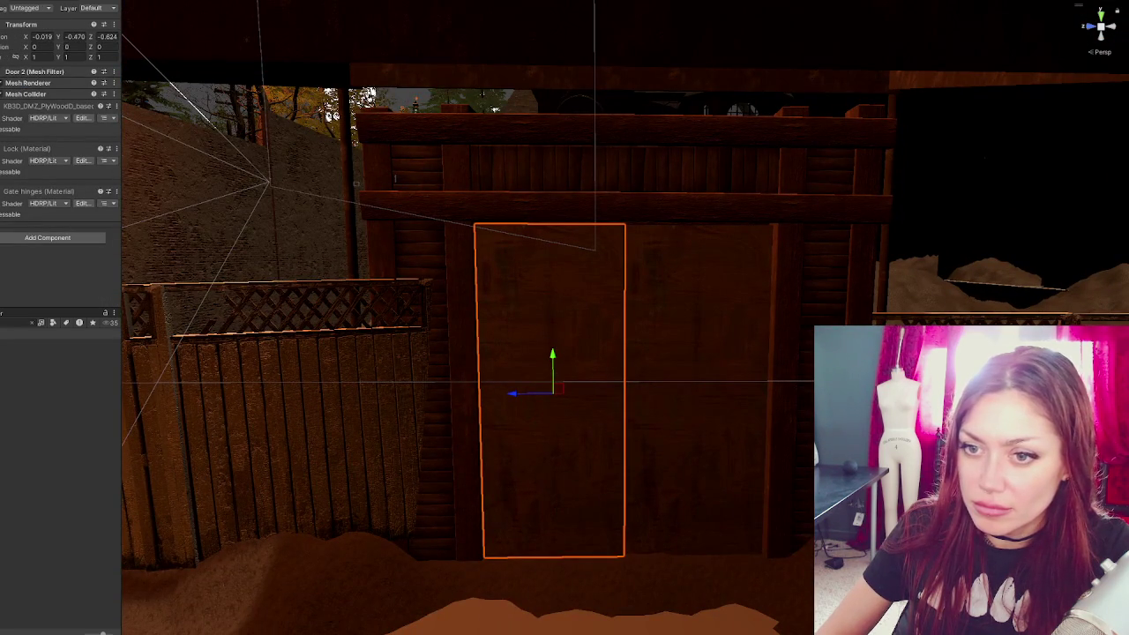
{"action": "left_click", "coordinate": [697, 441]}
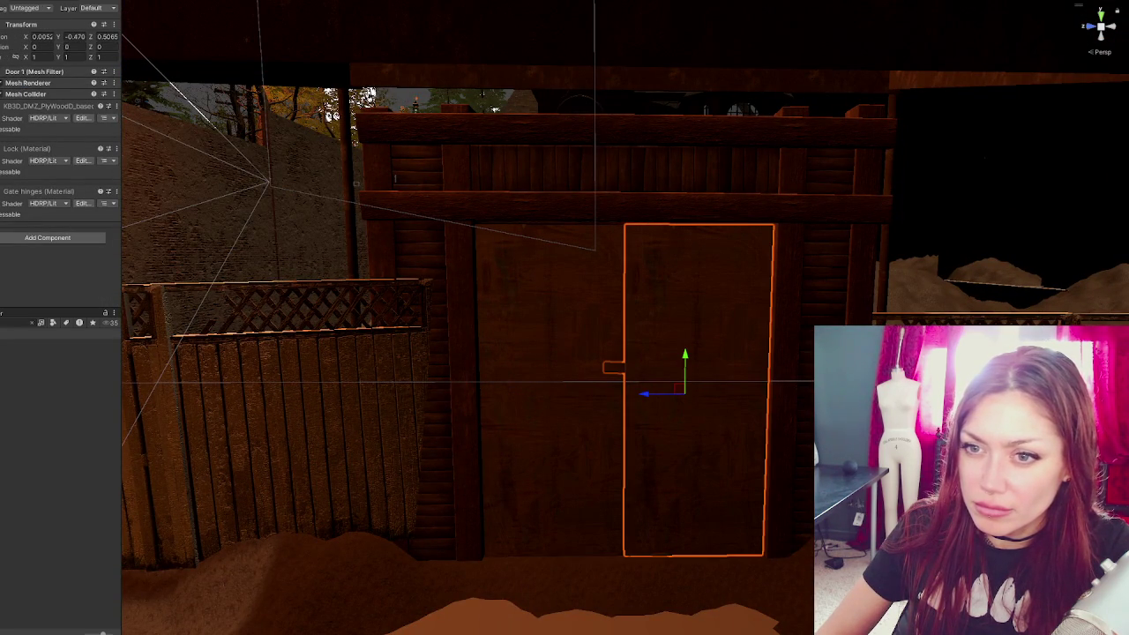
{"action": "left_click", "coordinate": [697, 441]}
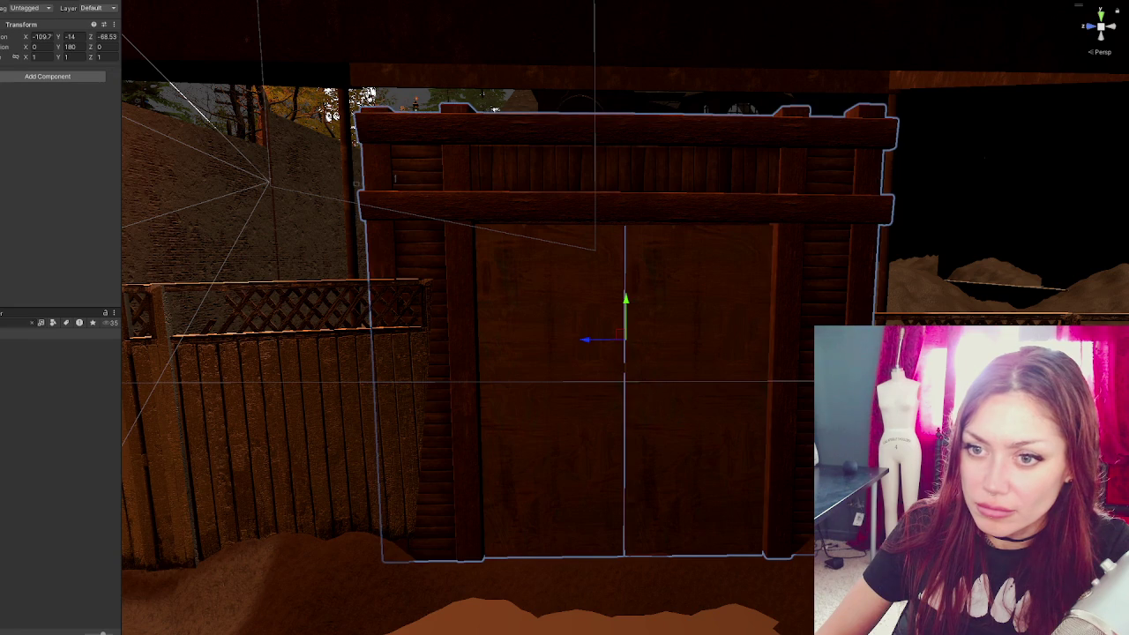
{"action": "key", "text": "h"}
{"action": "key", "text": "h"}
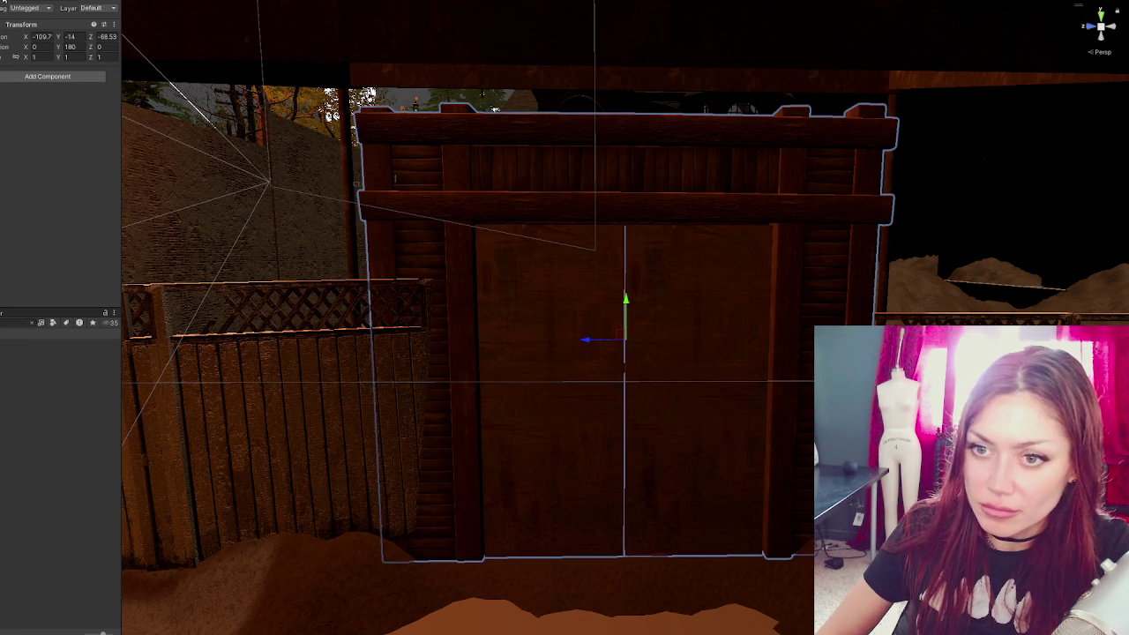
{"action": "left_click", "coordinate": [627, 423]}
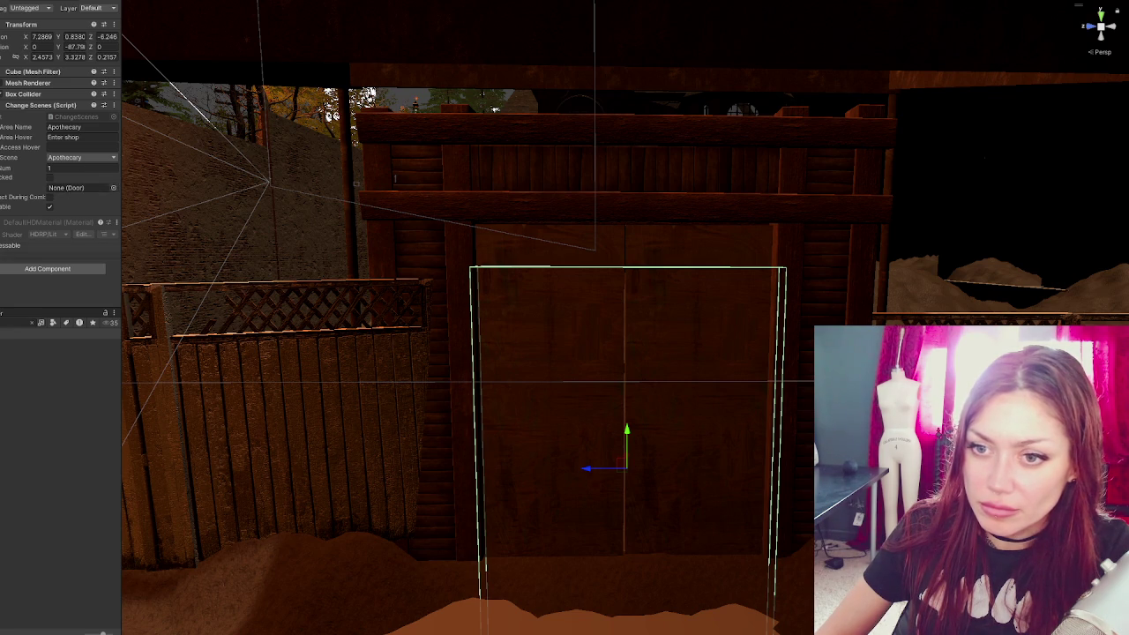
{"action": "double_click", "coordinate": [44, 190]}
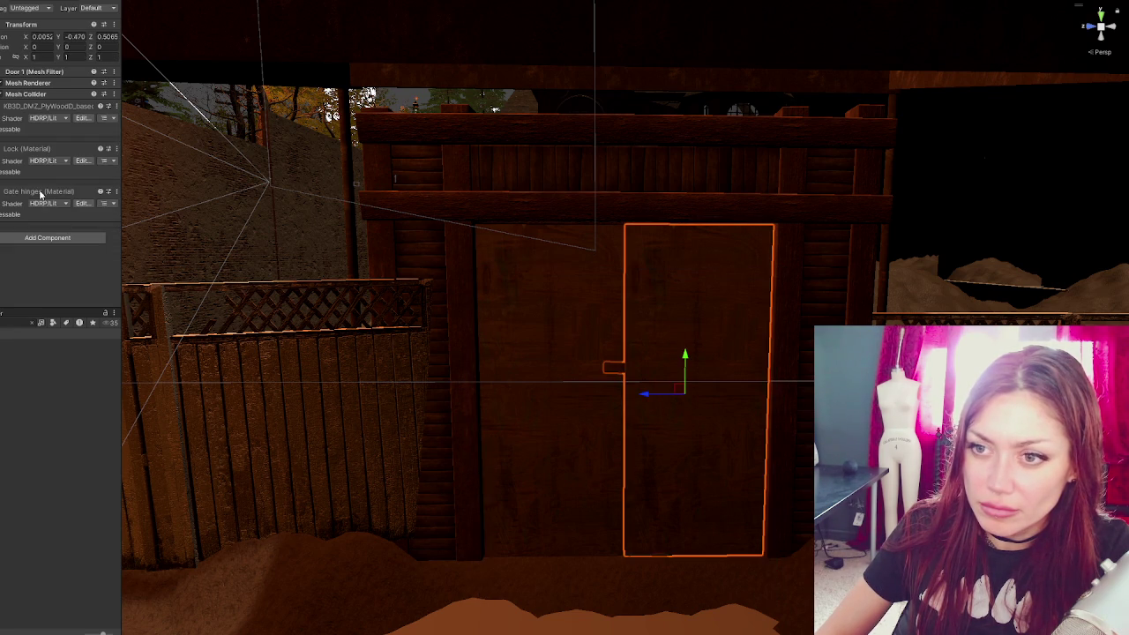
- Add a Rotating Door script to Door 1 with rotating coordinates Y set to 90
{"action": "left_click", "coordinate": [34, 238]}
{"action": "type", "text": "door"}
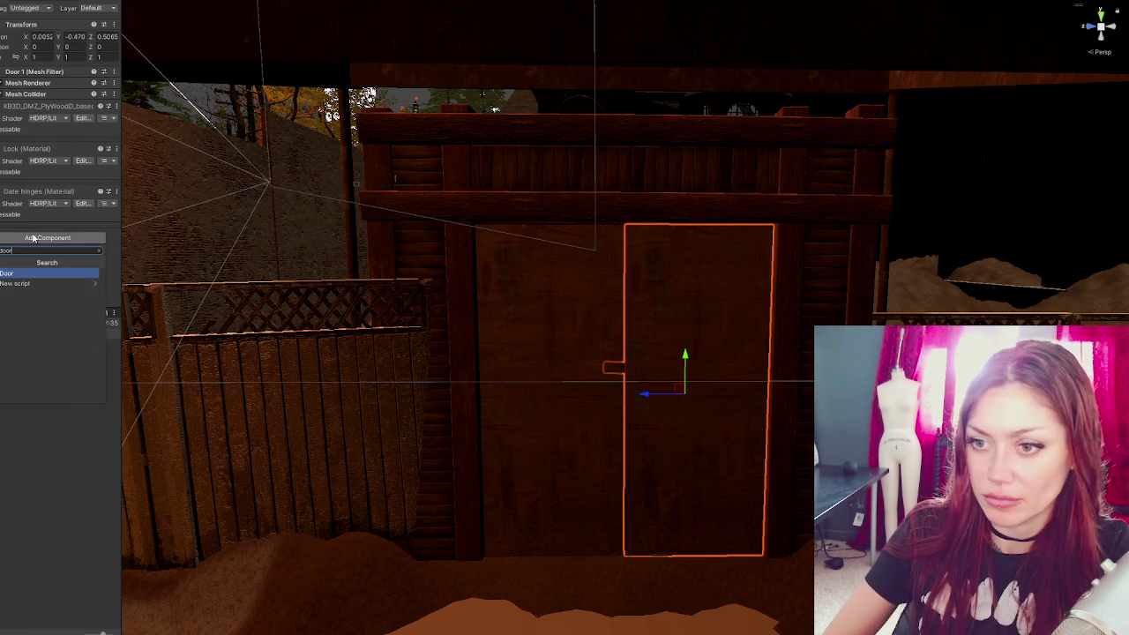
{"action": "key", "text": "Return"}
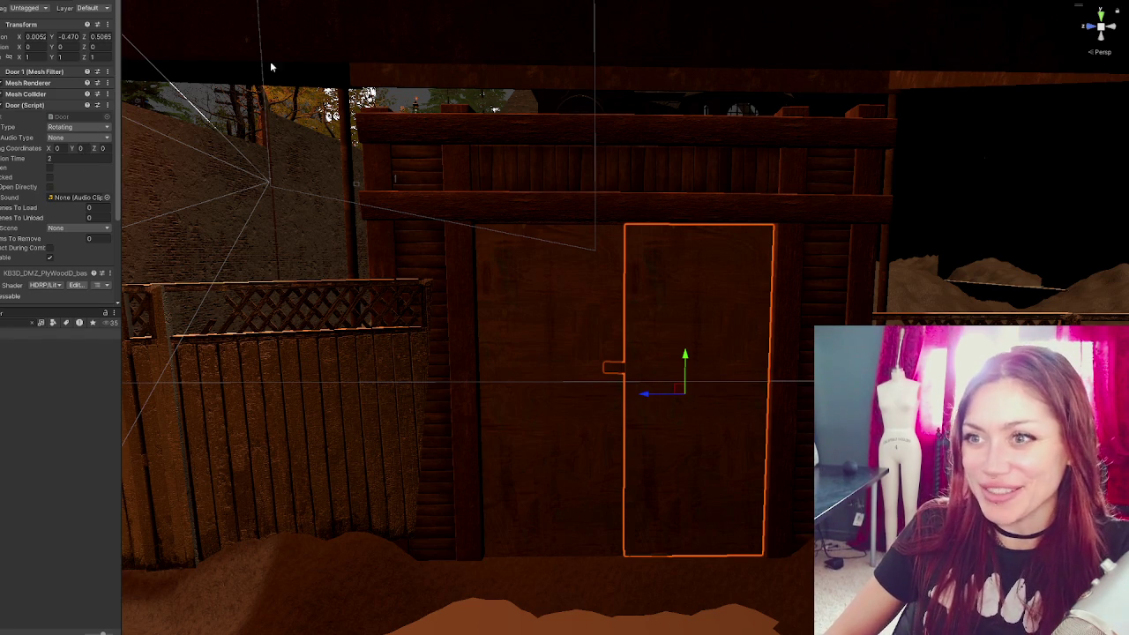
{"action": "key", "text": "f"}
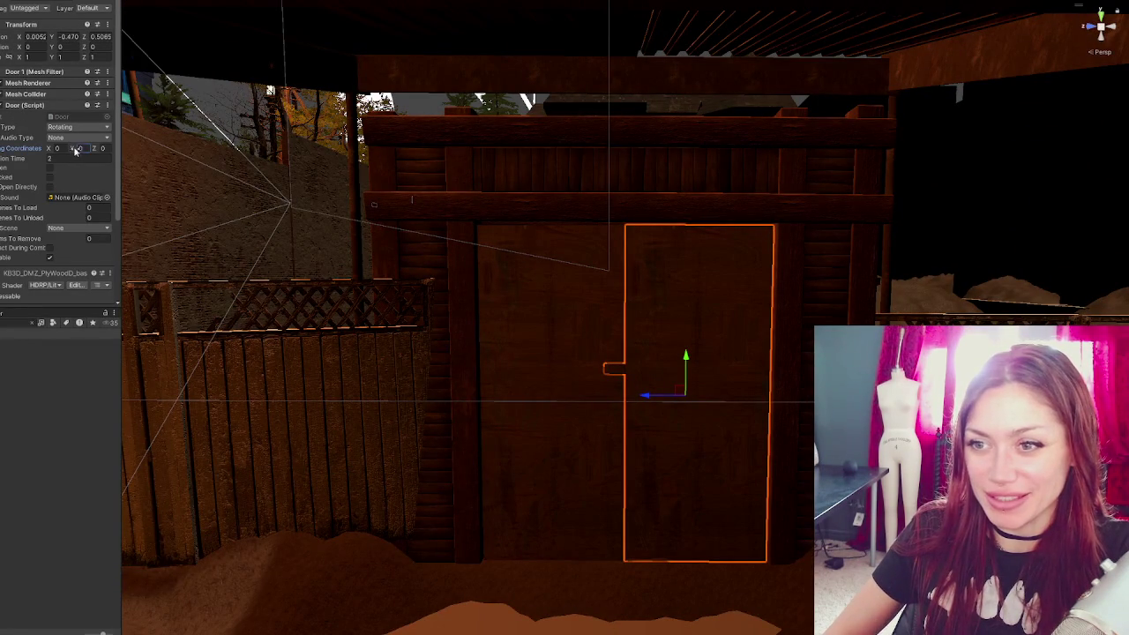
{"action": "type", "text": "90"}
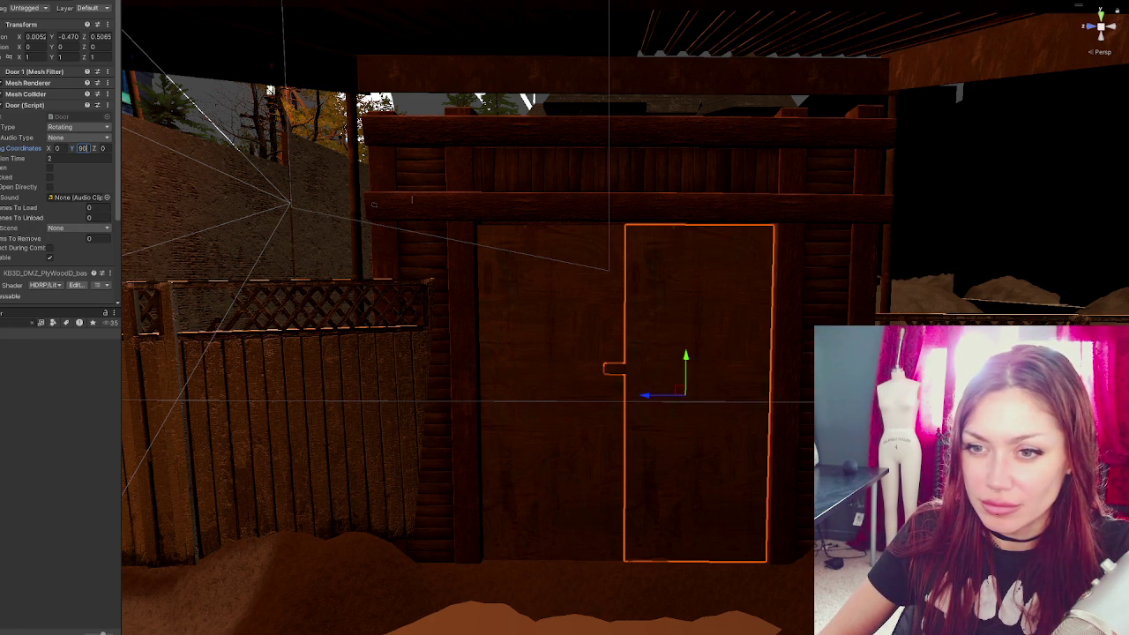
{"action": "left_click", "coordinate": [626, 414]}
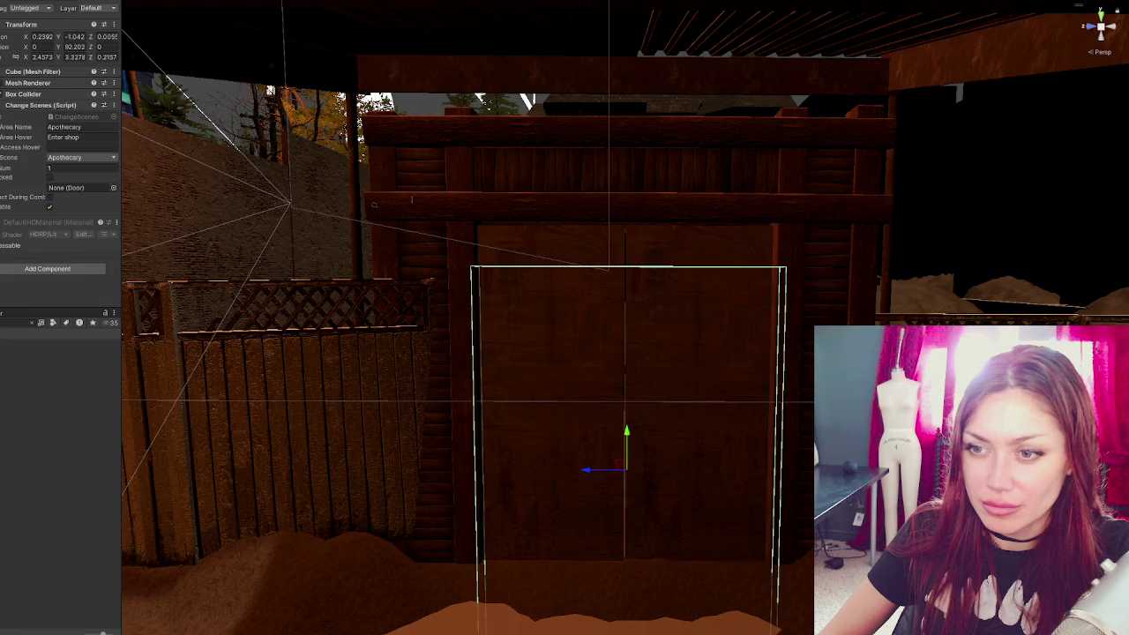
- Raise the shop trigger cube slightly, link it to Door1, and open the Apothecary scene
{"action": "left_click_drag", "start_coordinate": [634, 430], "coordinate": [635, 380]}
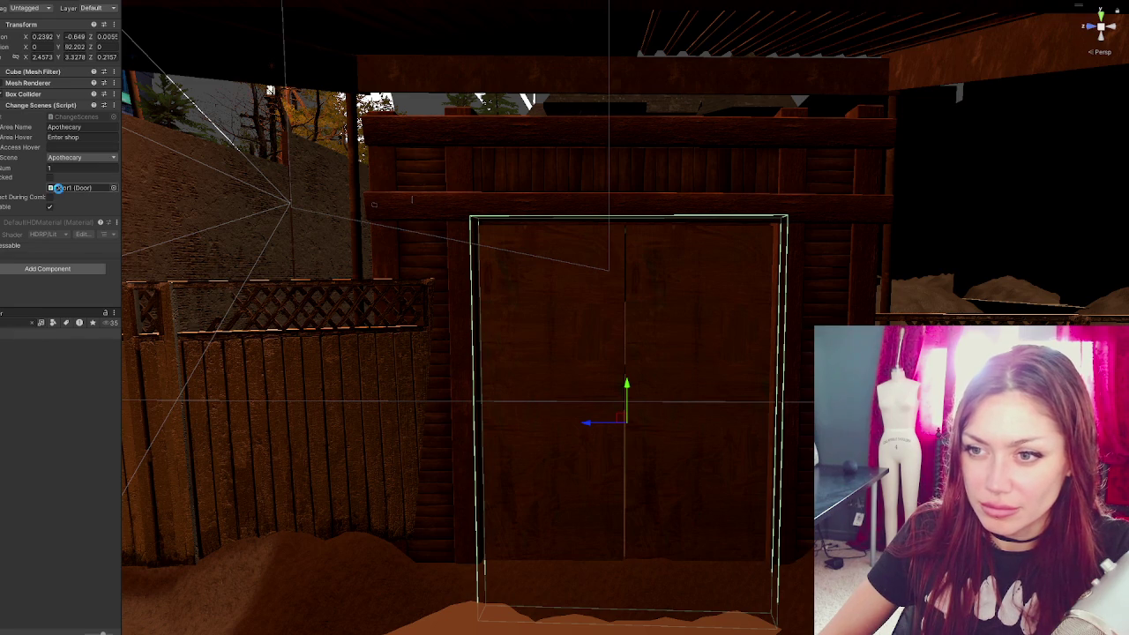
{"action": "mouse_move", "coordinate": [275, 250]}
{"action": "left_mouse_down"}
{"action": "mouse_move", "coordinate": [573, 265]}
{"action": "mouse_move", "coordinate": [461, 272]}
{"action": "left_mouse_up"}
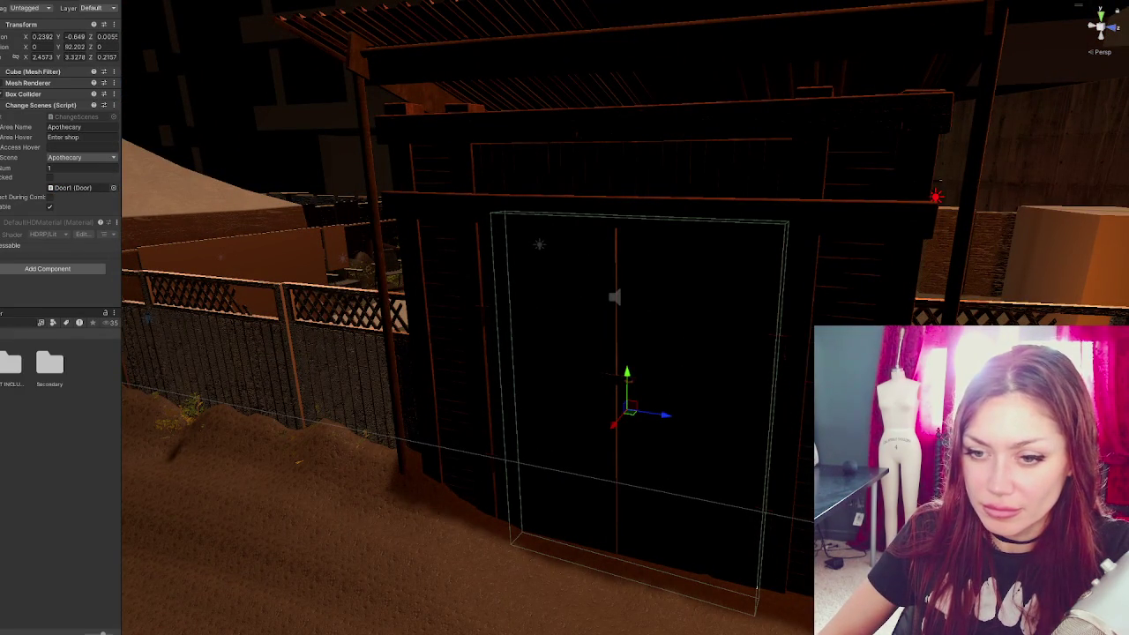
{"action": "double_click", "coordinate": [10, 363]}
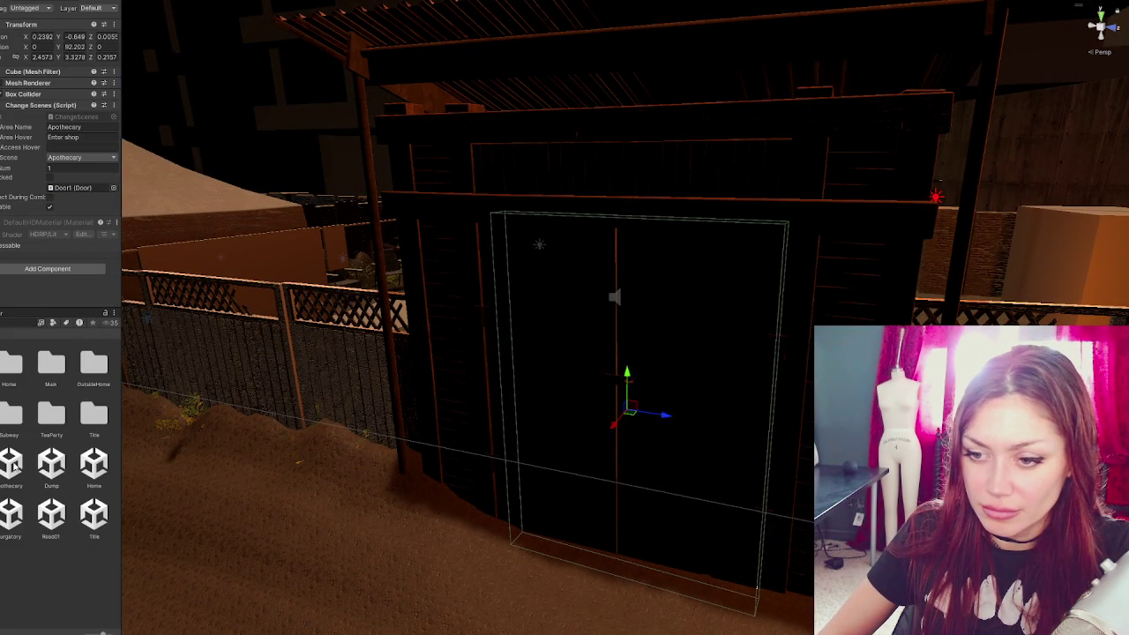
{"action": "right_click", "coordinate": [14, 467]}
{"action": "left_click", "coordinate": [85, 236]}
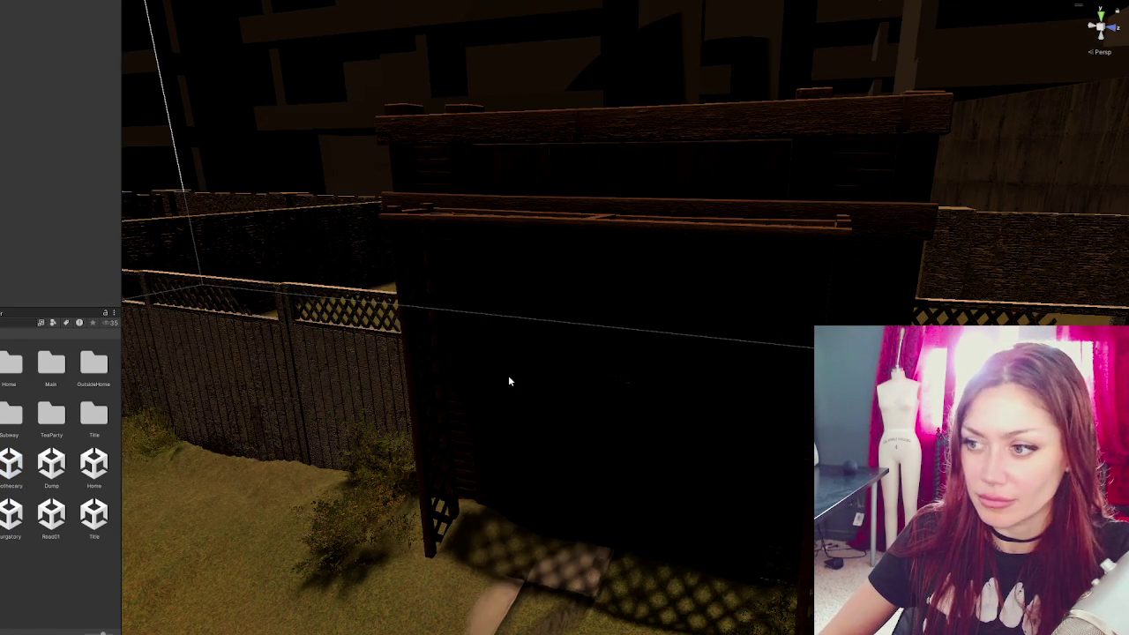
- Inspect the Apothecary shop door and its 'Go to road' trigger cube, then select the Title scene
{"action": "left_click", "coordinate": [509, 377]}
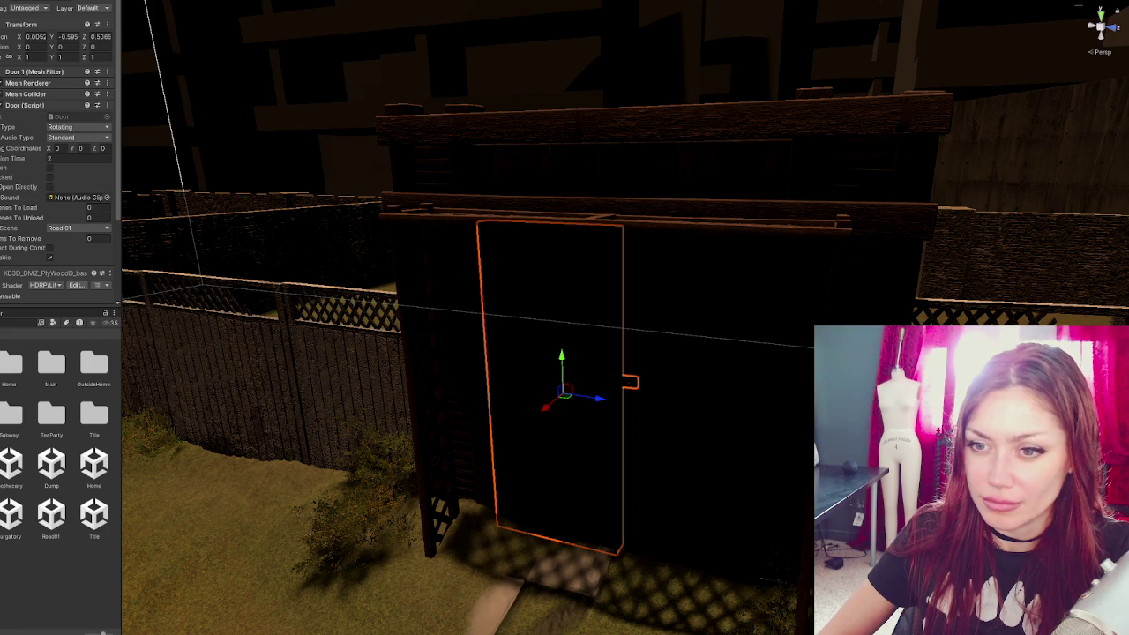
{"action": "left_click", "coordinate": [509, 377]}
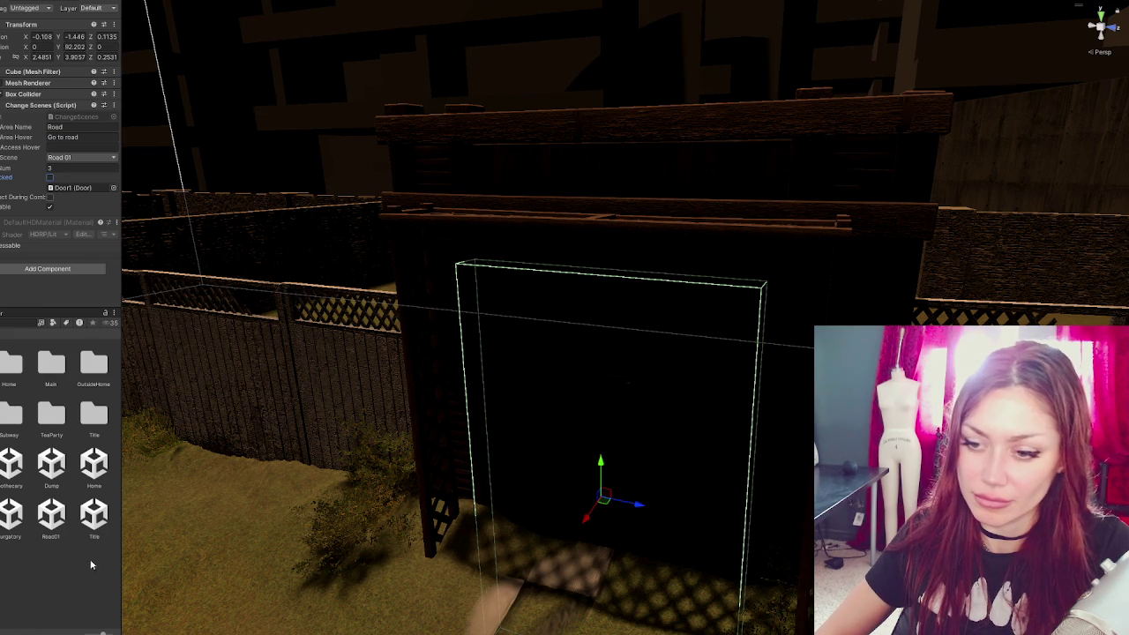
{"action": "left_click", "coordinate": [102, 523]}
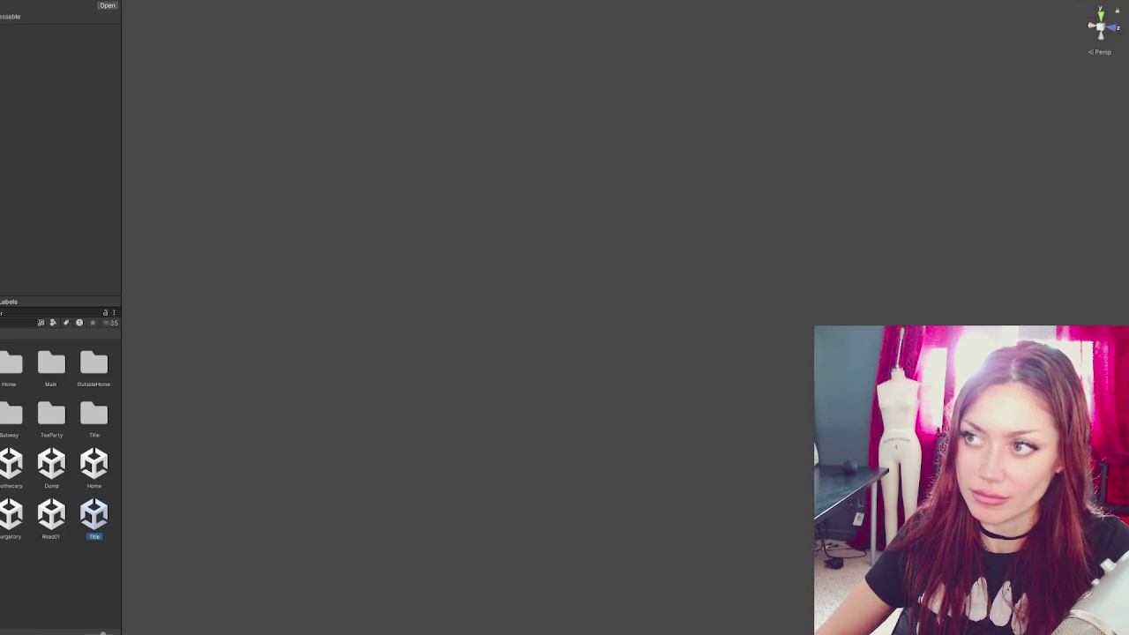
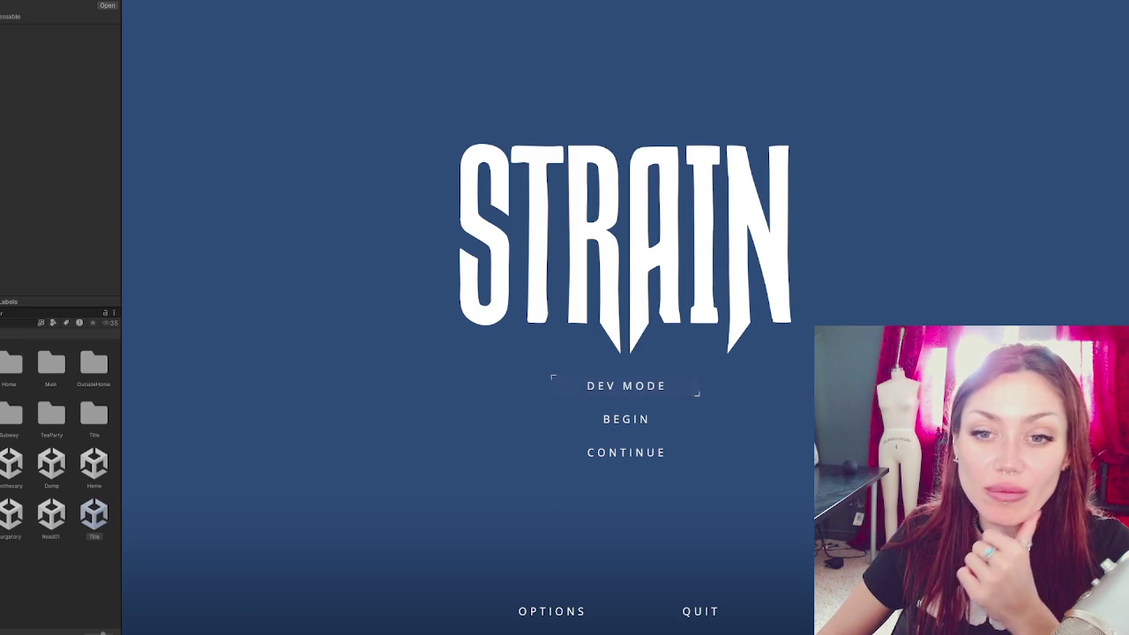
- Continue the saved STRAIN game, walk through the shelter door, and hold the empty jar
{"action": "left_click", "coordinate": [651, 460]}
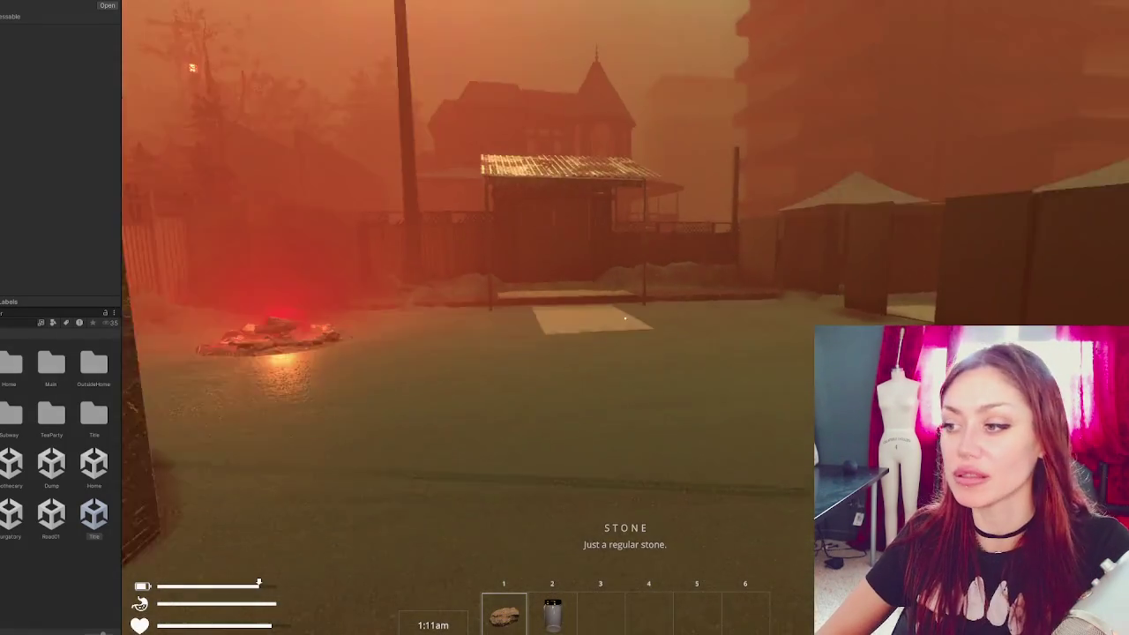
{"action": "key", "text": "w"}
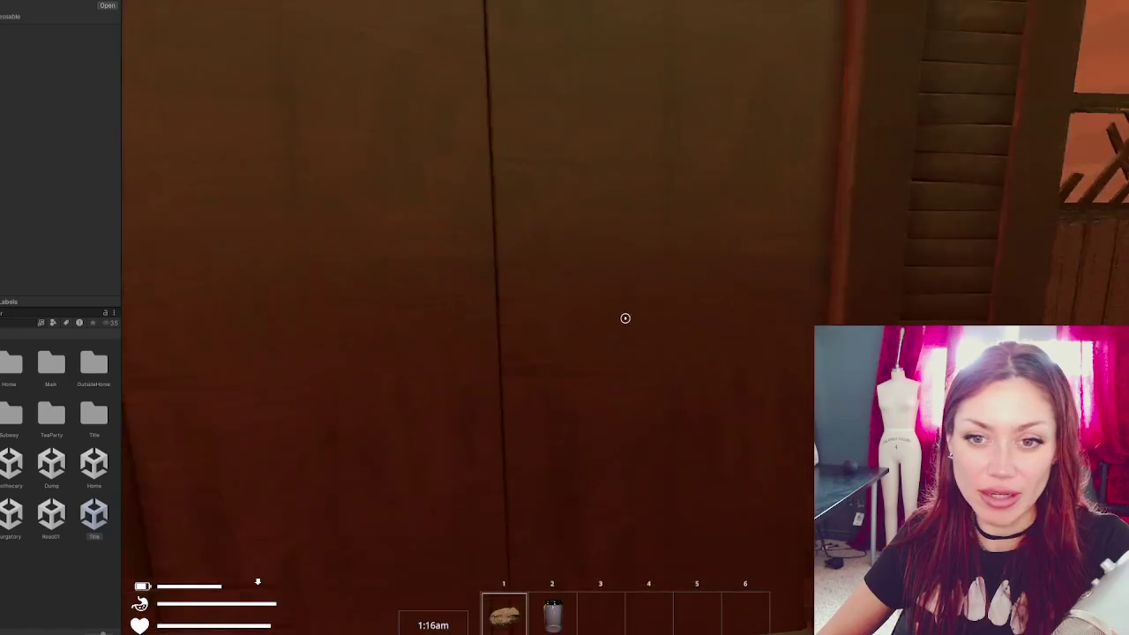
{"action": "left_click", "coordinate": [624, 319]}
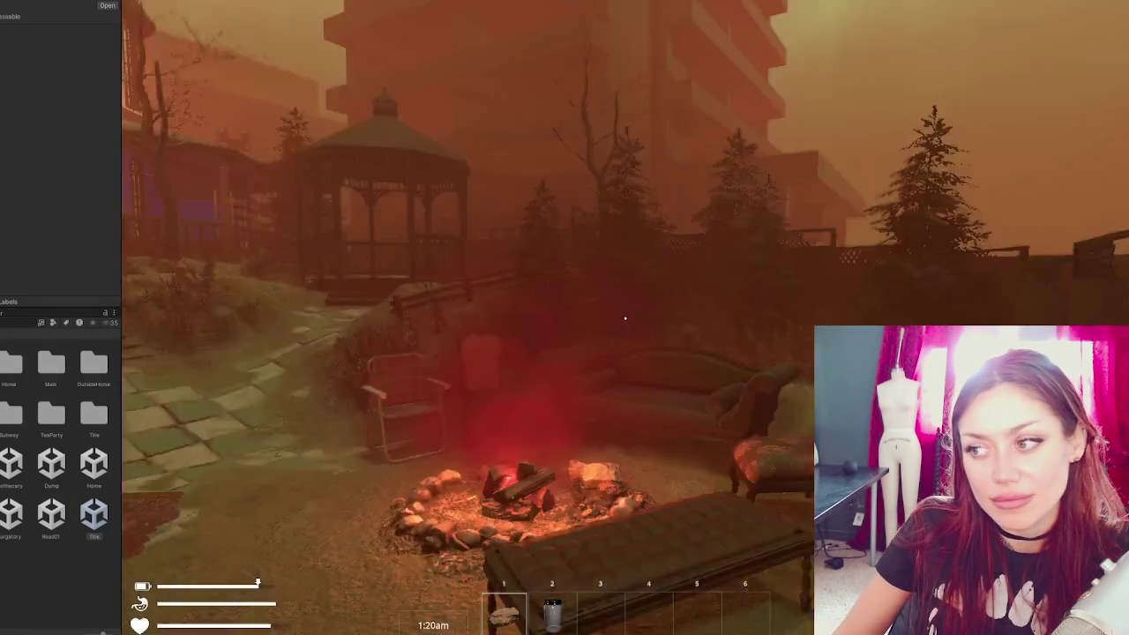
{"action": "key", "text": "2"}
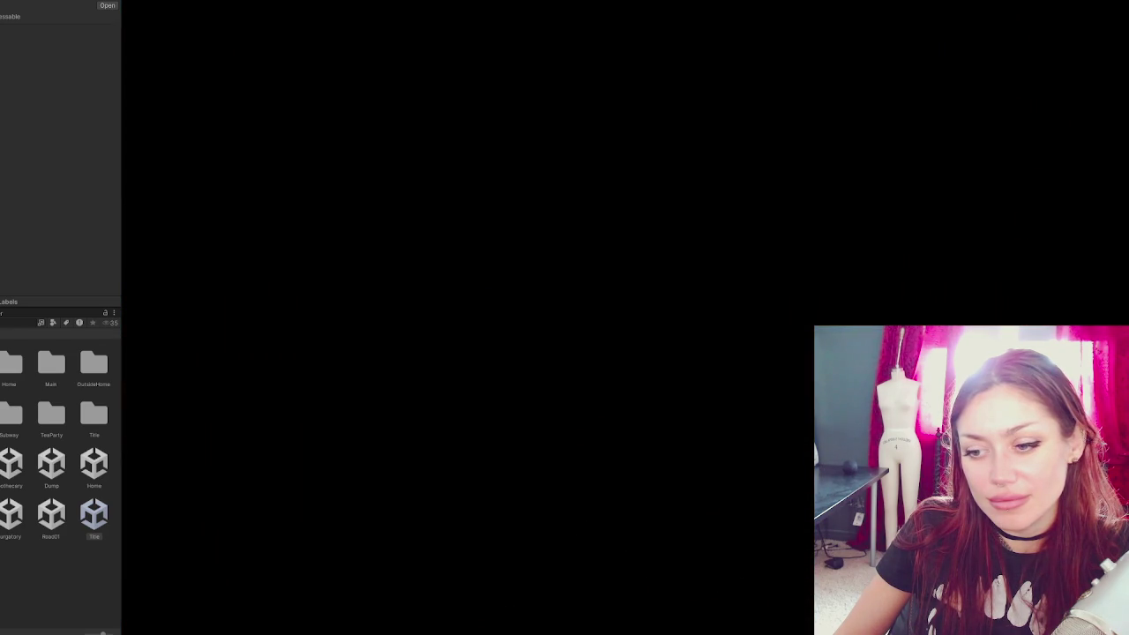
- Walk past the plank along the sandy path and through the closet door, then strike the wooden pallet
{"action": "key", "text": "w"}
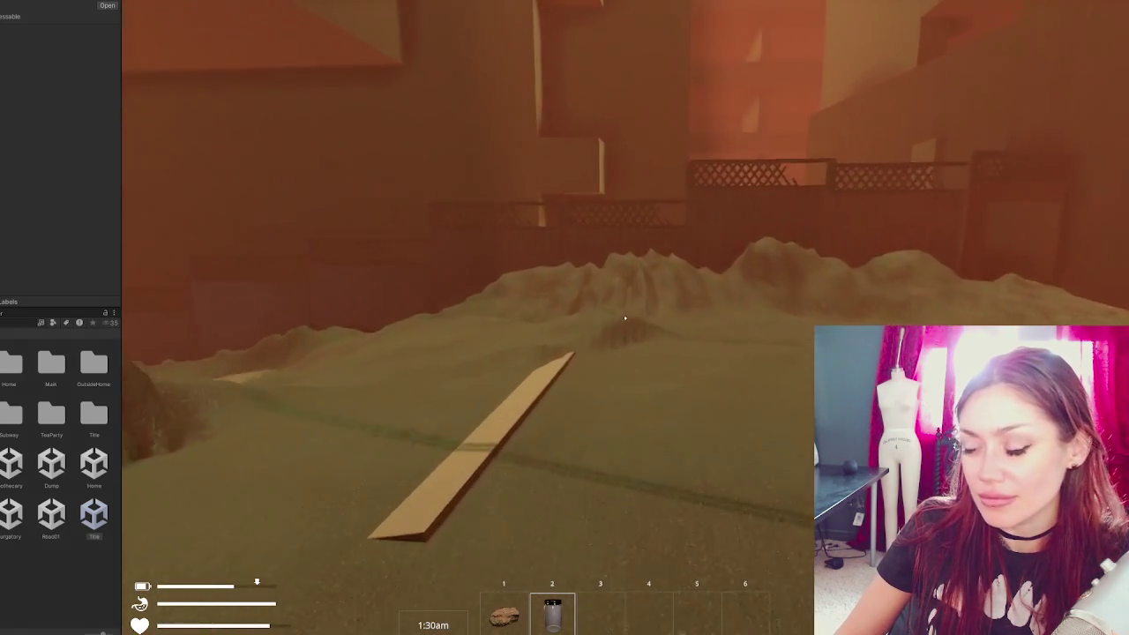
{"action": "key", "text": "w"}
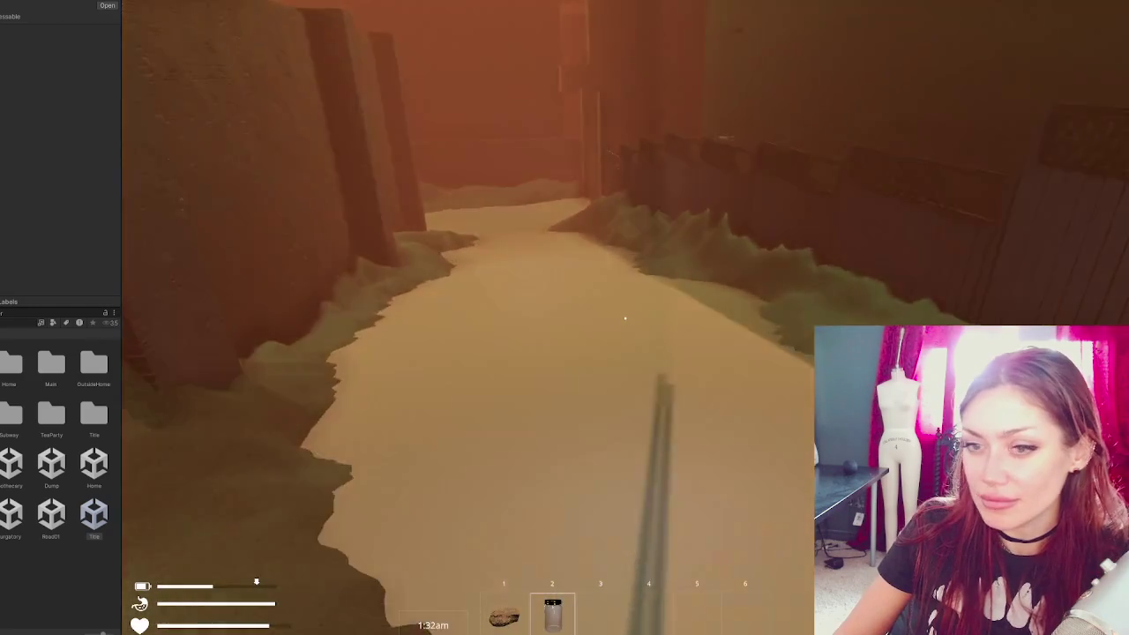
{"action": "key", "text": "w"}
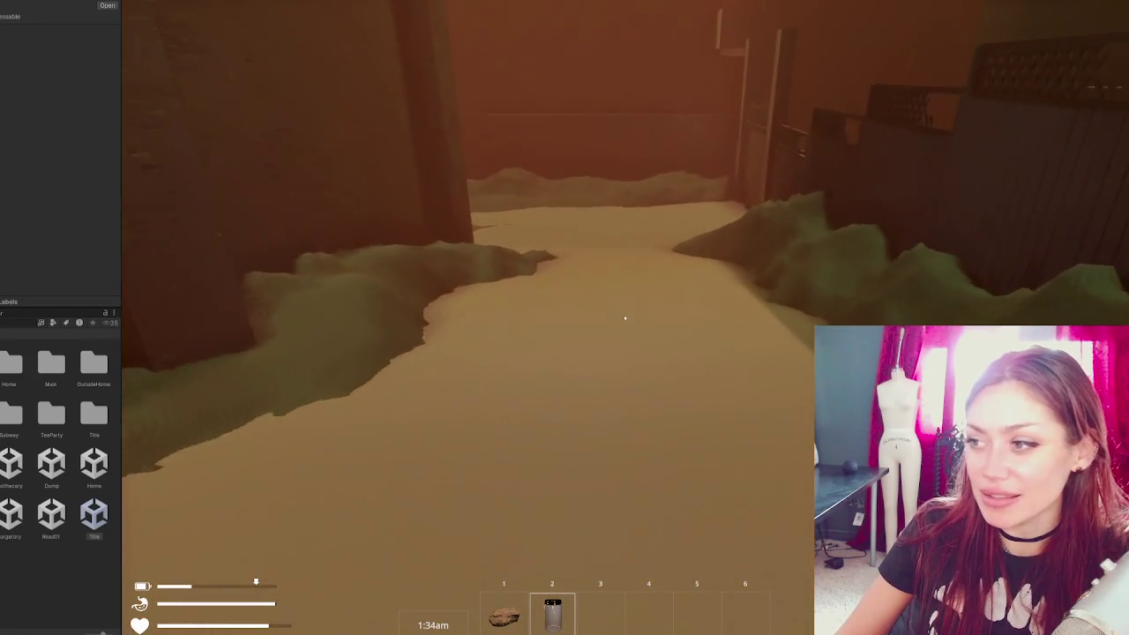
{"action": "key", "text": "w"}
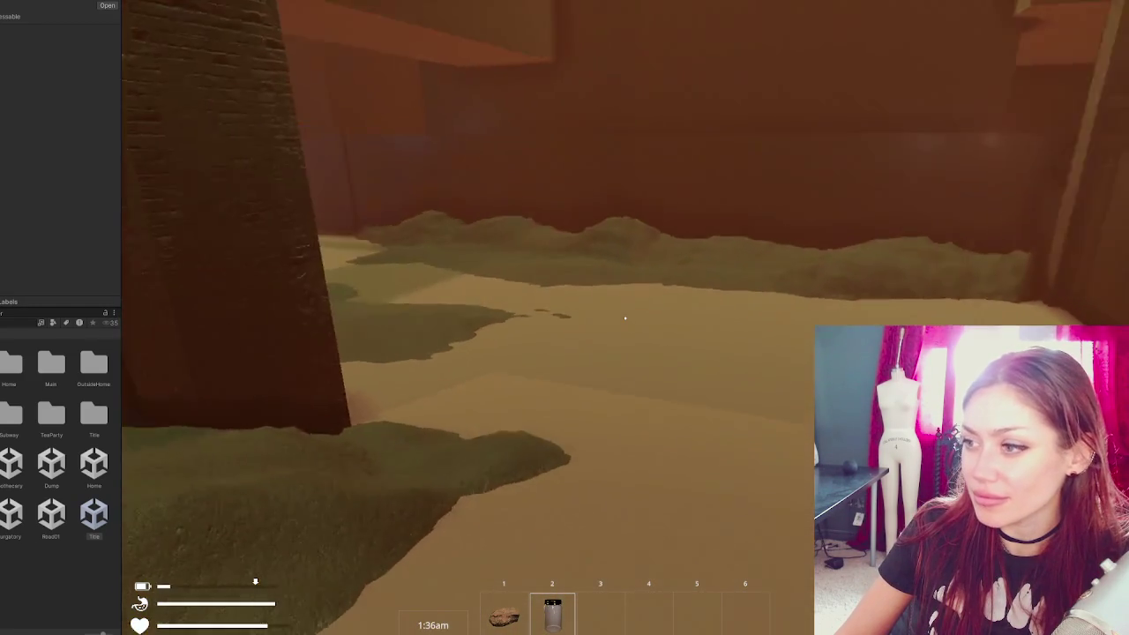
{"action": "key", "text": "w"}
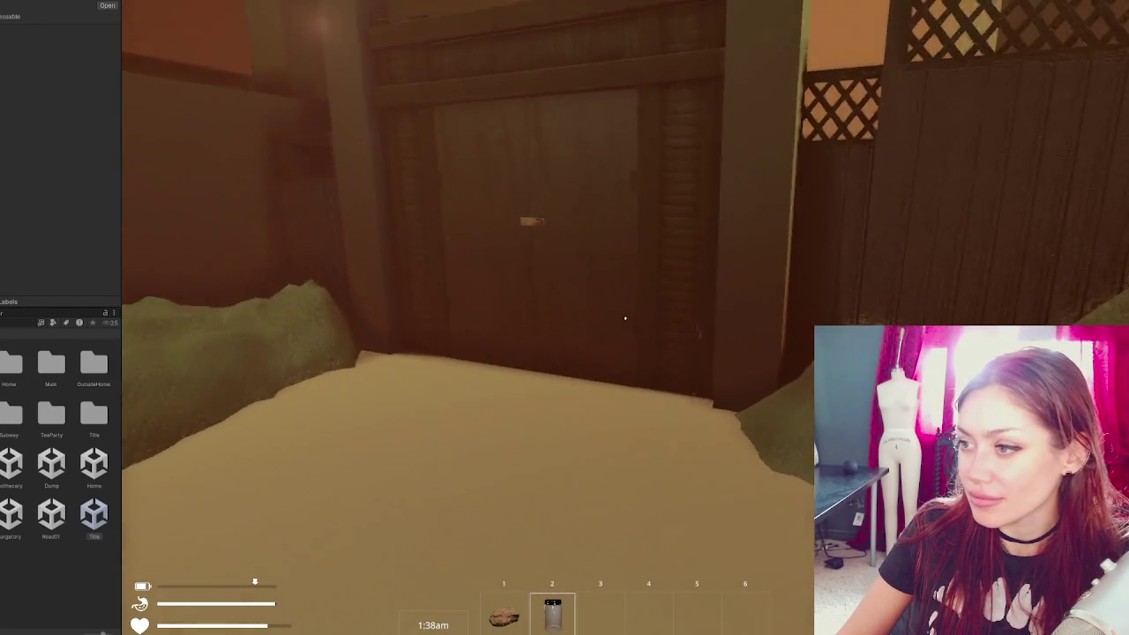
{"action": "key", "text": "w"}
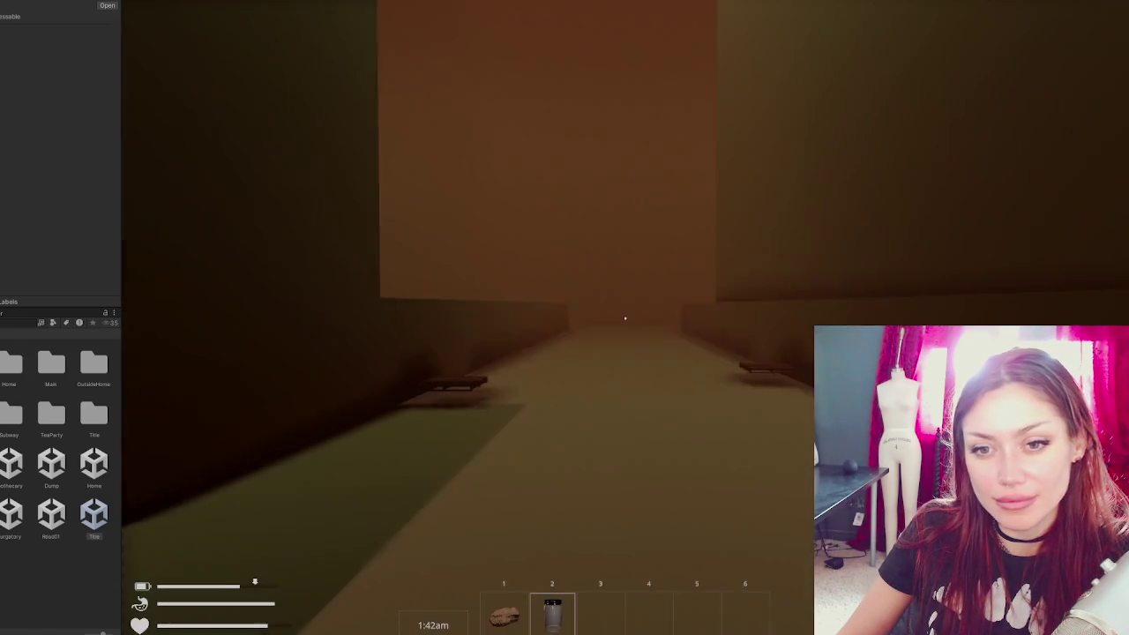
{"action": "key", "text": "w"}
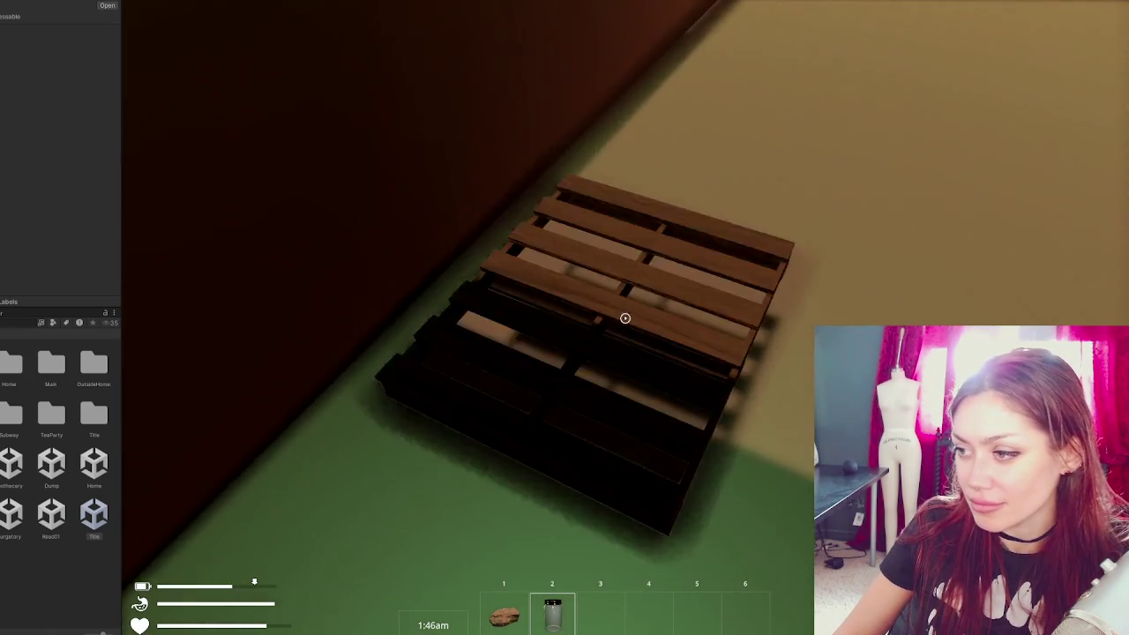
{"action": "left_click", "coordinate": [625, 318]}
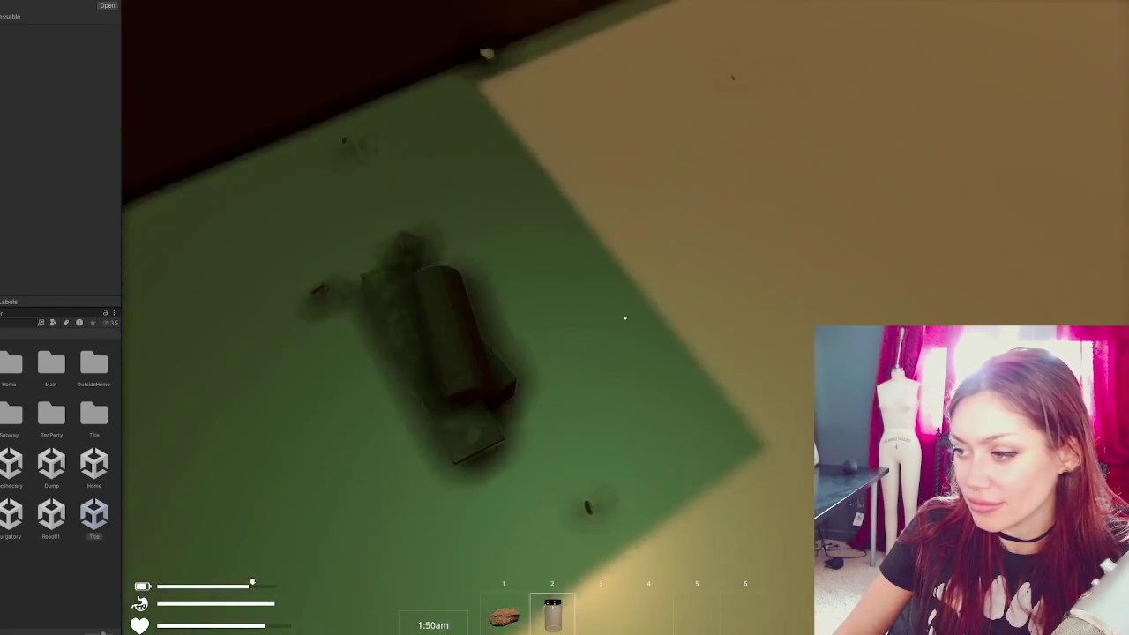
- Break the pallets to collect a log and bundles of sticks, then re-select the empty jar
{"action": "left_click", "coordinate": [624, 318]}
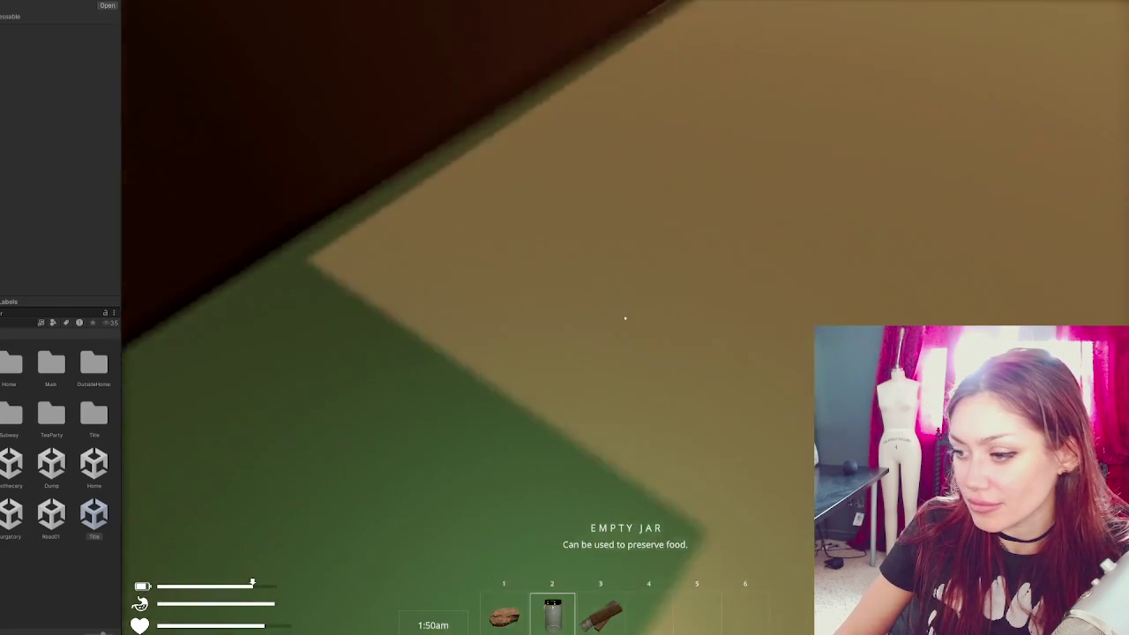
{"action": "left_click", "coordinate": [625, 317]}
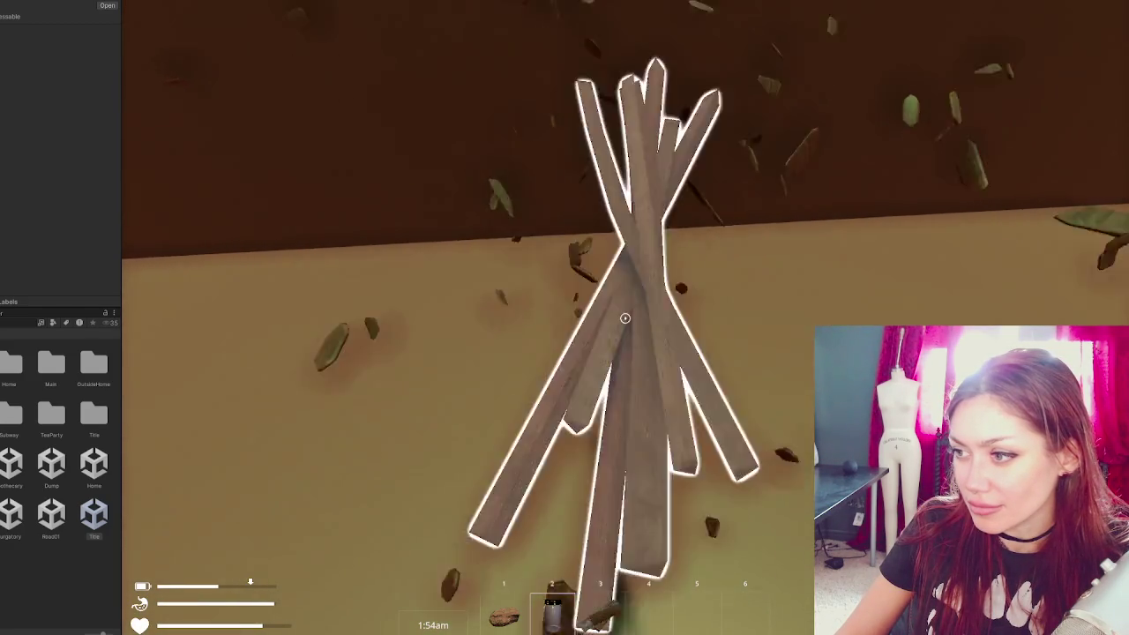
{"action": "key", "text": "w"}
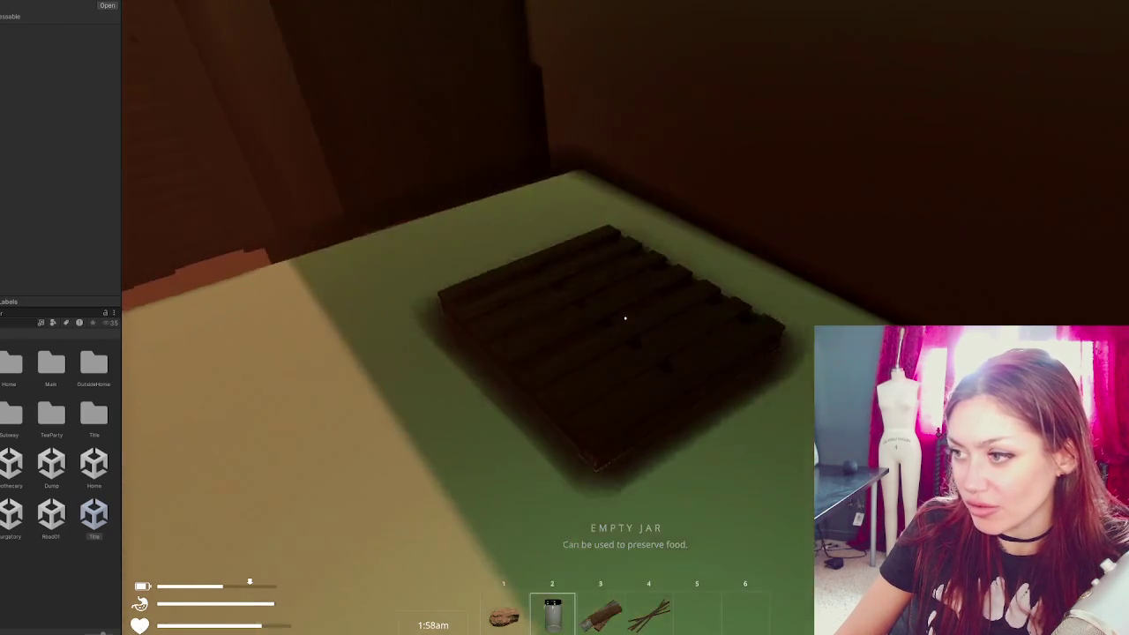
{"action": "left_click", "coordinate": [625, 317]}
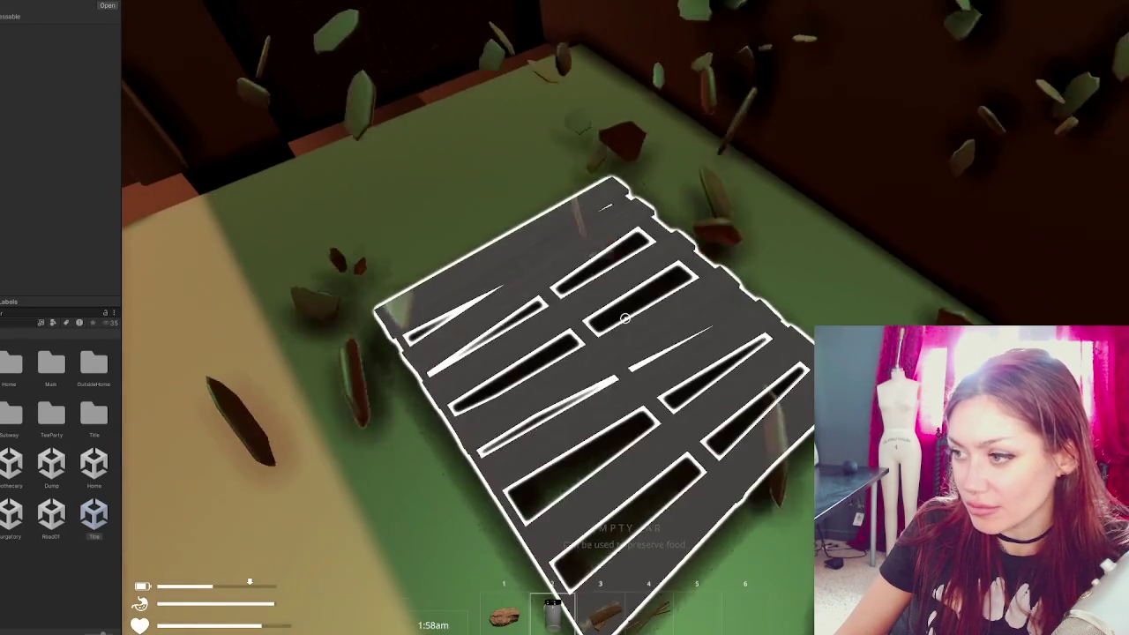
{"action": "left_click", "coordinate": [624, 317]}
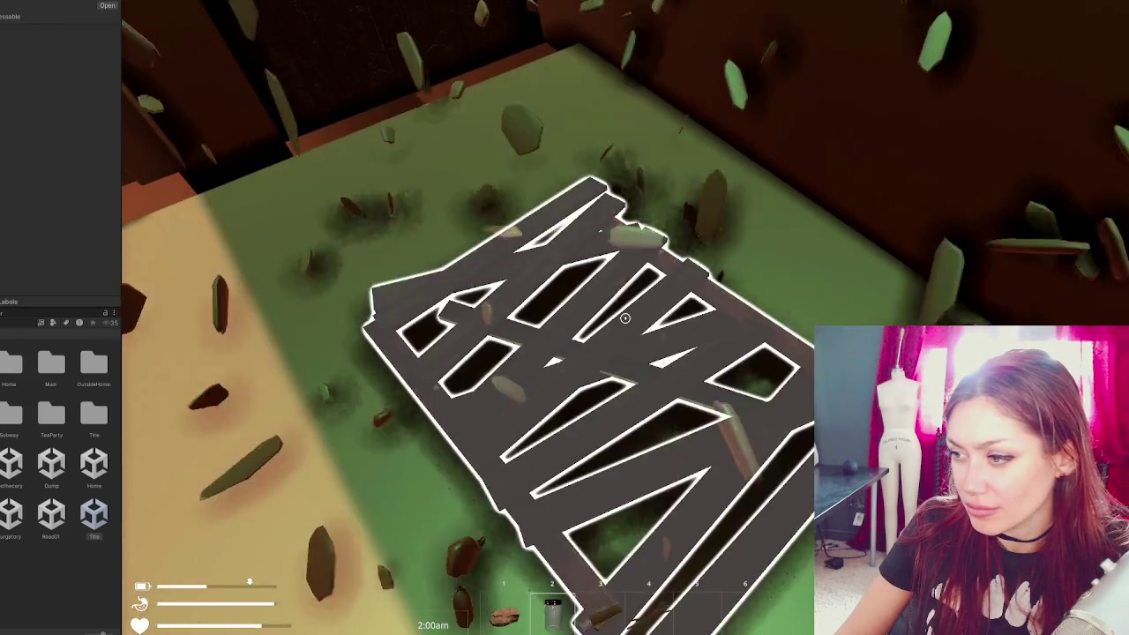
{"action": "key", "text": "2"}
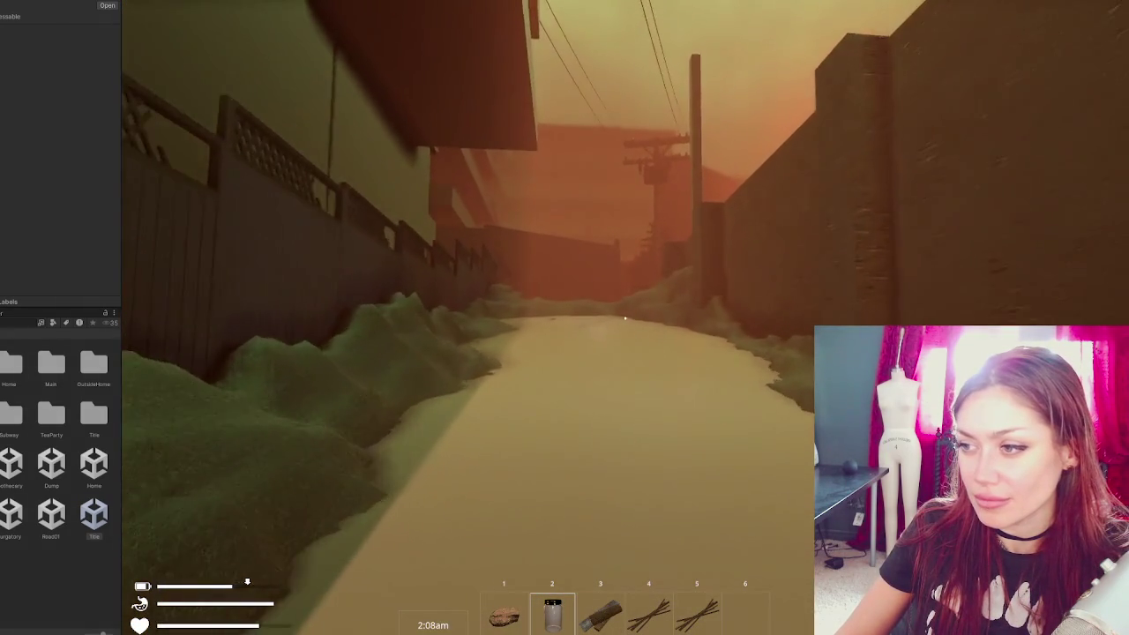
- Walk down the alley past the utility pole, around the bus shelter, and into the sandy alley
{"action": "key", "text": "w"}
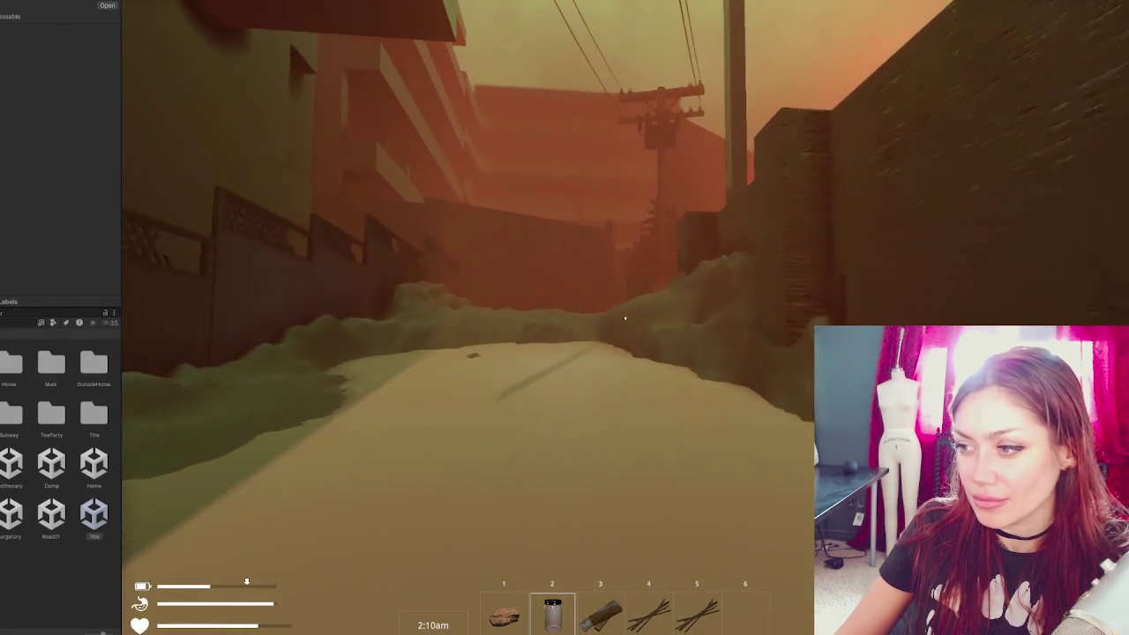
{"action": "key", "text": "w"}
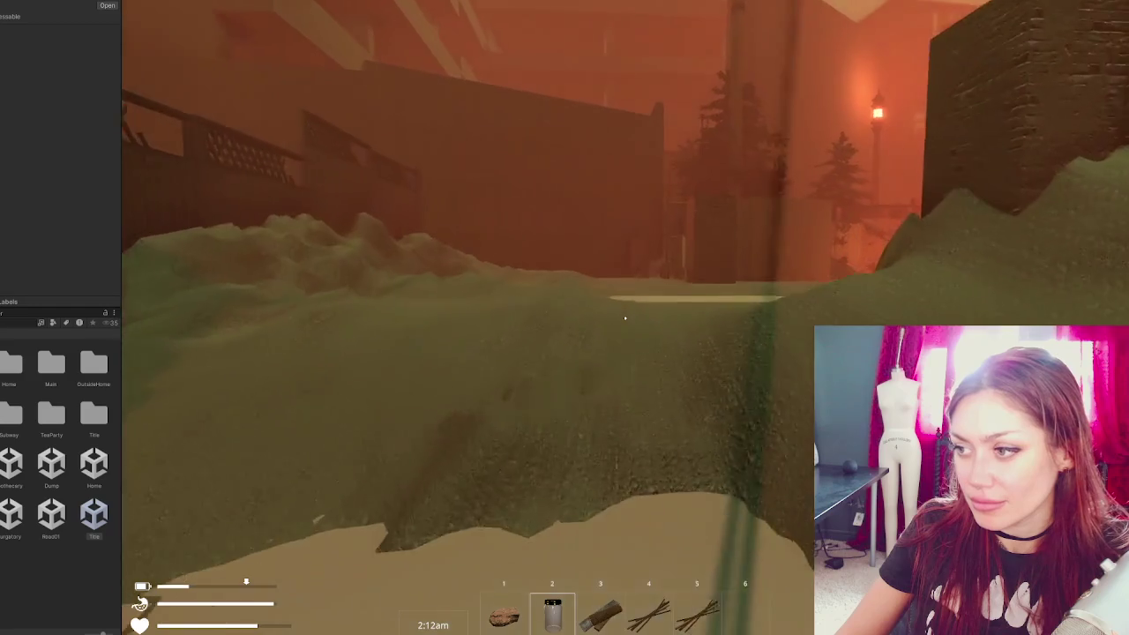
{"action": "key", "text": "w"}
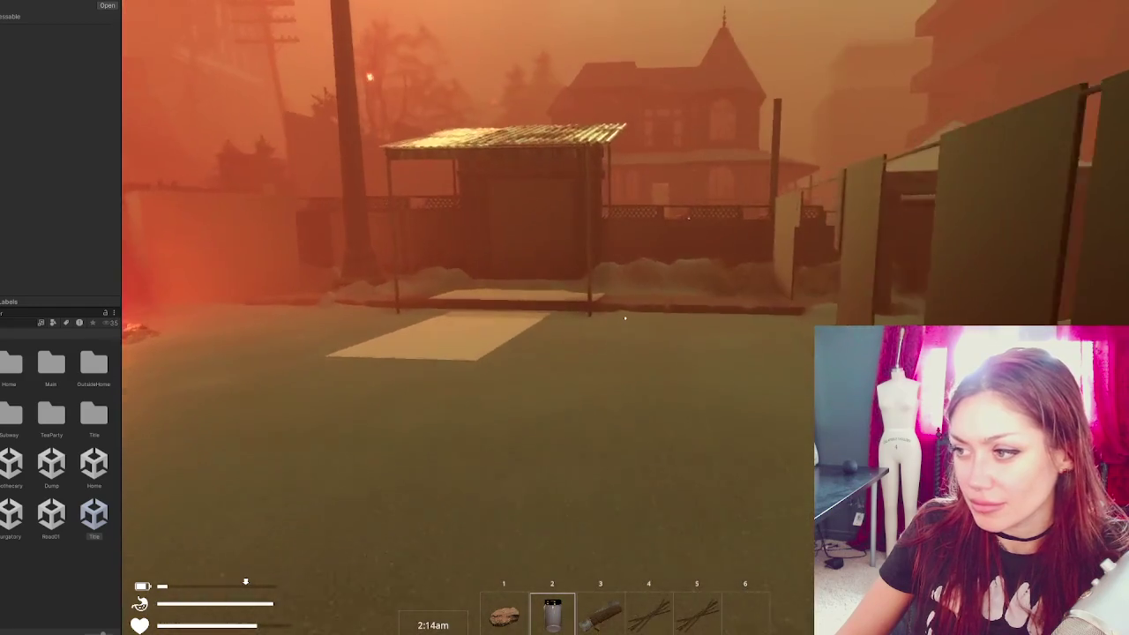
{"action": "key", "text": "w"}
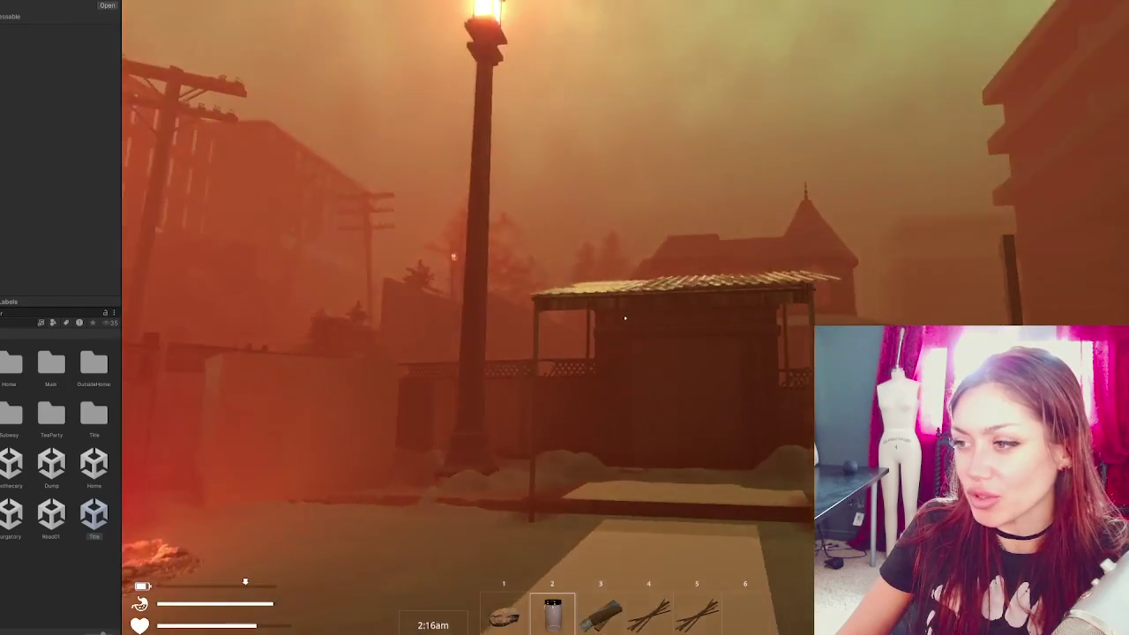
{"action": "key", "text": "w"}
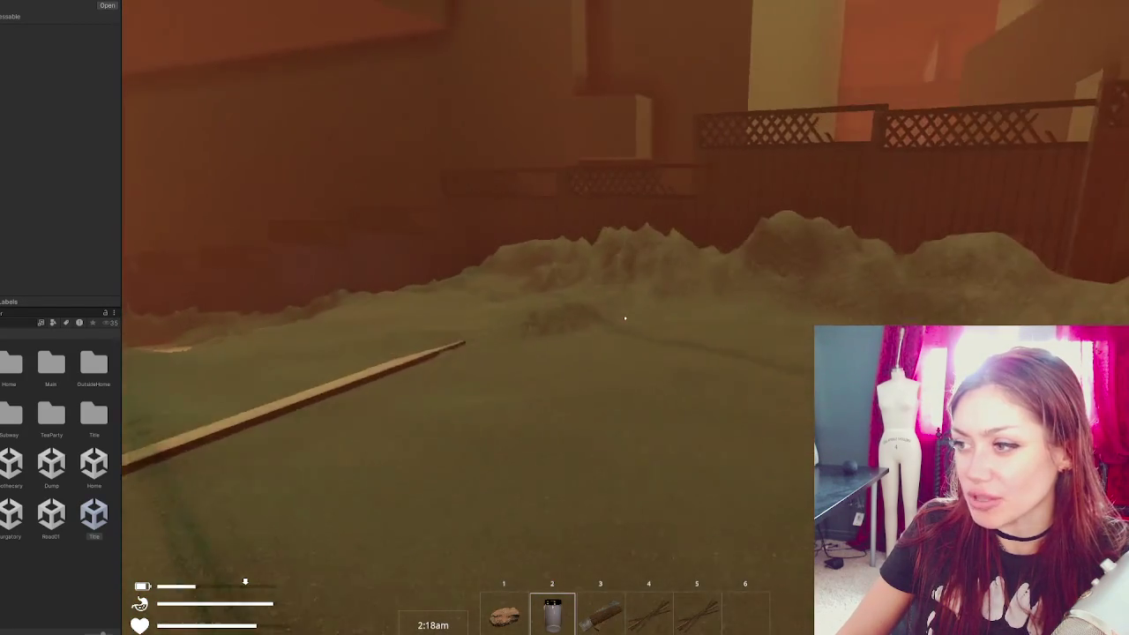
{"action": "key", "text": "w"}
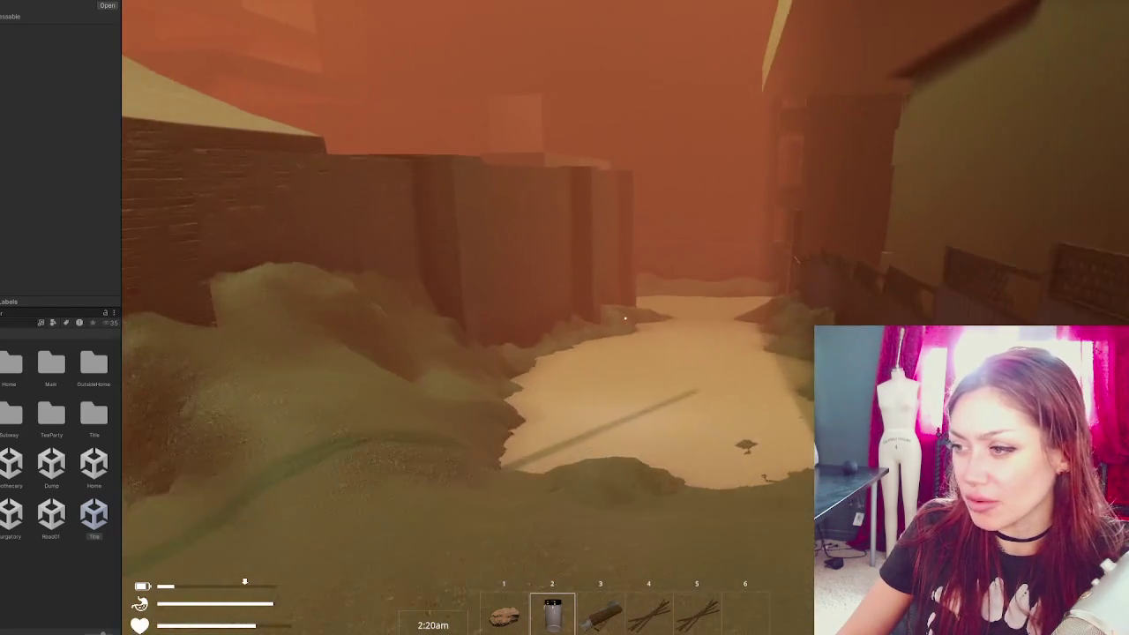
{"action": "key", "text": "w"}
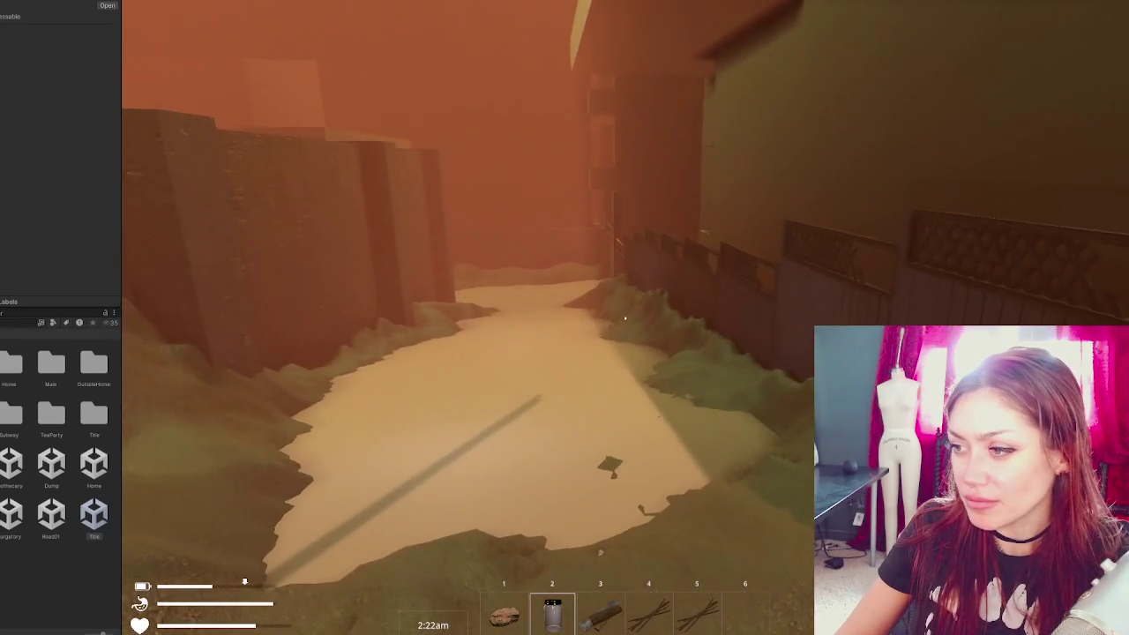
- Cross the foggy campfire courtyard to the fence and snowbank by the tall building
{"action": "key", "text": "w"}
{"action": "key", "text": "w"}
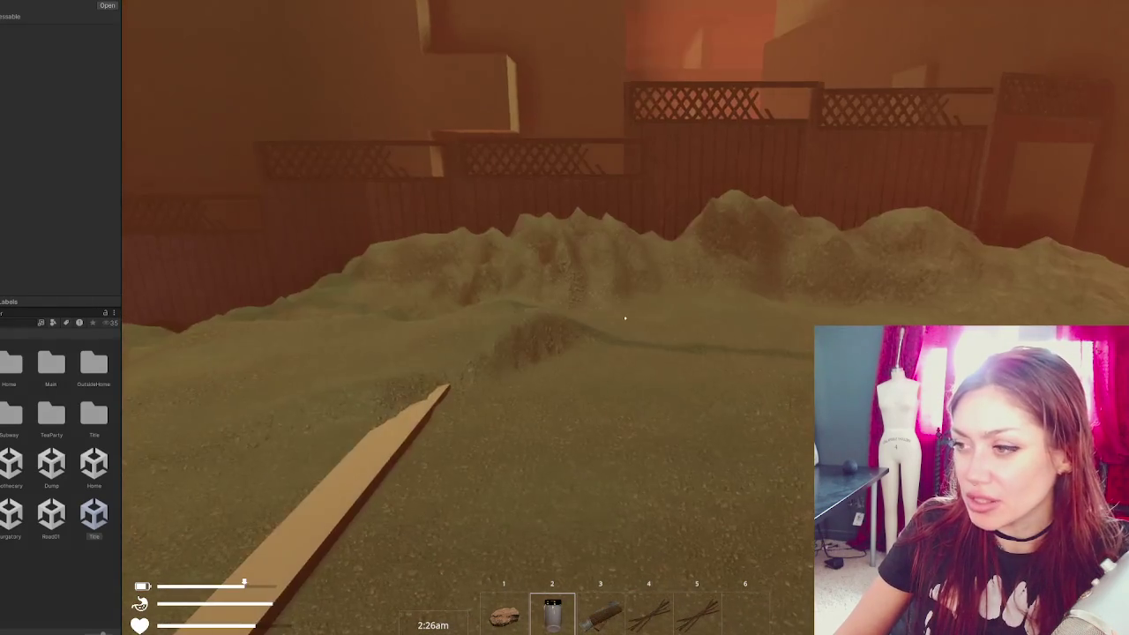
{"action": "key", "text": "w"}
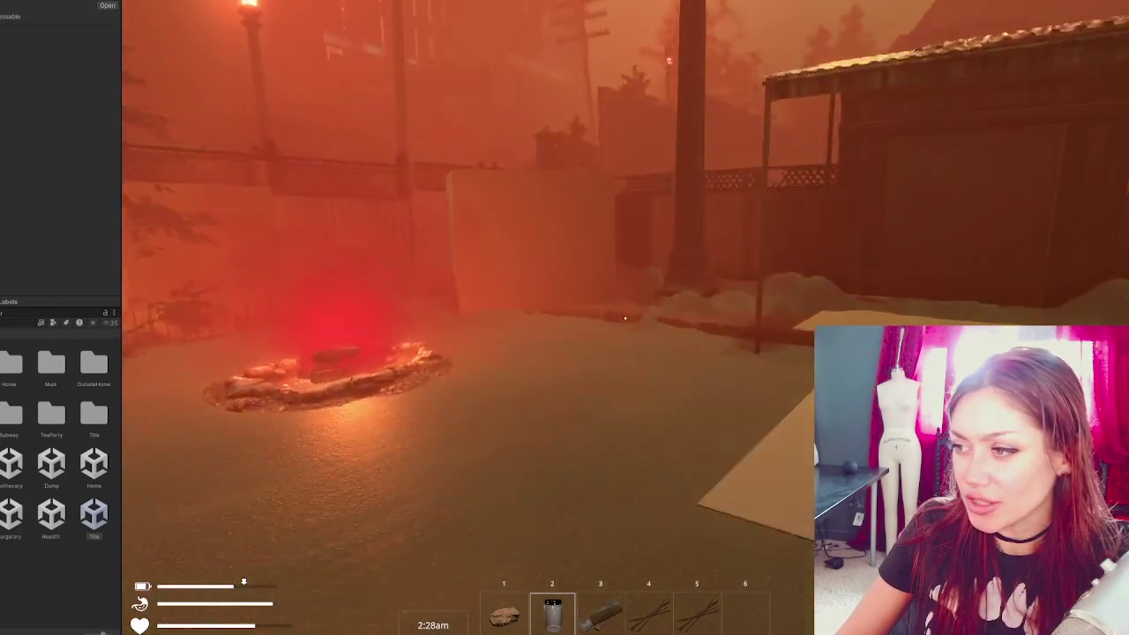
{"action": "key", "text": "w"}
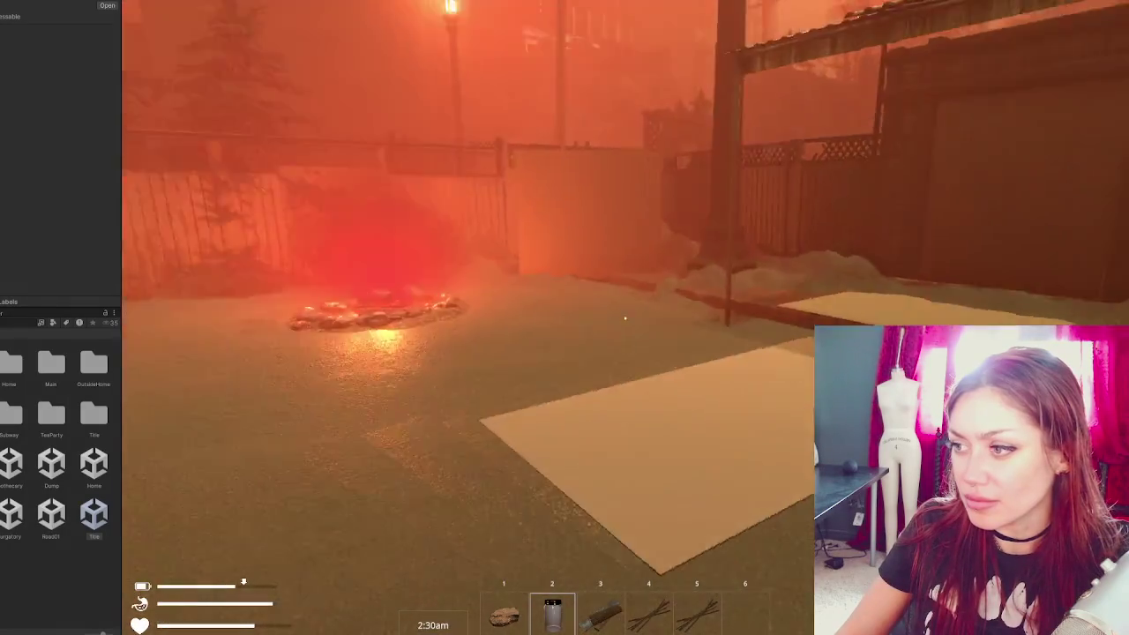
{"action": "key", "text": "w"}
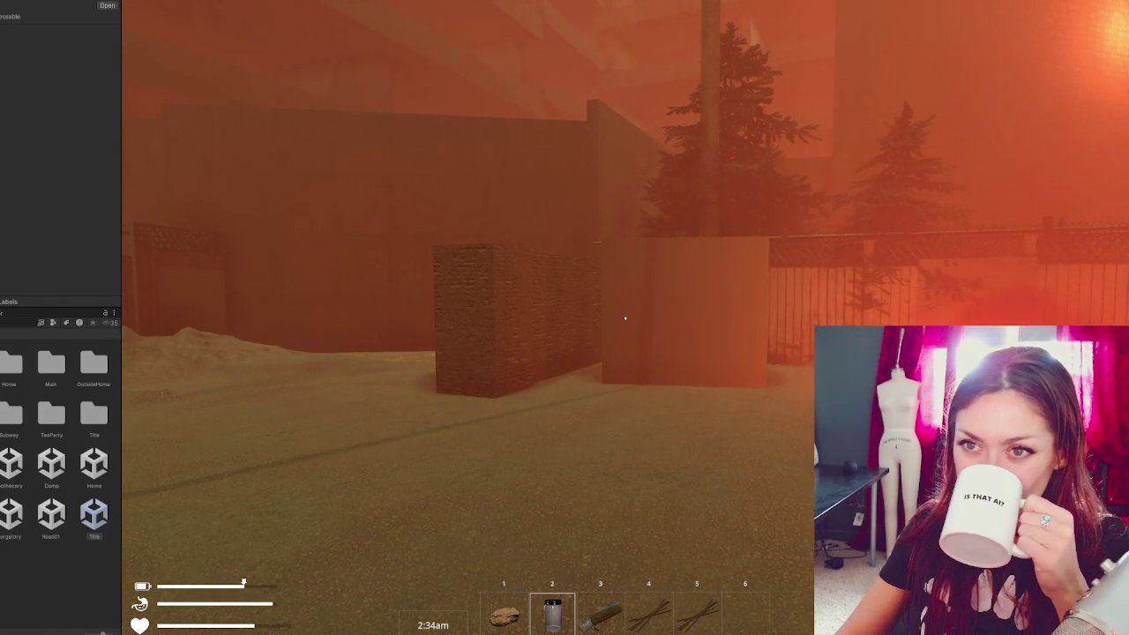
{"action": "key", "text": "w"}
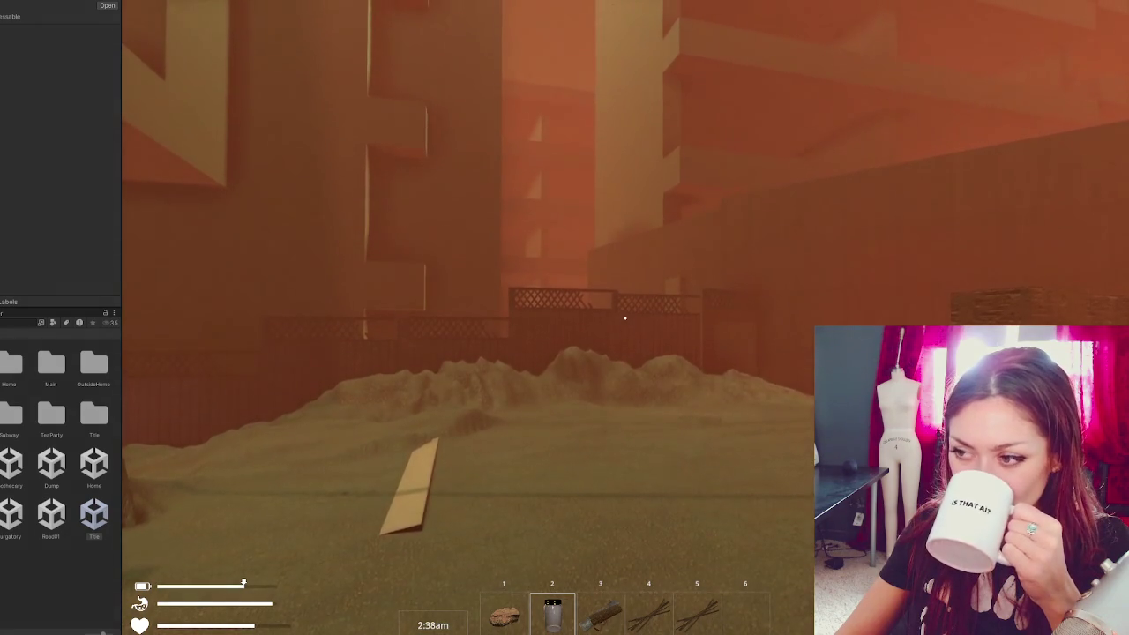
{"action": "key", "text": "w"}
{"action": "mouse_move", "coordinate": [625, 317]}
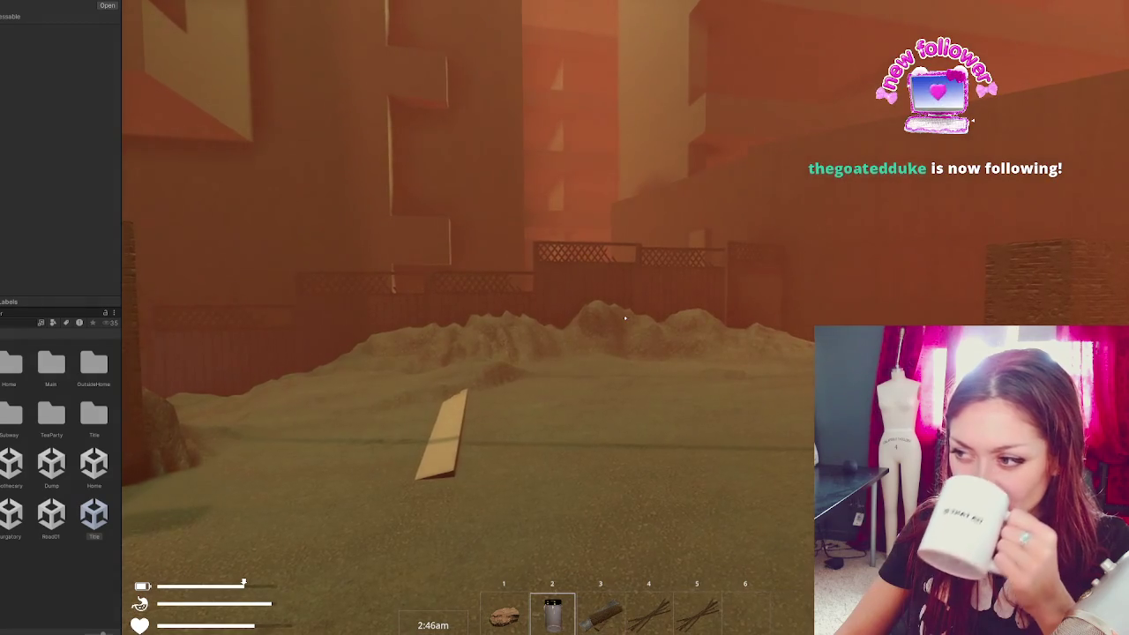
- Walk to the fence corner and drop the held stick onto the sand
{"action": "key", "text": "w"}
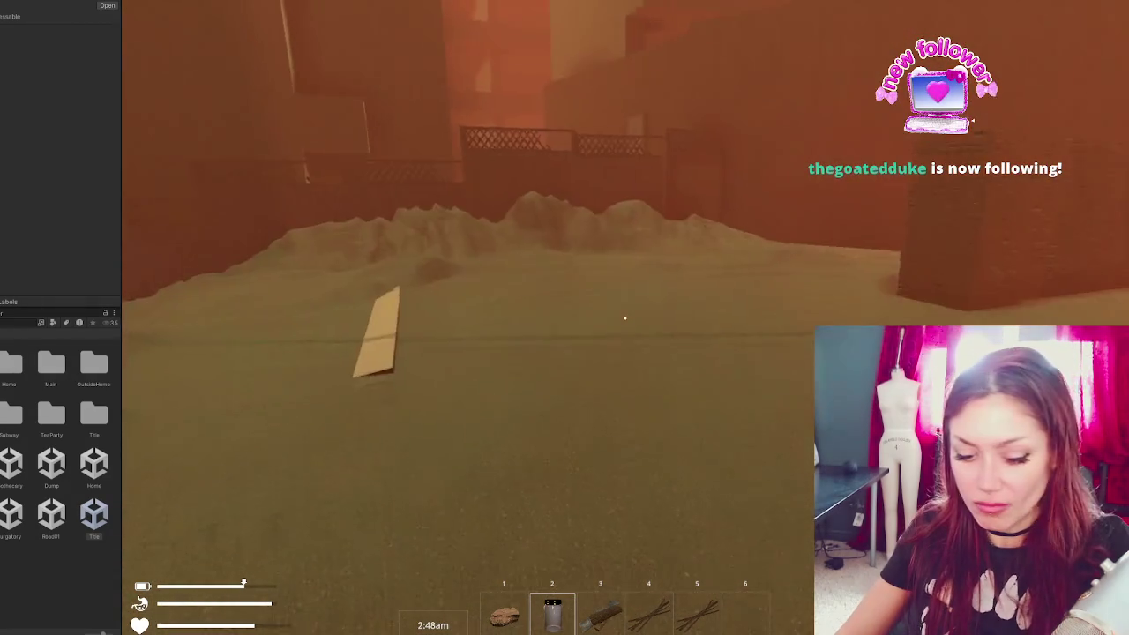
{"action": "key", "text": "w"}
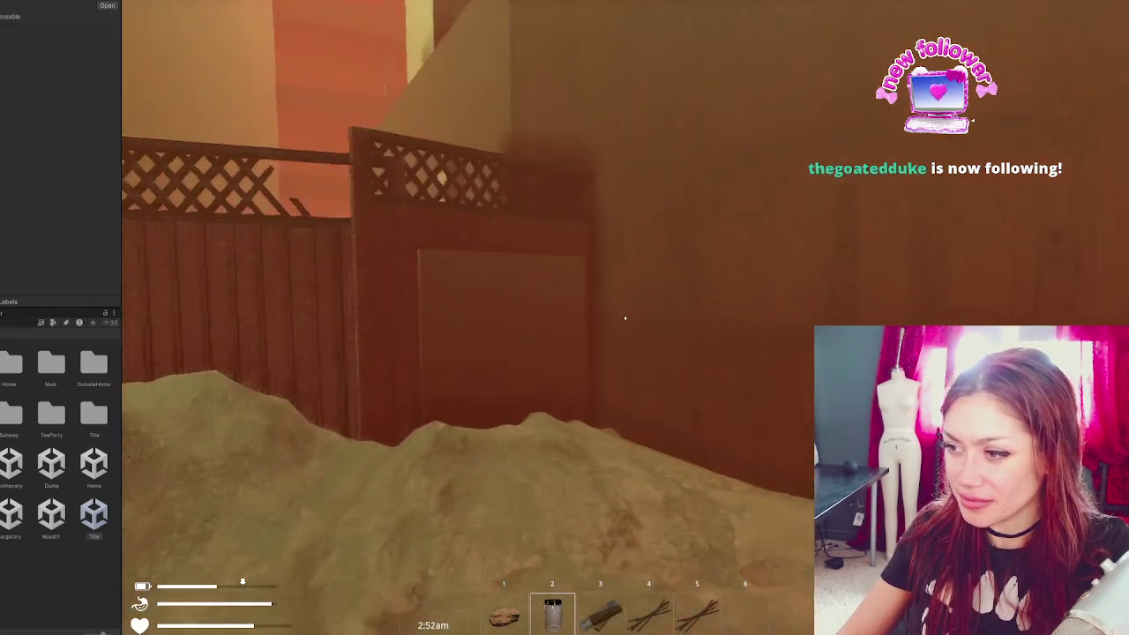
{"action": "mouse_move", "coordinate": [625, 318]}
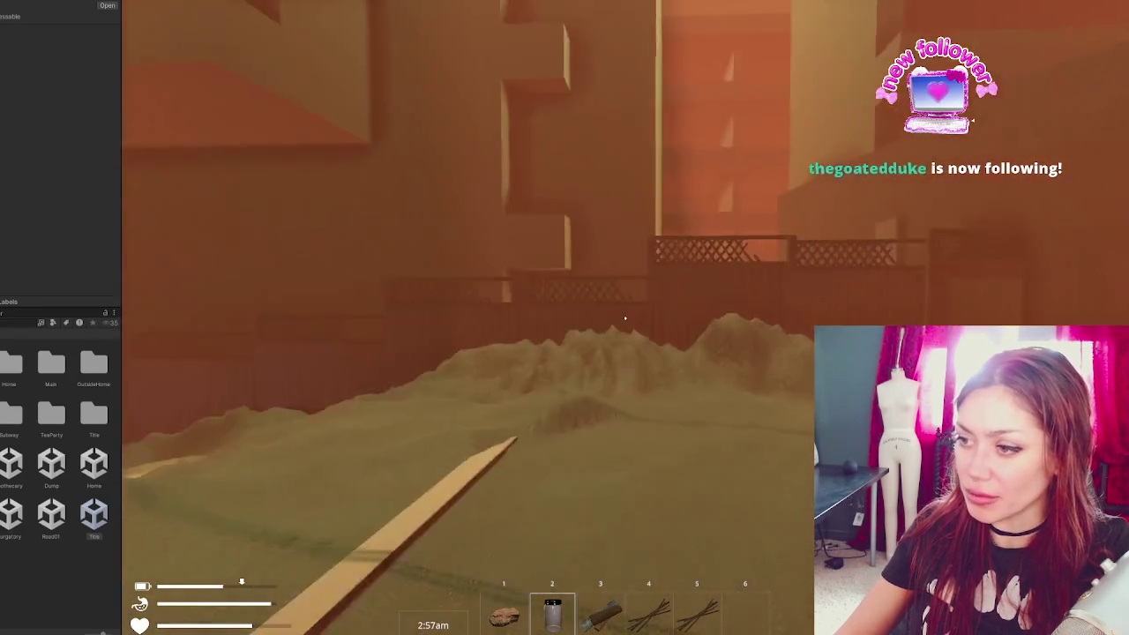
{"action": "left_click", "coordinate": [625, 318]}
{"action": "mouse_move", "coordinate": [624, 318]}
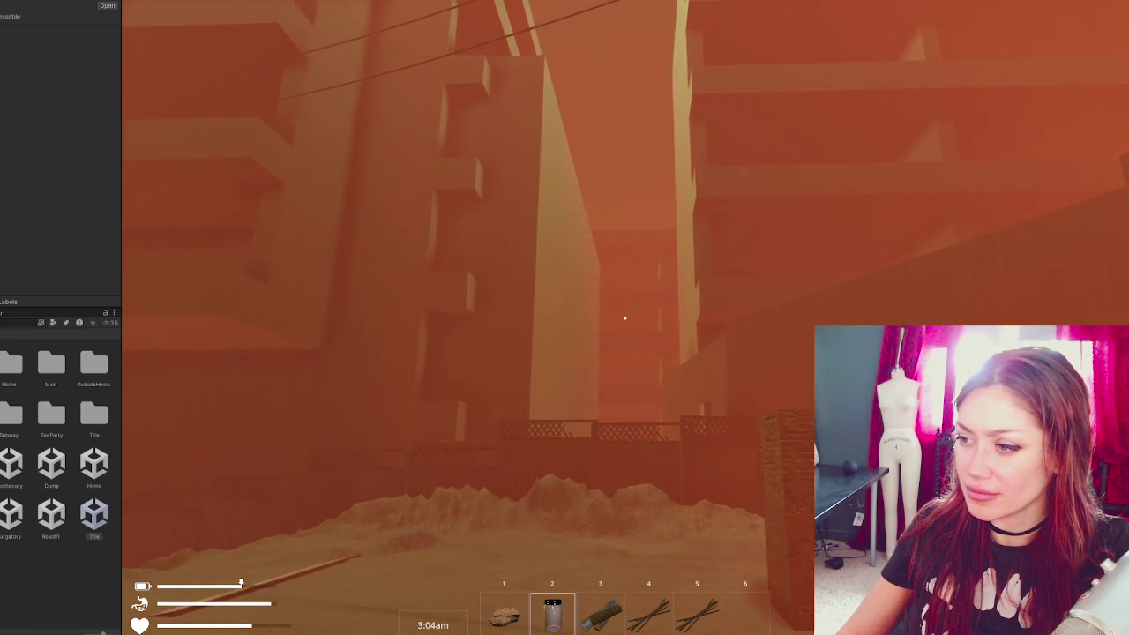
- Walk past the plank to the fence and into the brick-walled alley
{"action": "key", "text": "w"}
{"action": "key", "text": "w"}
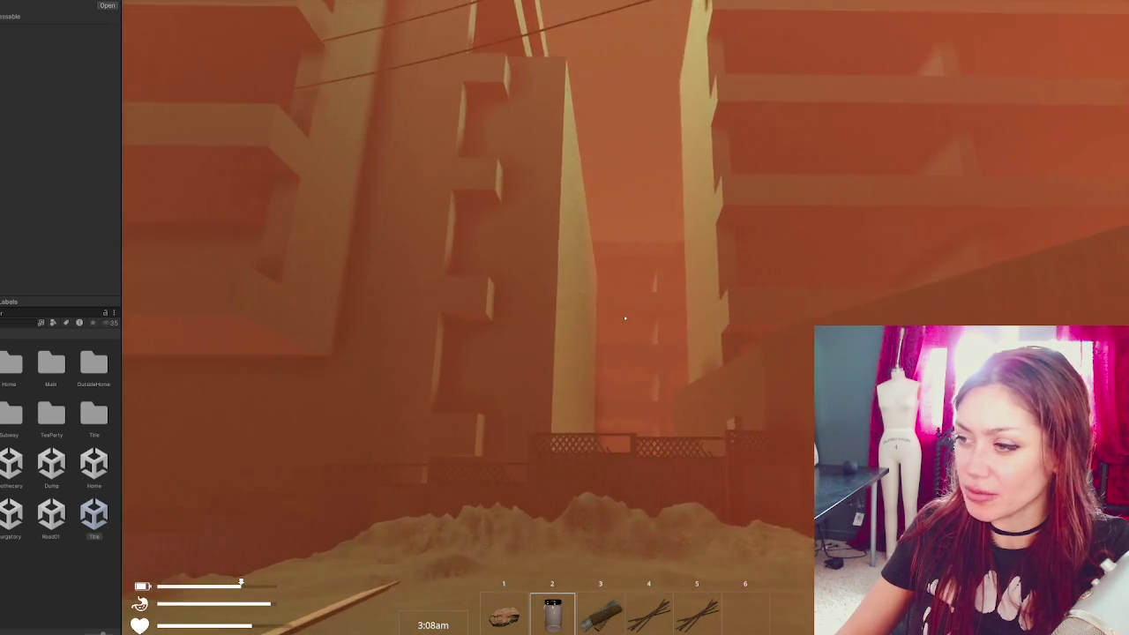
{"action": "key", "text": "w"}
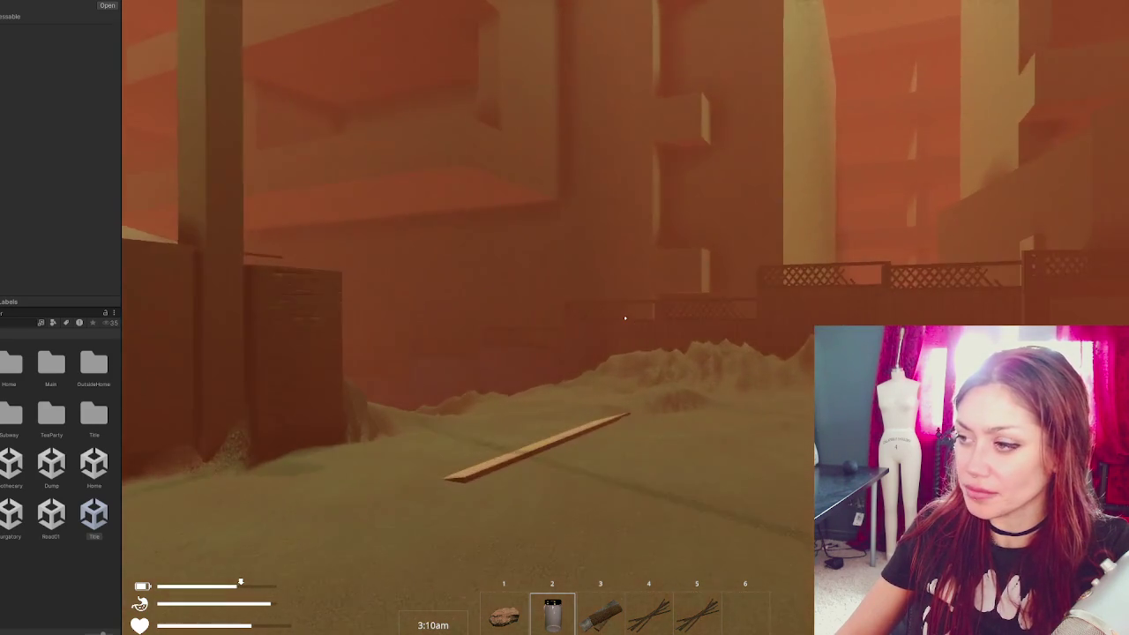
{"action": "key", "text": "w"}
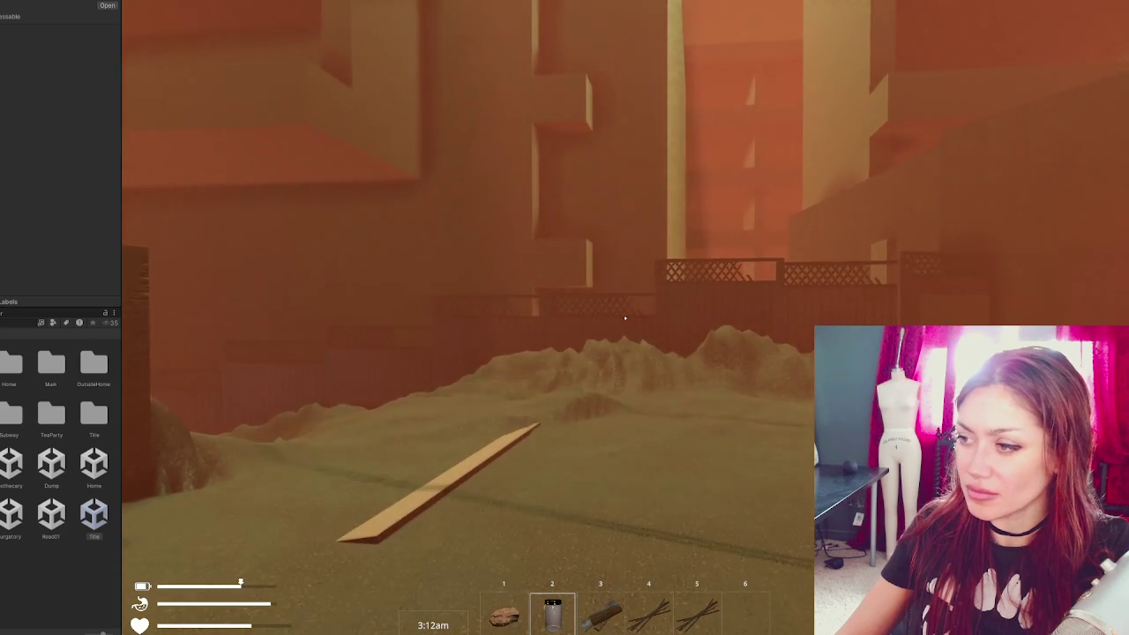
{"action": "key", "text": "w"}
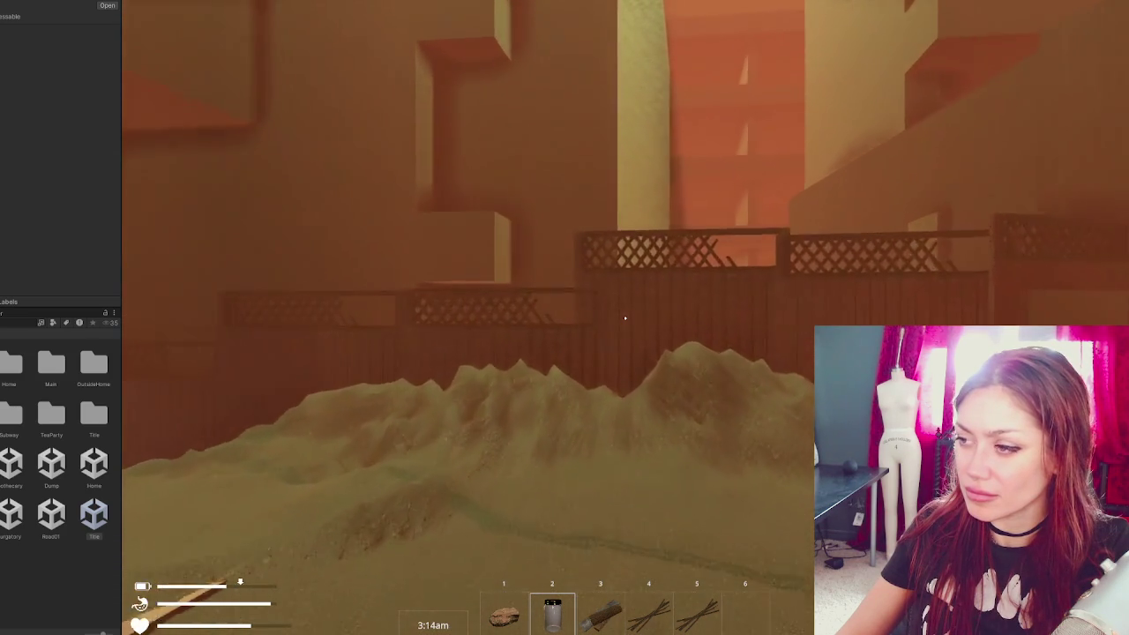
{"action": "key", "text": "w"}
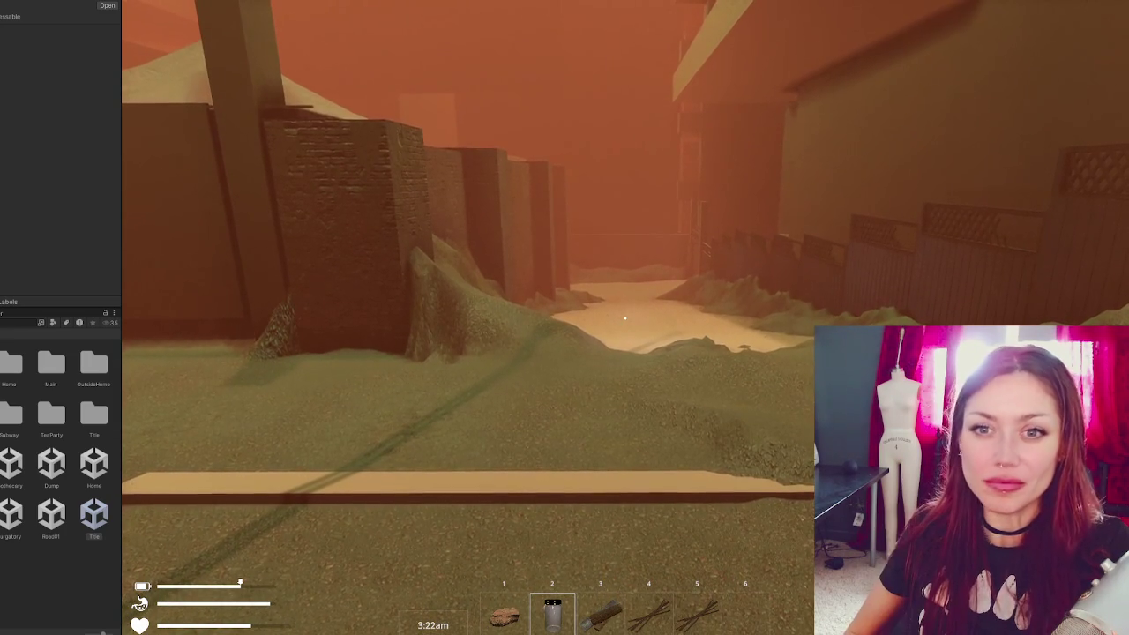
- Walk down the alley and pause to the Stats page with sleep, nutrition and life bars
{"action": "key", "text": "w"}
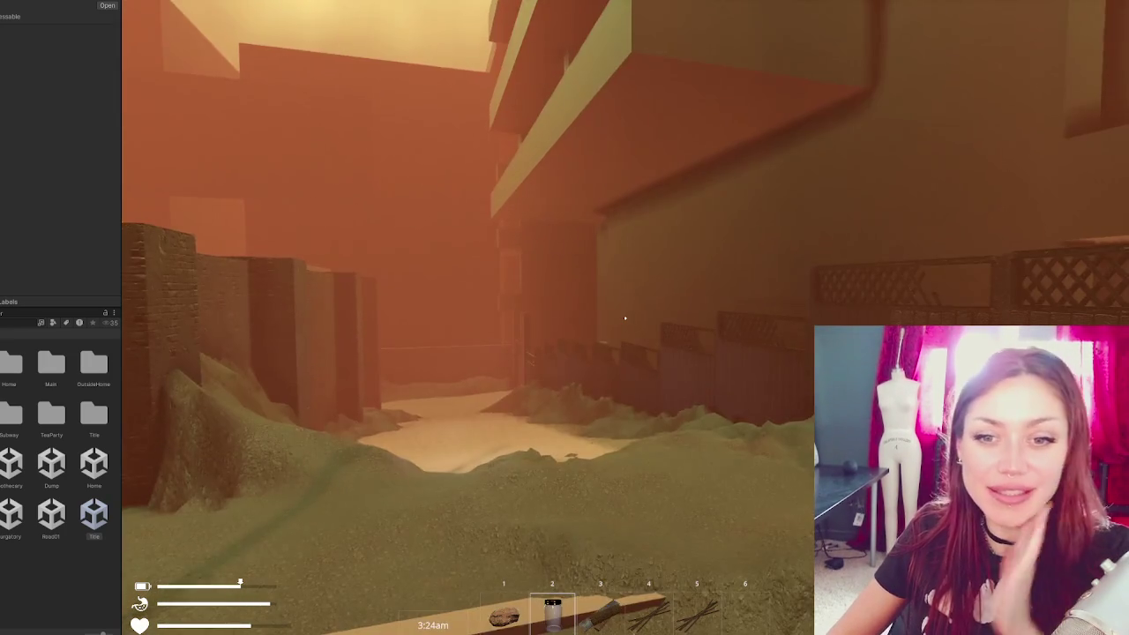
{"action": "key", "text": "Escape"}
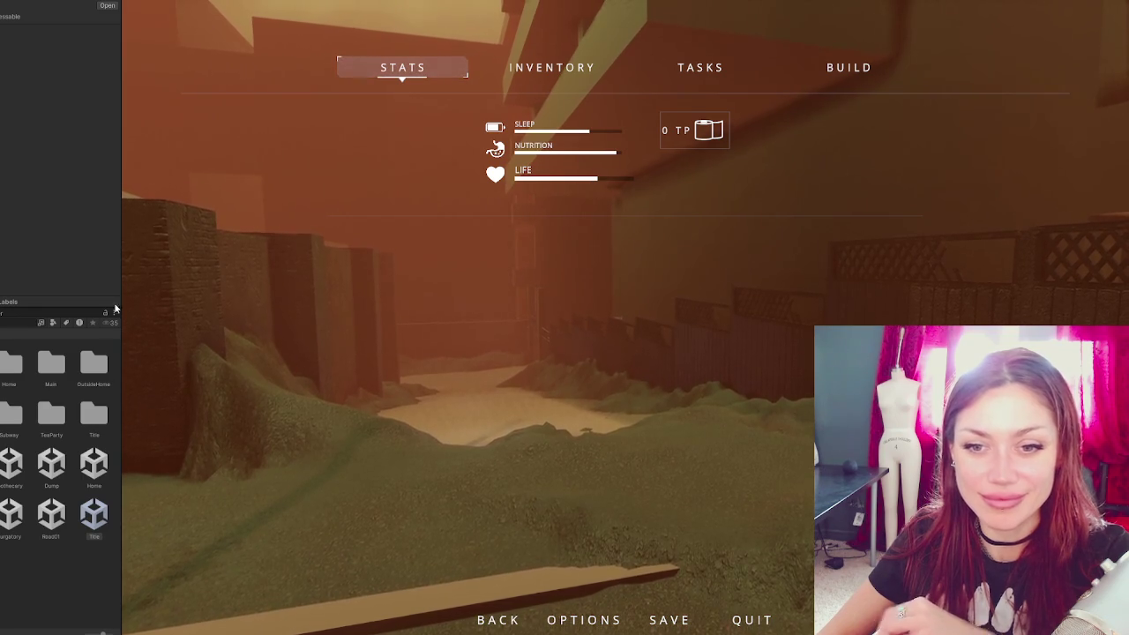
- Resume the game and move around the yard near the campfire and brick wall
{"action": "key", "text": "Escape"}
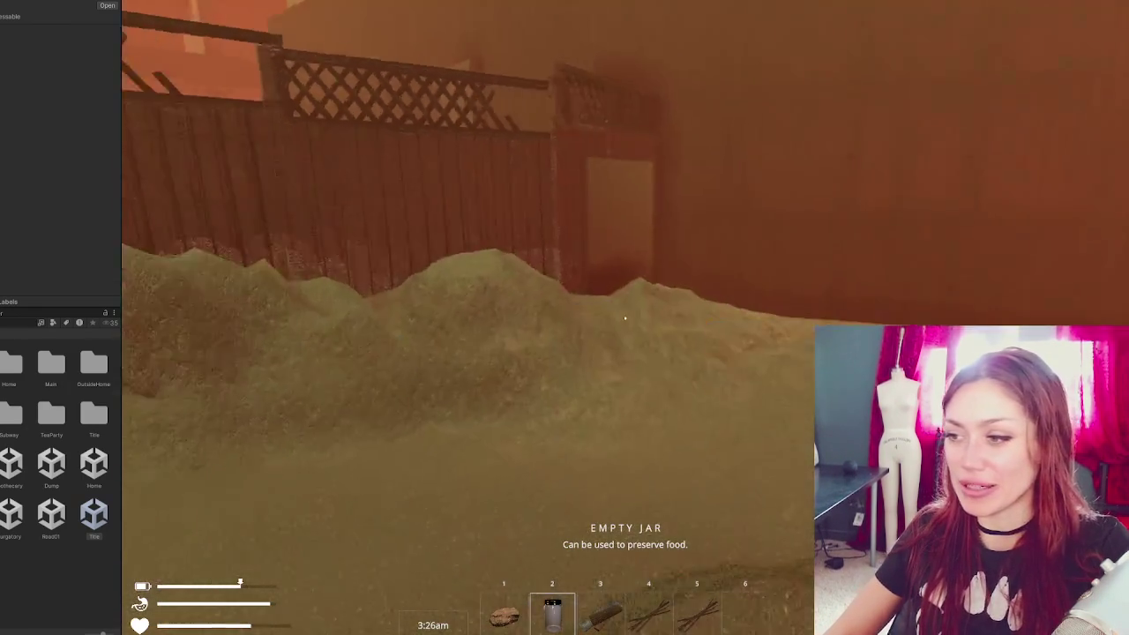
{"action": "key", "text": "w"}
{"action": "key", "text": "w"}
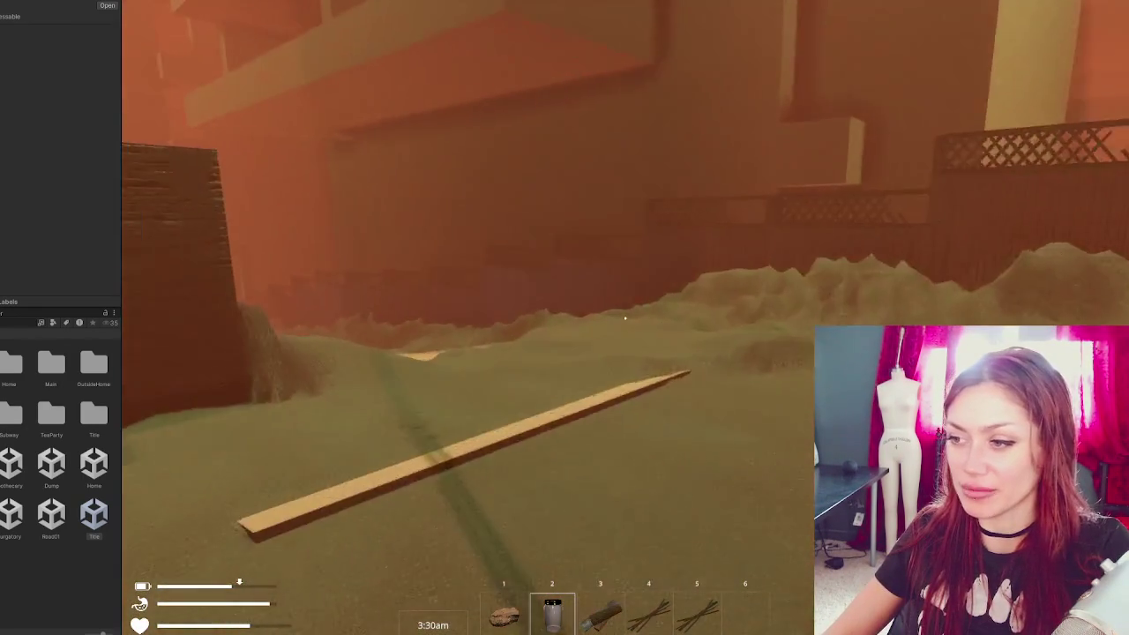
{"action": "key", "text": "w"}
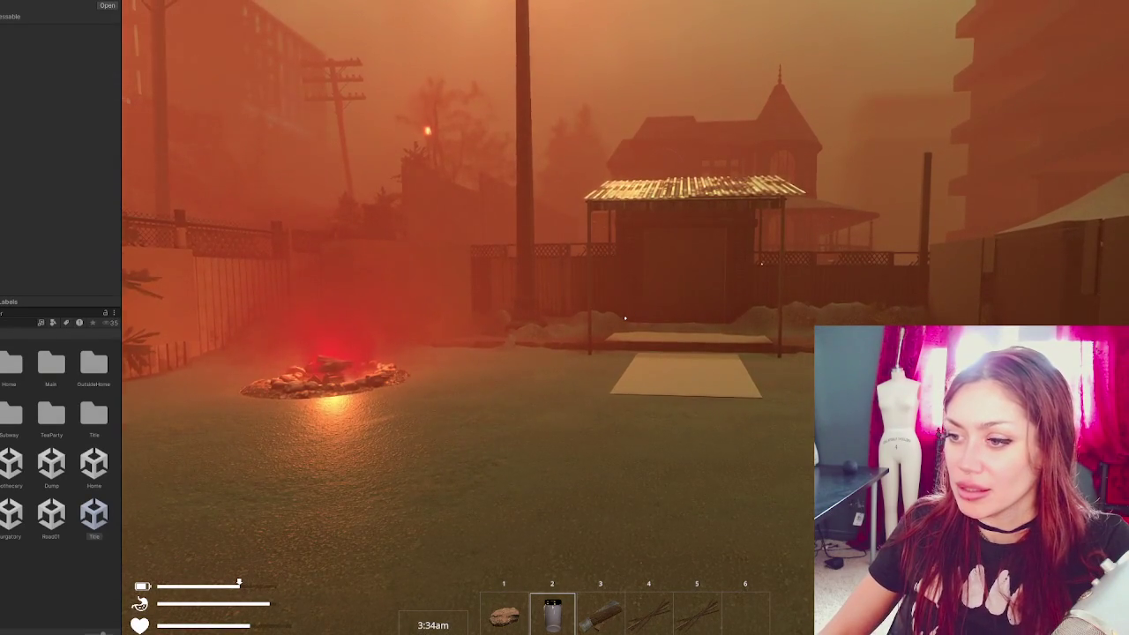
{"action": "key", "text": "s"}
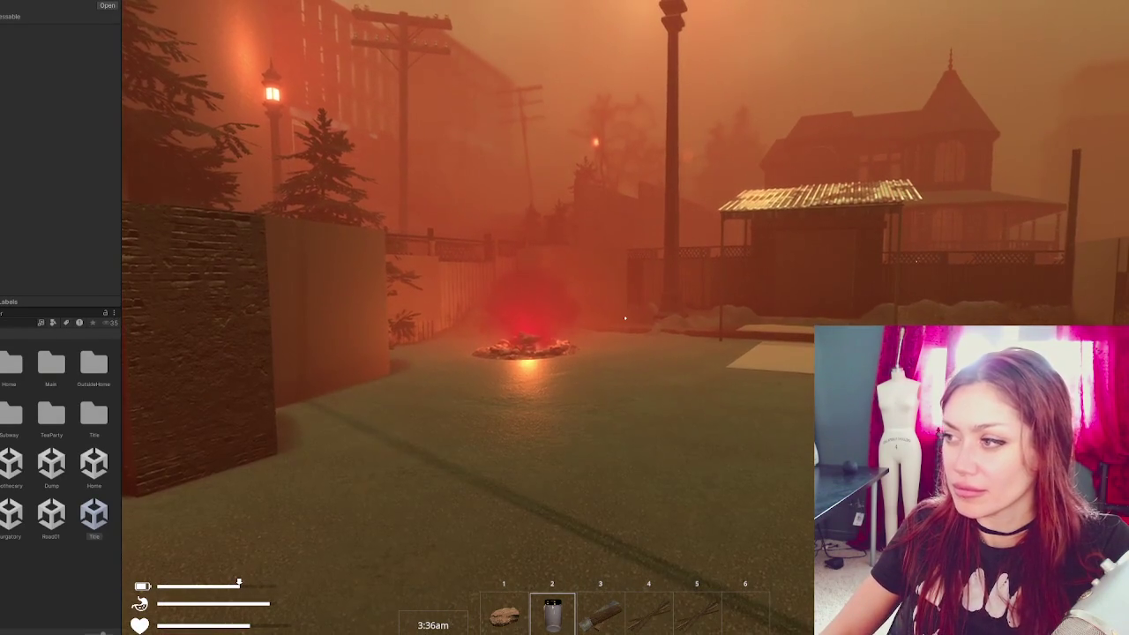
{"action": "key", "text": "w"}
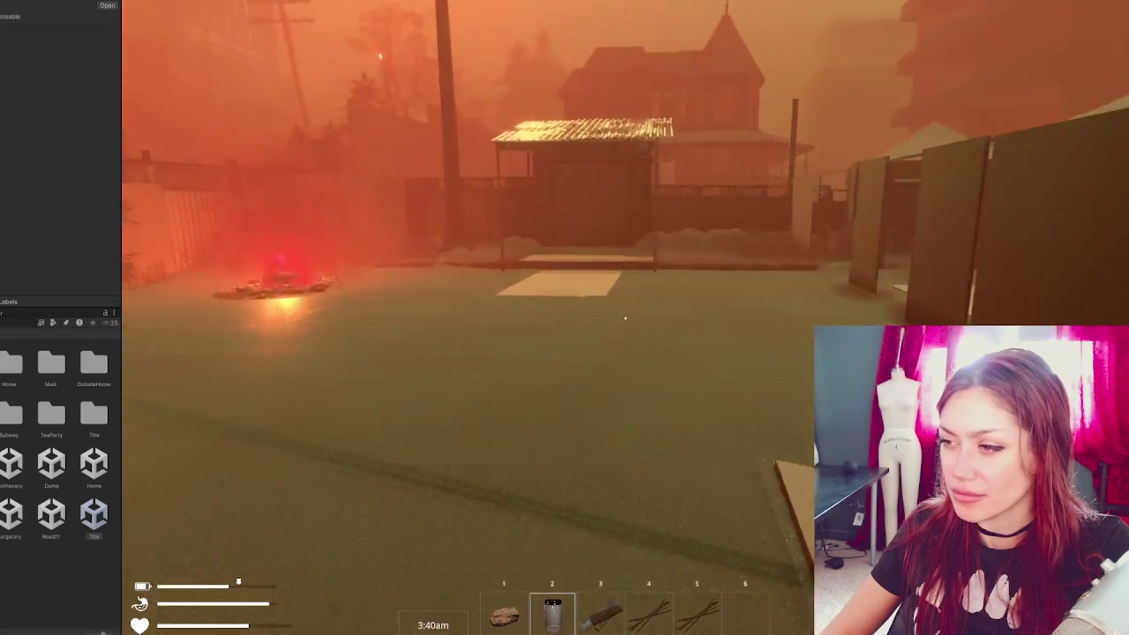
{"action": "key", "text": "w"}
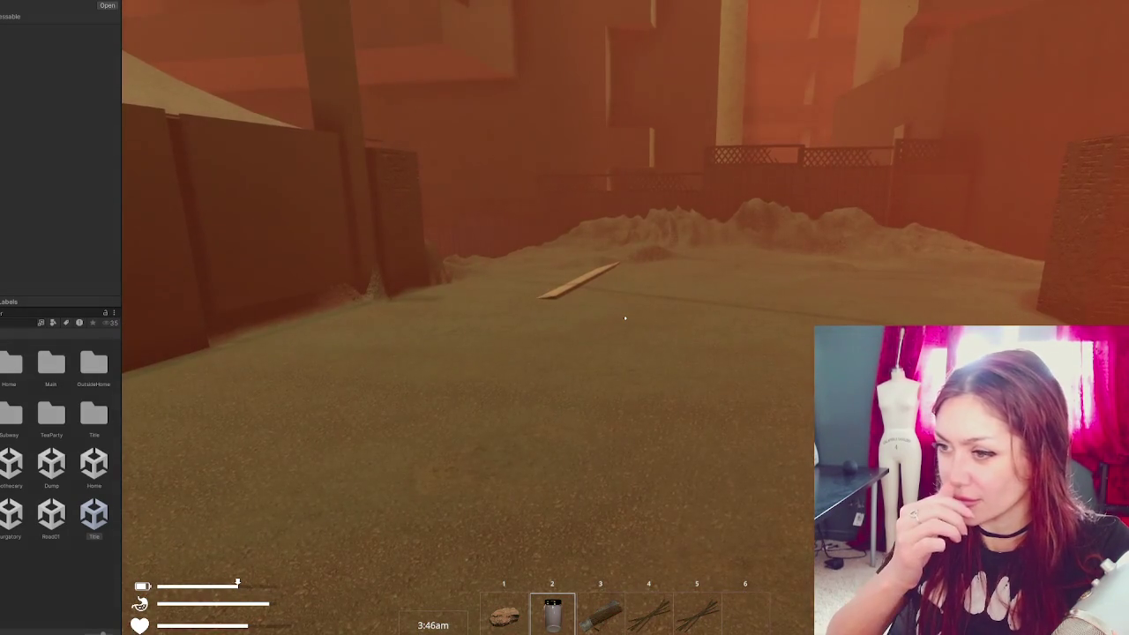
{"action": "key", "text": "s"}
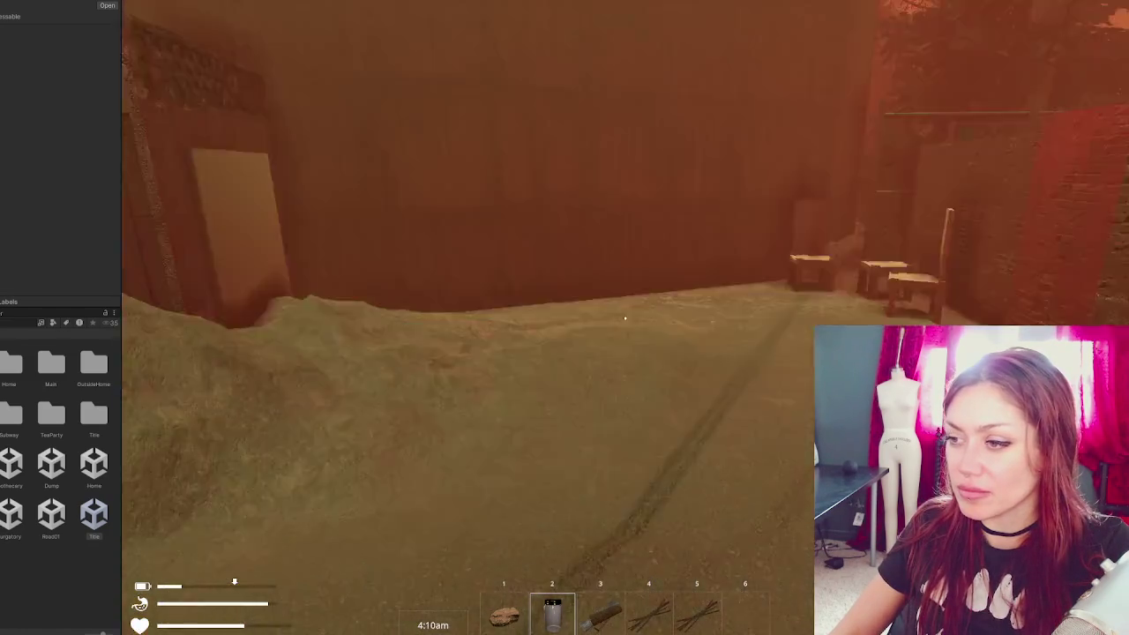
- Cross the yard to the shed door and go through it with E
{"action": "key", "text": "shift+w"}
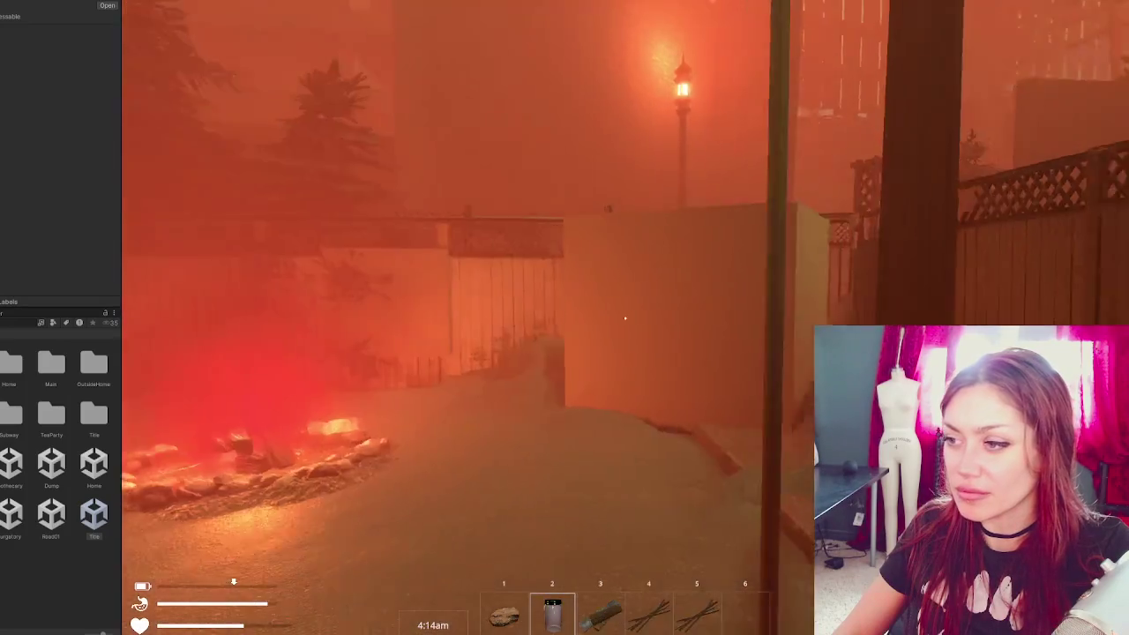
{"action": "key", "text": "w"}
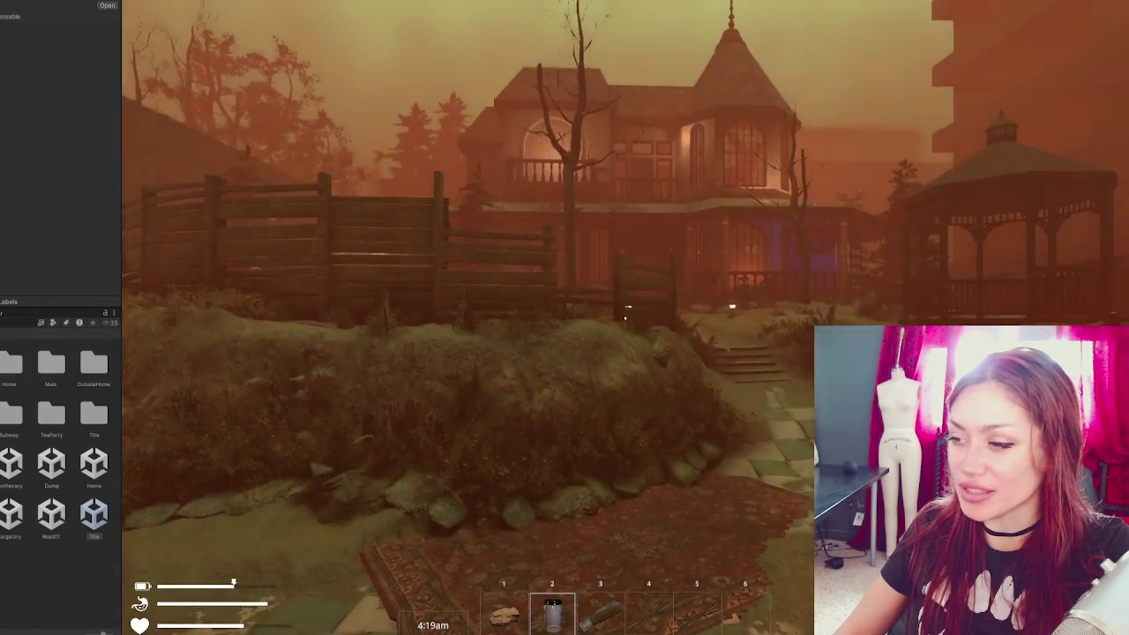
{"action": "key", "text": "w"}
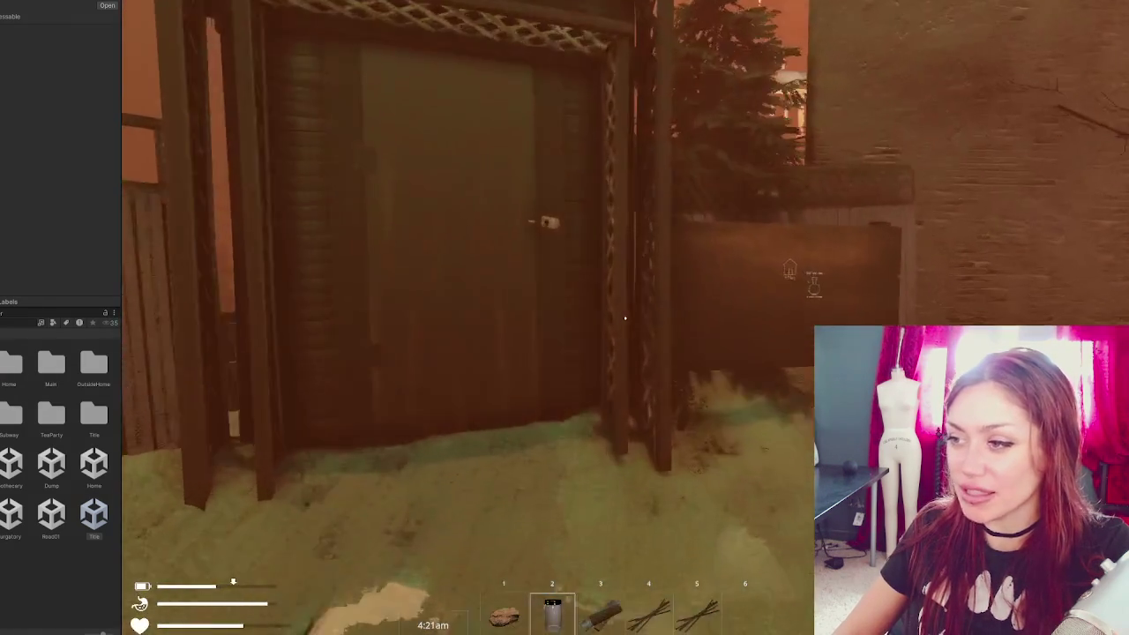
{"action": "key", "text": "e"}
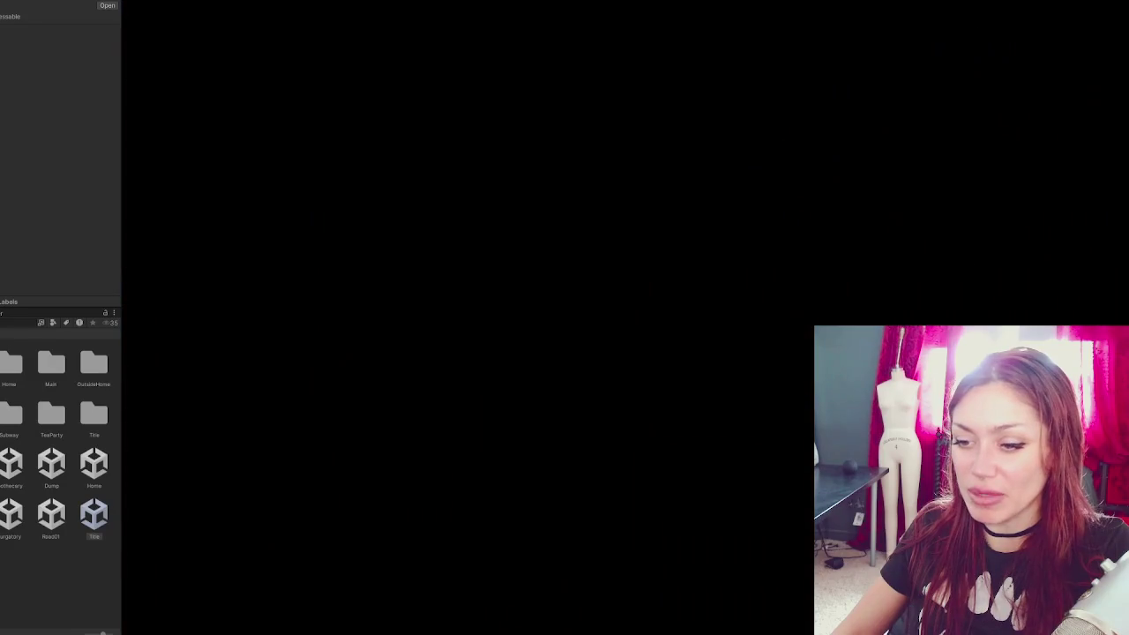
- Walk around the garden to face the TODAYS ITEMS counter
{"action": "key", "text": "w"}
{"action": "key", "text": "w"}
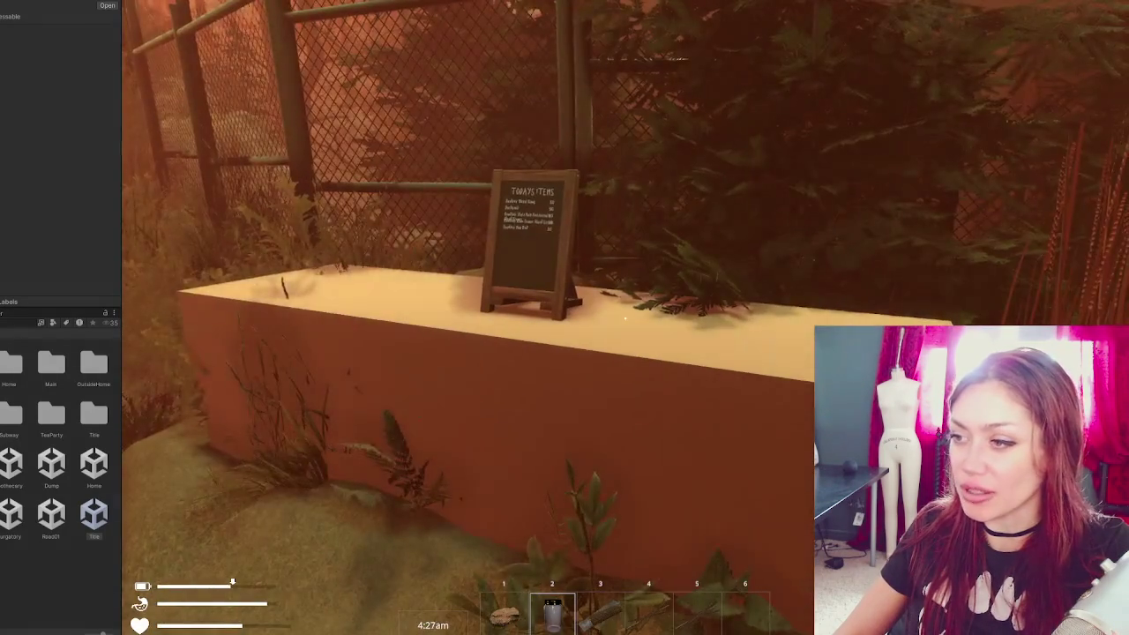
{"action": "key", "text": "s"}
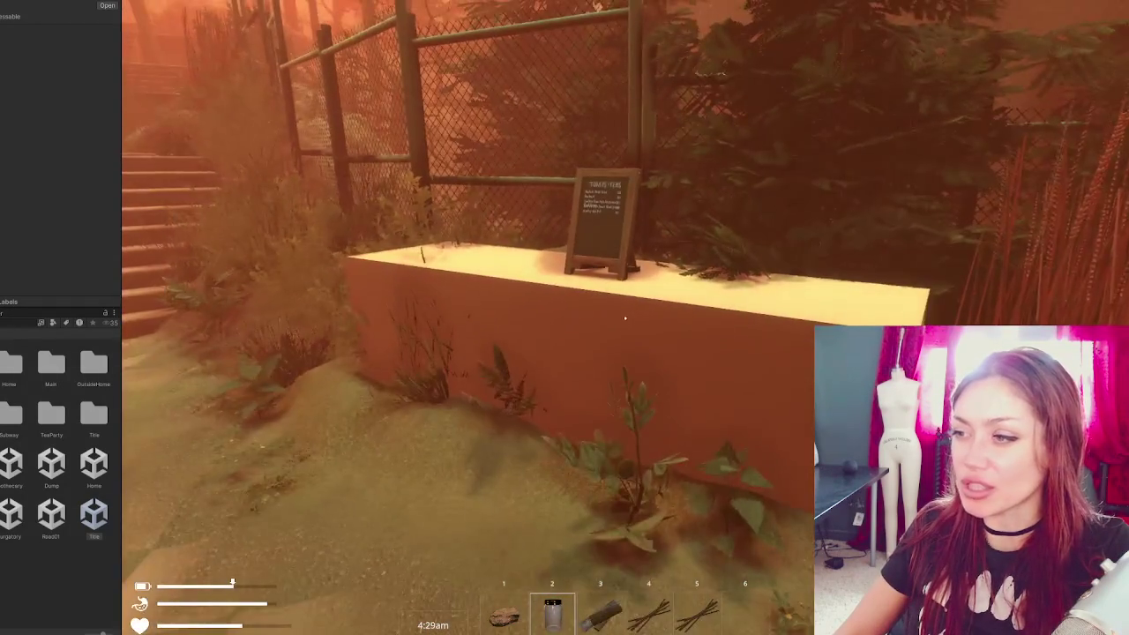
{"action": "key", "text": "a"}
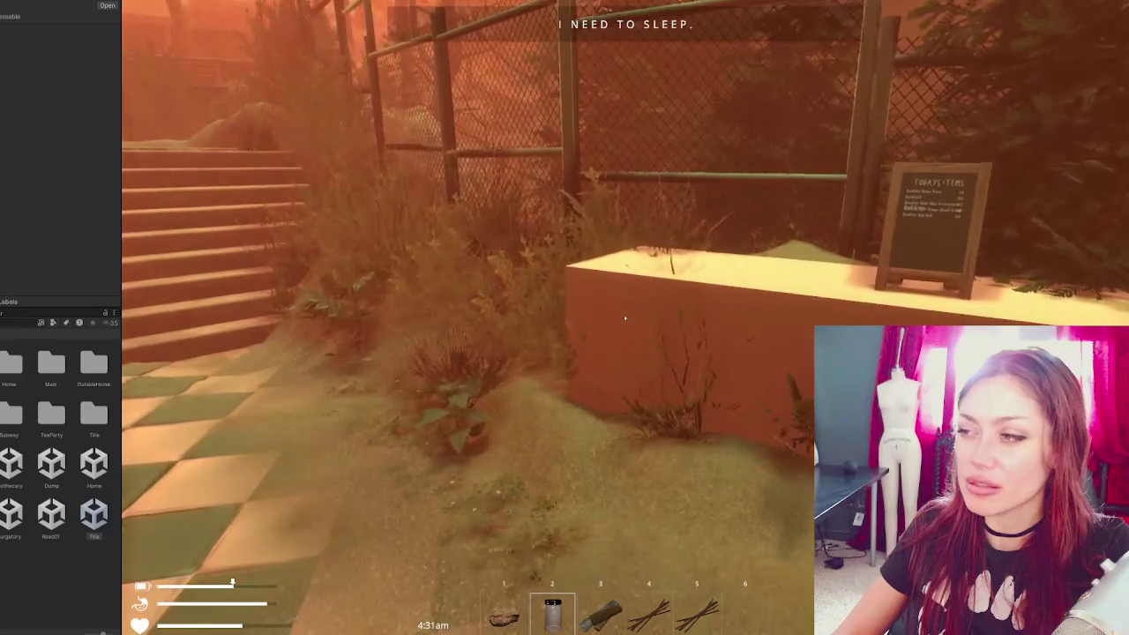
{"action": "key", "text": "w"}
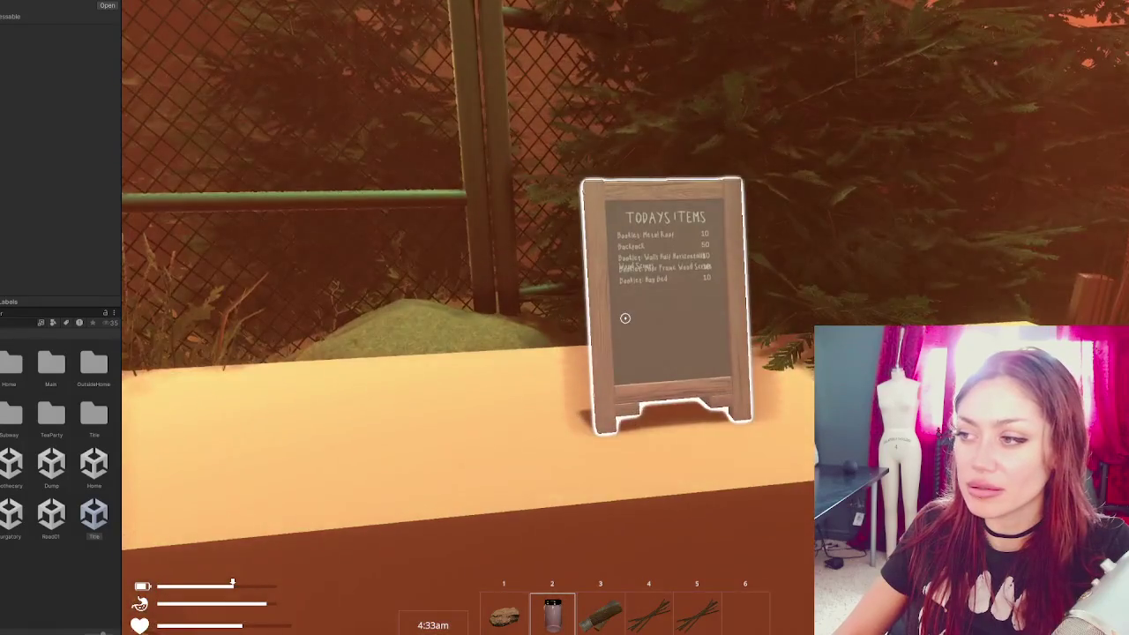
{"action": "key", "text": "w"}
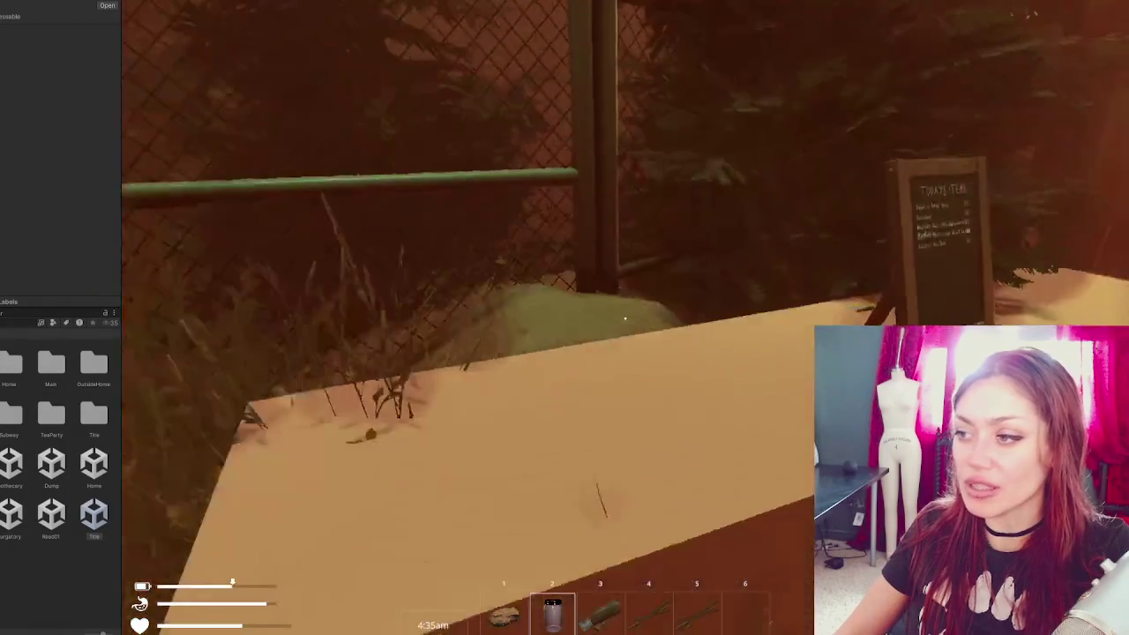
- Pick up the nearby item into the sixth slot, walk to the wooden door, and pause
{"action": "key", "text": "w"}
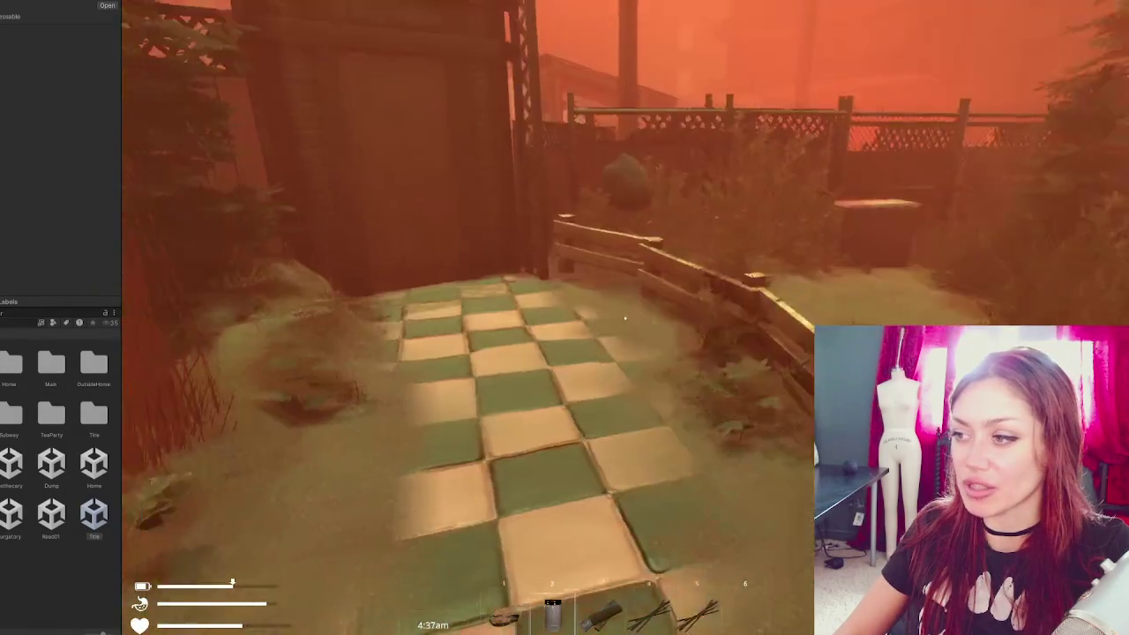
{"action": "key", "text": "w"}
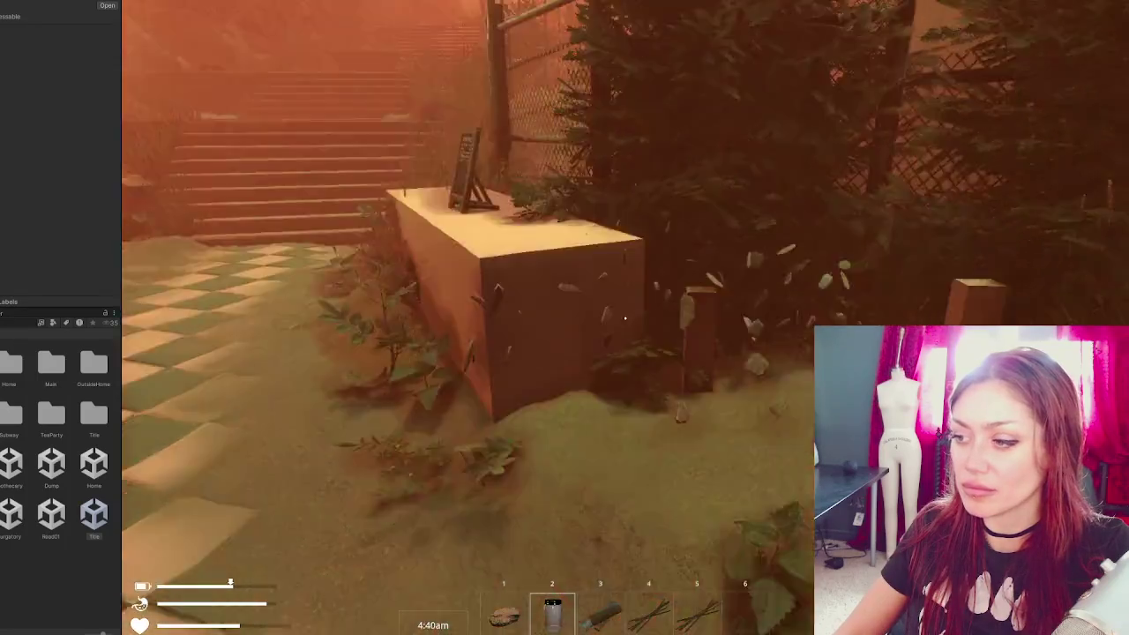
{"action": "key", "text": "w"}
{"action": "left_click", "coordinate": [625, 317]}
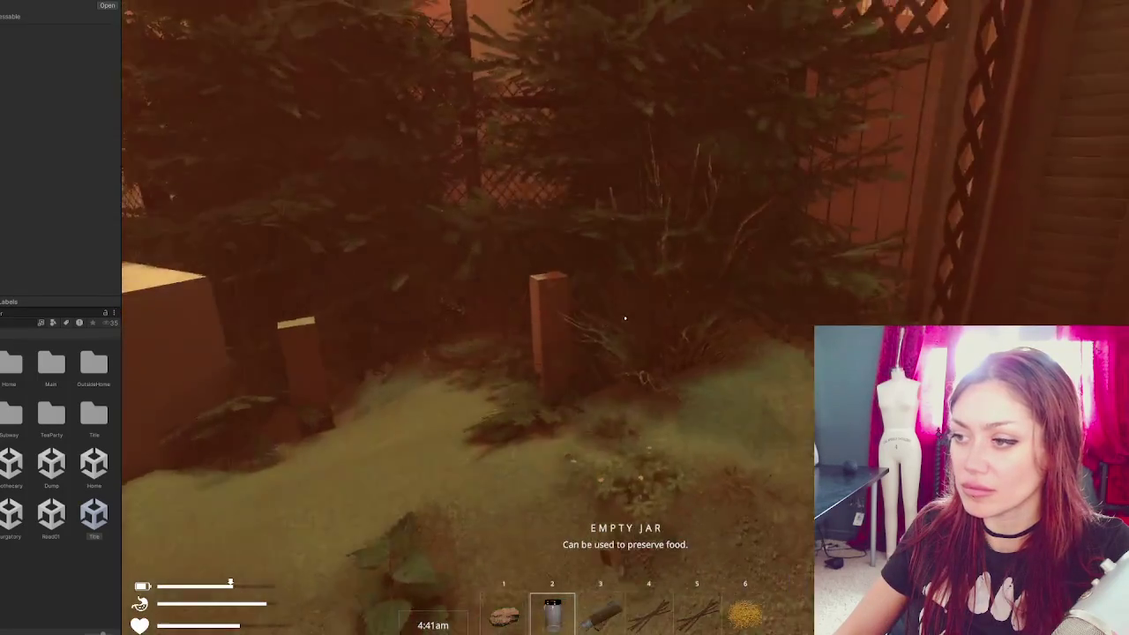
{"action": "key", "text": "w"}
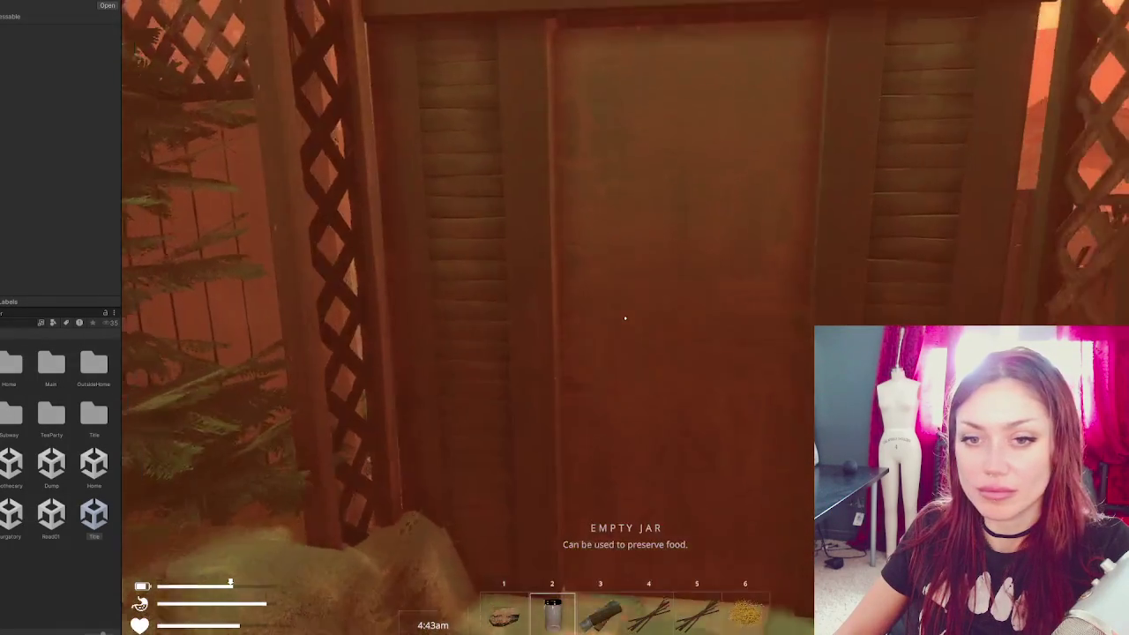
{"action": "key", "text": "Escape"}
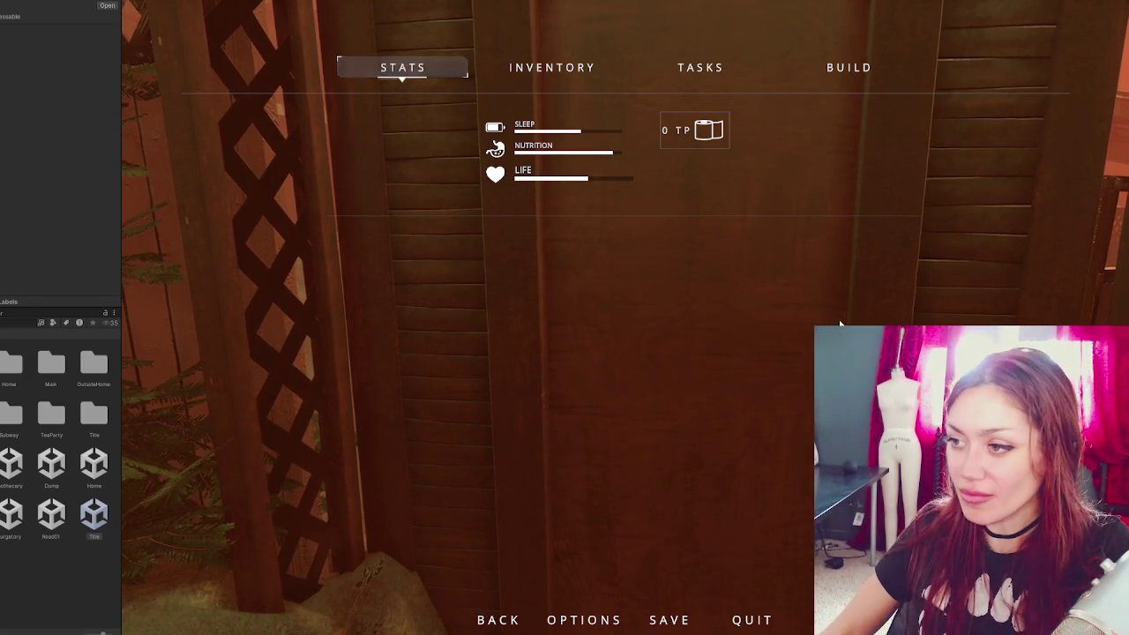
- Resume the game and climb the stone stairs beside the brick building
{"action": "key", "text": "Escape"}
{"action": "key", "text": "w"}
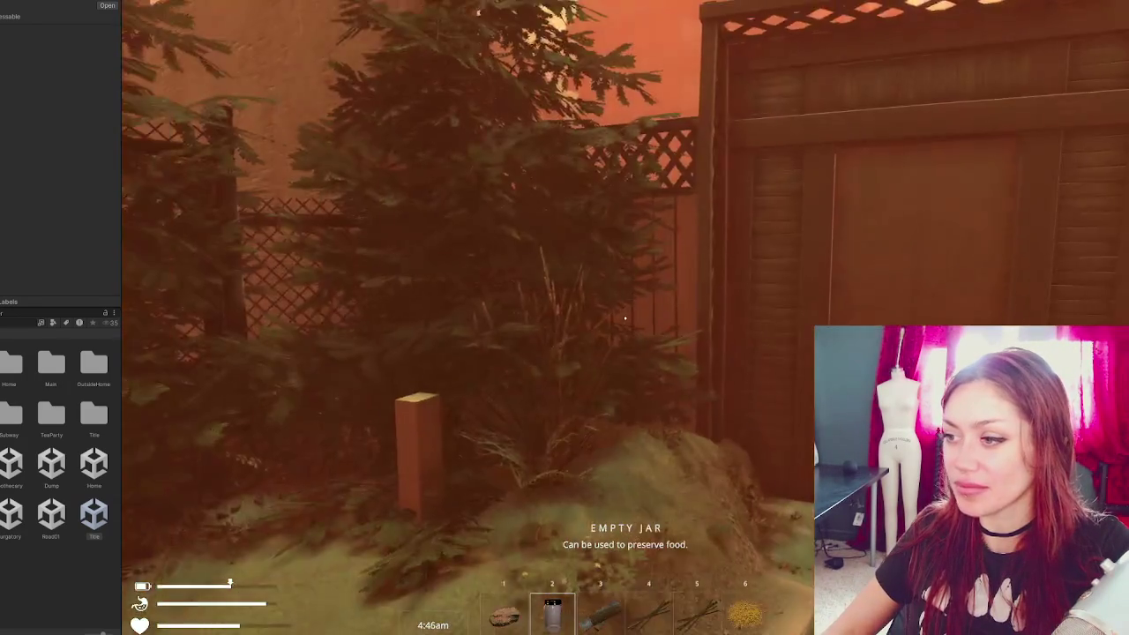
{"action": "key", "text": "w"}
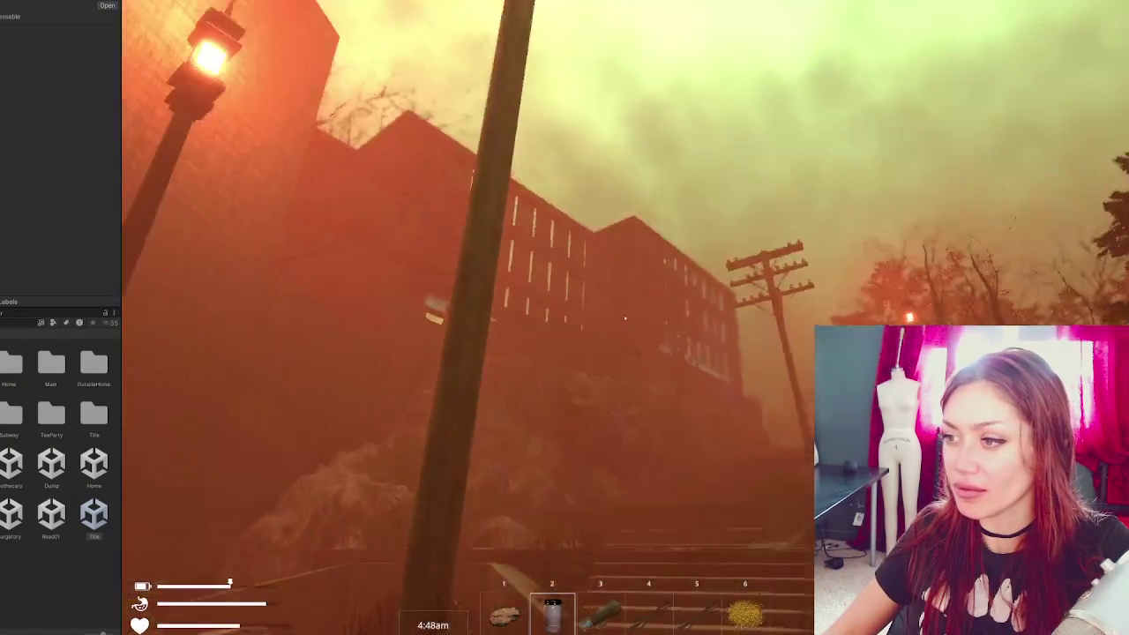
{"action": "key", "text": "w"}
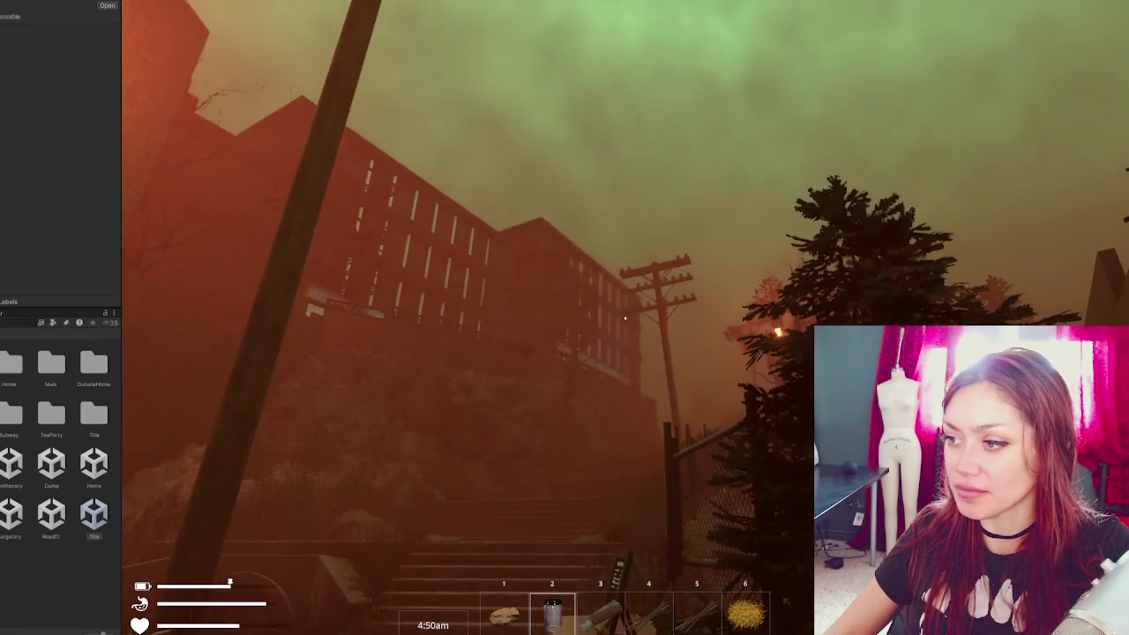
{"action": "key", "text": "w"}
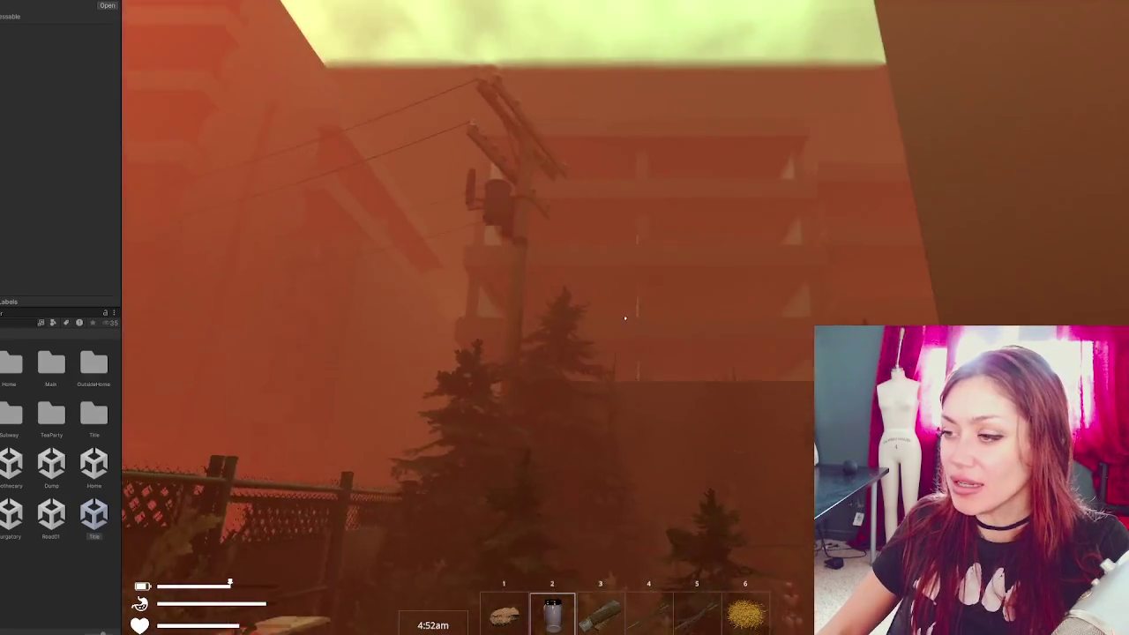
{"action": "key", "text": "w"}
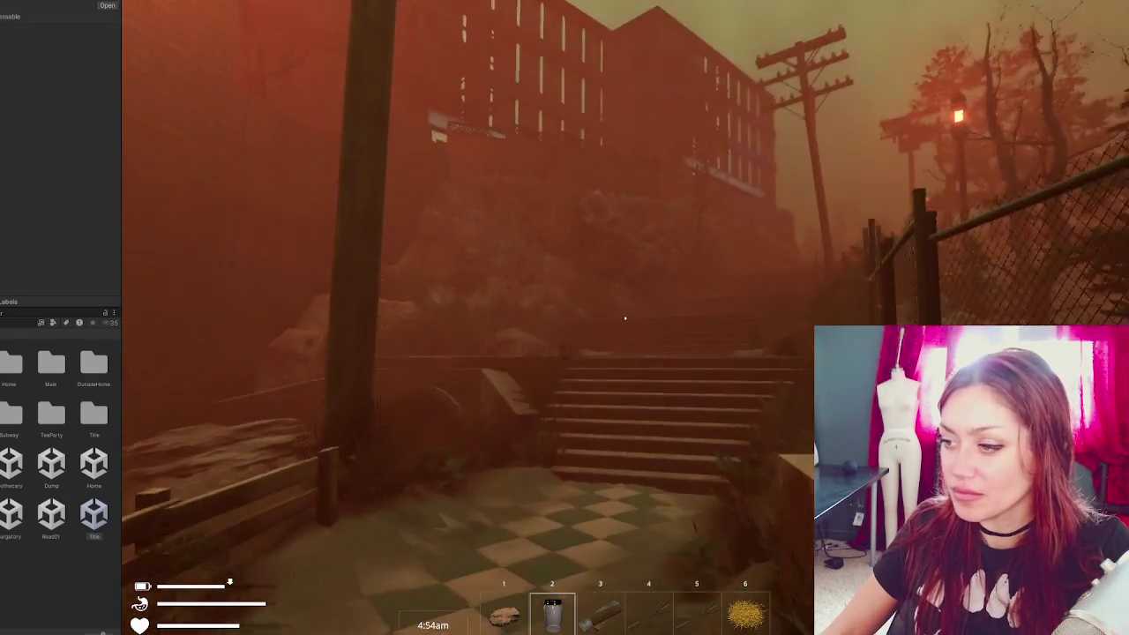
{"action": "key", "text": "w"}
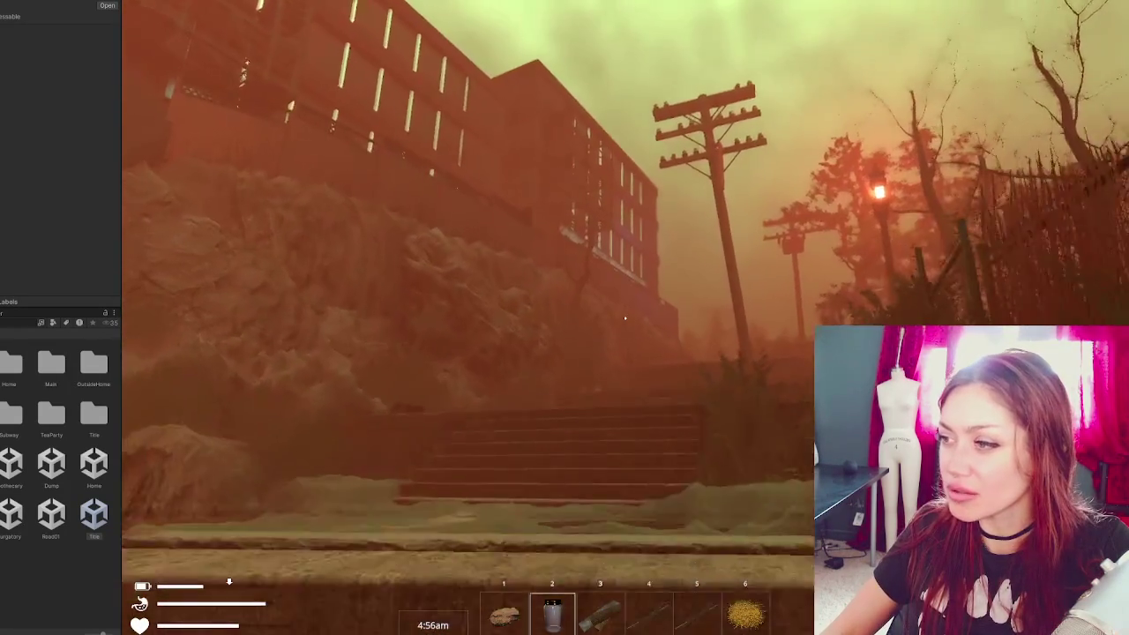
- Pause, stop Play mode with Ctrl+P, and bring up the Windows Start menu
{"action": "key", "text": "w"}
{"action": "key", "text": "Escape"}
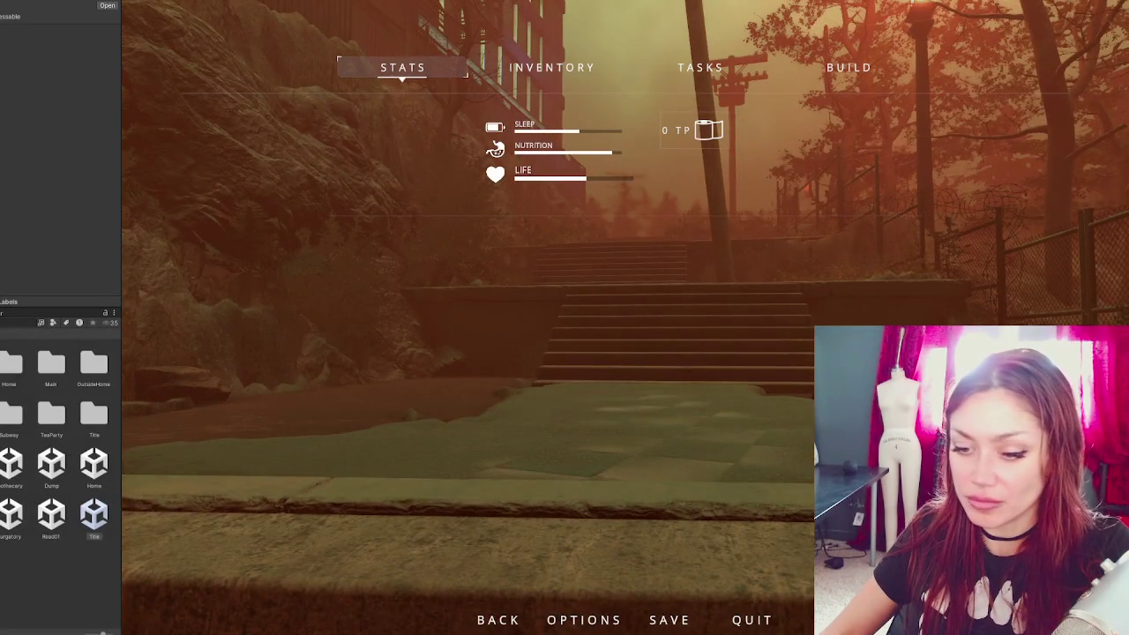
{"action": "key", "text": "ctrl+p"}
{"action": "key", "text": "super"}
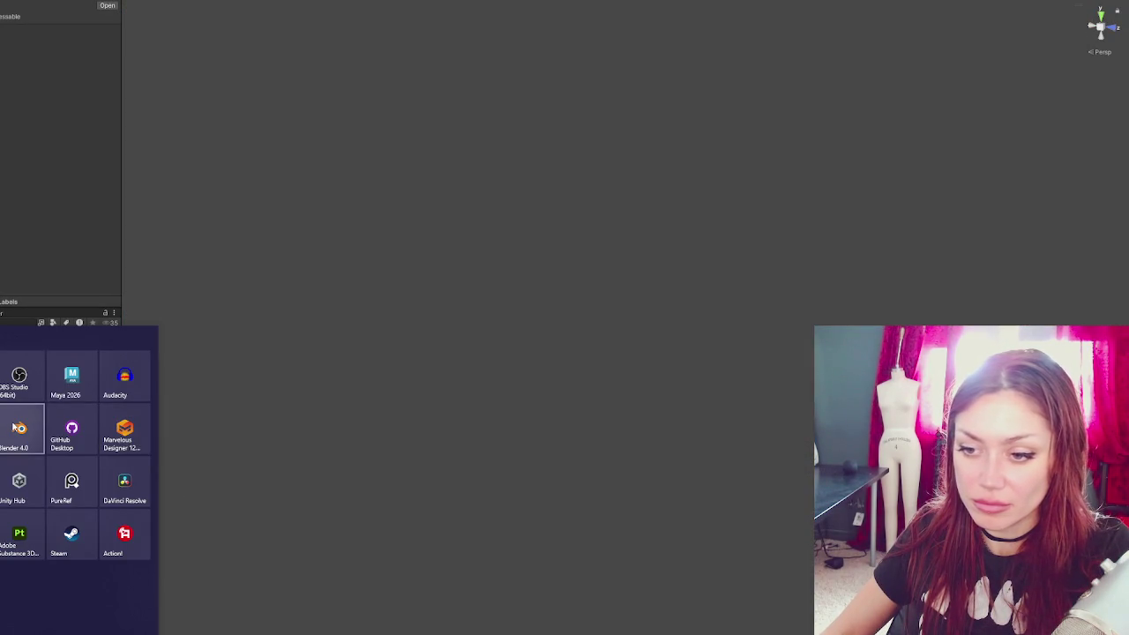
- Launch Blender 4.0 from the Start menu tile
{"action": "left_click", "coordinate": [61, 269]}
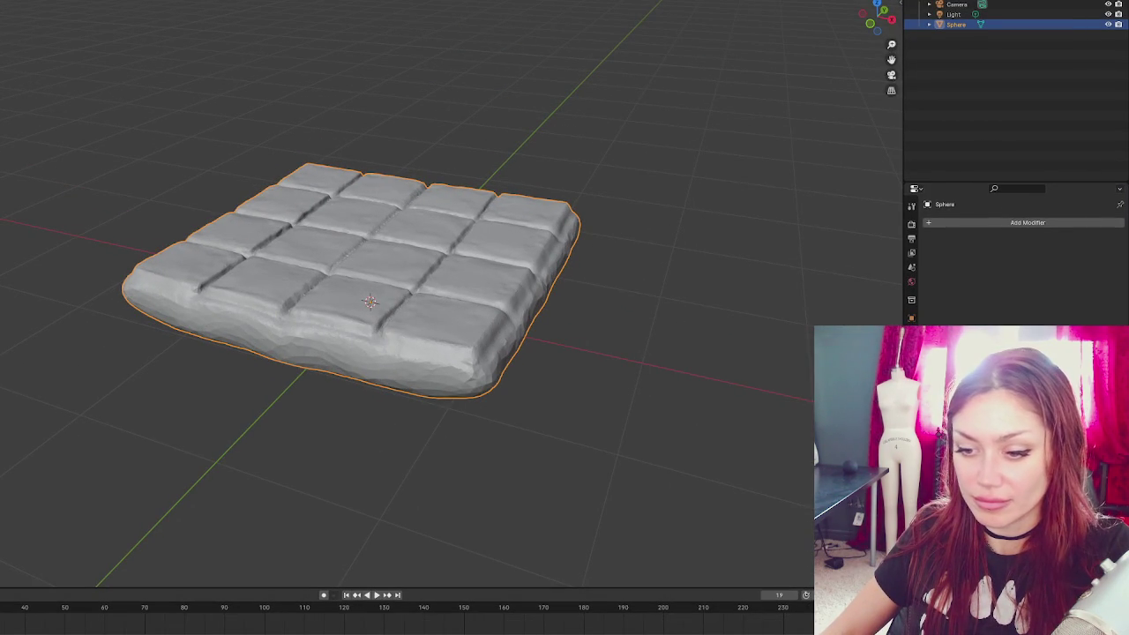
- Orbit to a low view of the slab and add a UV sphere, Sphere.001, at its centre
{"action": "mouse_move", "coordinate": [680, 114]}
{"action": "left_mouse_down"}
{"action": "mouse_move", "coordinate": [500, 202]}
{"action": "mouse_move", "coordinate": [433, 152]}
{"action": "mouse_move", "coordinate": [291, 201]}
{"action": "mouse_move", "coordinate": [495, 184]}
{"action": "left_mouse_up"}
{"action": "scroll", "coordinate": [476, 309], "scroll_direction": "up", "scroll_amount": 4}
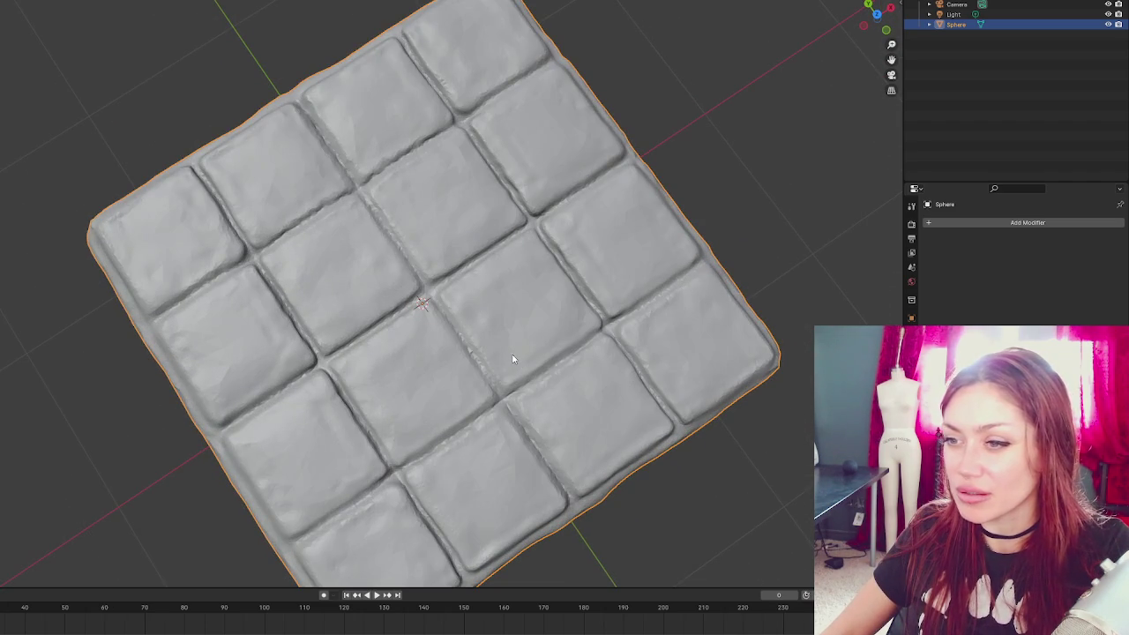
{"action": "scroll", "coordinate": [513, 357], "scroll_direction": "down", "scroll_amount": 3}
{"action": "mouse_move", "coordinate": [512, 356]}
{"action": "left_mouse_down"}
{"action": "mouse_move", "coordinate": [605, 285]}
{"action": "mouse_move", "coordinate": [630, 285]}
{"action": "mouse_move", "coordinate": [538, 283]}
{"action": "mouse_move", "coordinate": [370, 229]}
{"action": "left_mouse_up"}
{"action": "scroll", "coordinate": [441, 318], "scroll_direction": "up", "scroll_amount": 3}
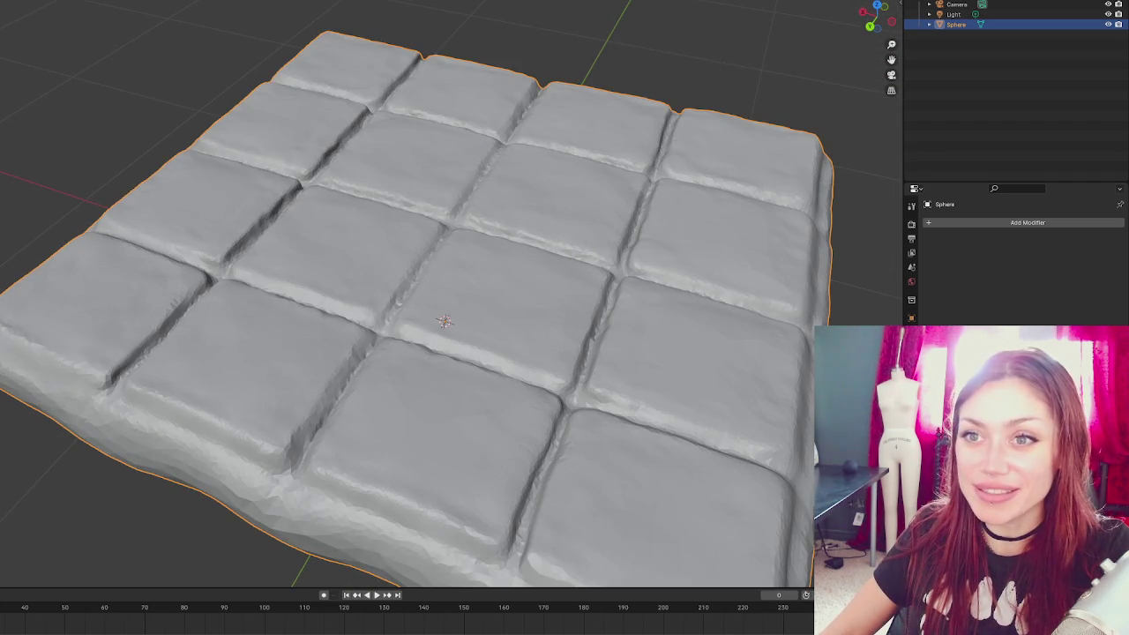
{"action": "key", "text": "shift+a"}
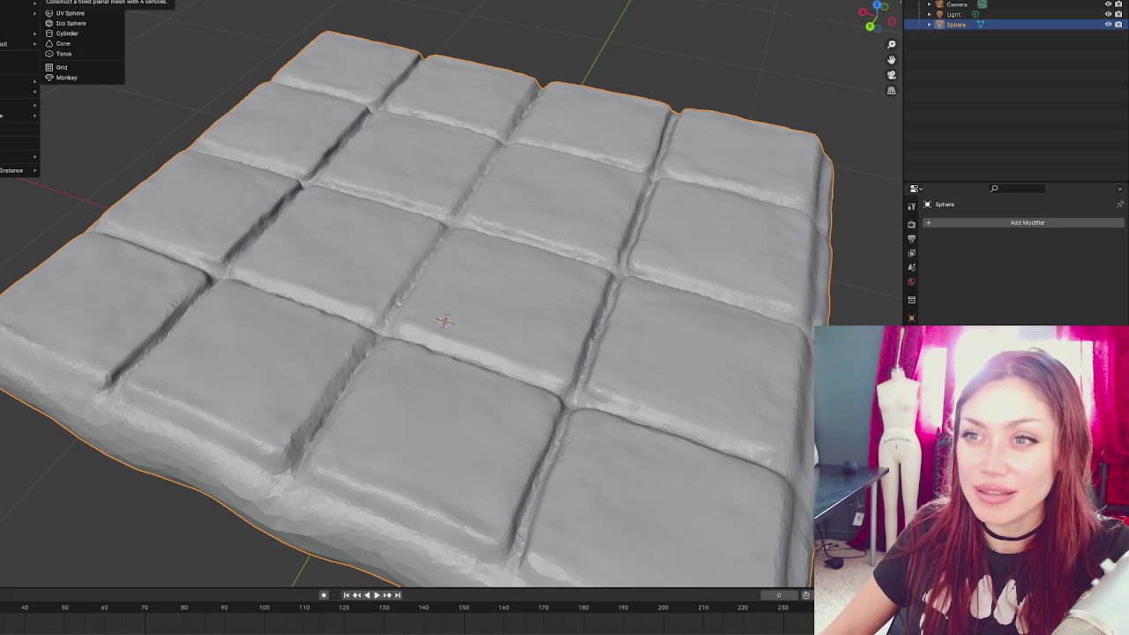
{"action": "left_click", "coordinate": [70, 13]}
{"action": "scroll", "coordinate": [531, 180], "scroll_direction": "down", "scroll_amount": 4}
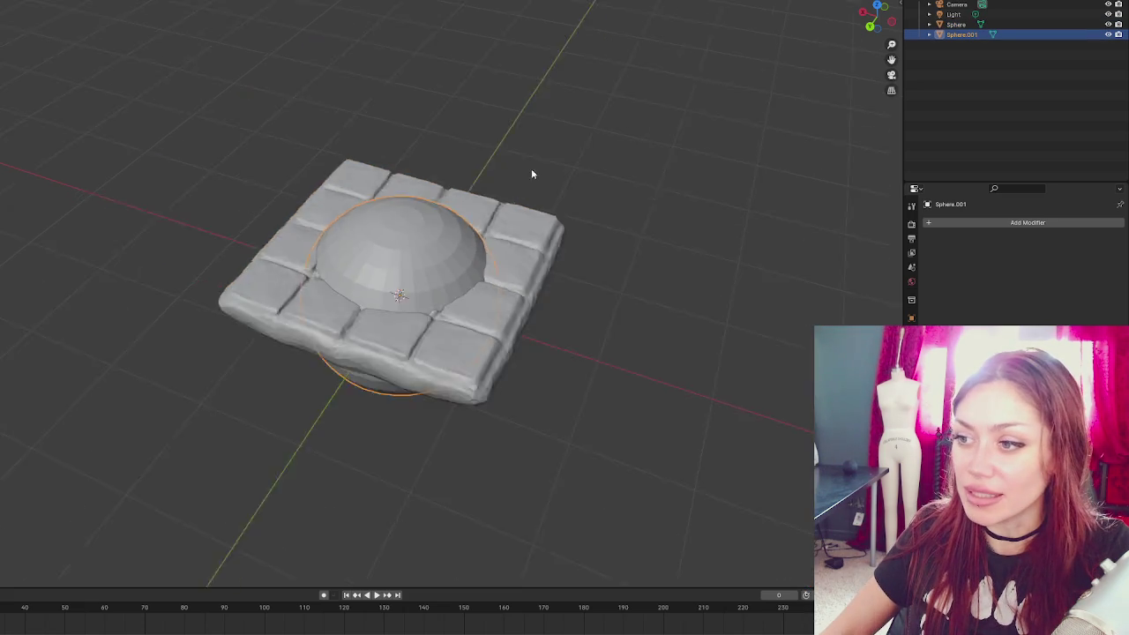
- Add a Multires modifier to the sphere, subdivide it twice, and apply it
{"action": "left_click_drag", "start_coordinate": [531, 180], "coordinate": [455, 141]}
{"action": "scroll", "coordinate": [446, 140], "scroll_direction": "up", "scroll_amount": 4}
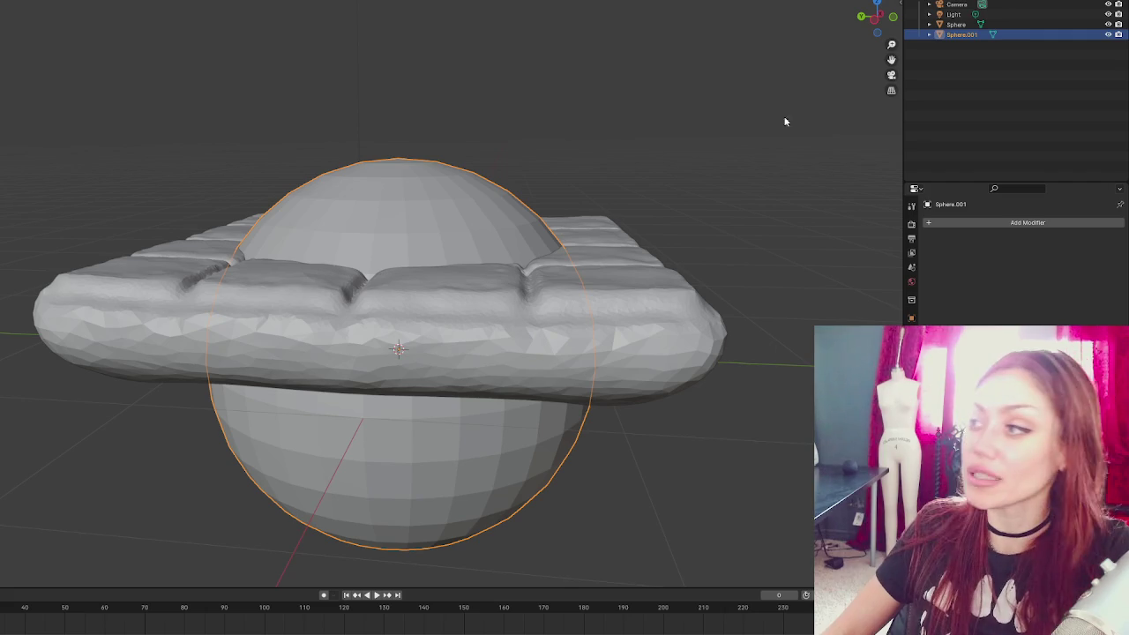
{"action": "left_click", "coordinate": [1028, 222]}
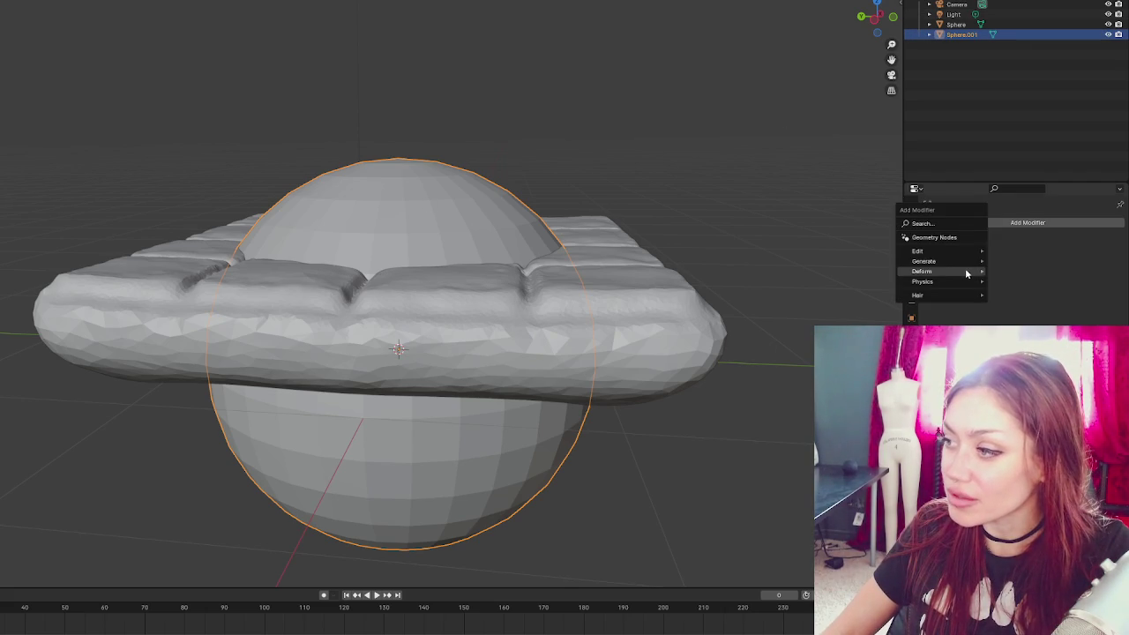
{"action": "mouse_move", "coordinate": [948, 262]}
{"action": "left_click", "coordinate": [1023, 335]}
{"action": "left_click", "coordinate": [979, 329]}
{"action": "left_click", "coordinate": [1094, 239]}
{"action": "left_click", "coordinate": [1054, 250]}
- With the Draw brush, build up the sphere's top and sculpt a stroke across it
{"action": "mouse_move", "coordinate": [534, 187]}
{"action": "left_mouse_down"}
{"action": "mouse_move", "coordinate": [584, 179]}
{"action": "mouse_move", "coordinate": [182, 76]}
{"action": "left_mouse_up"}
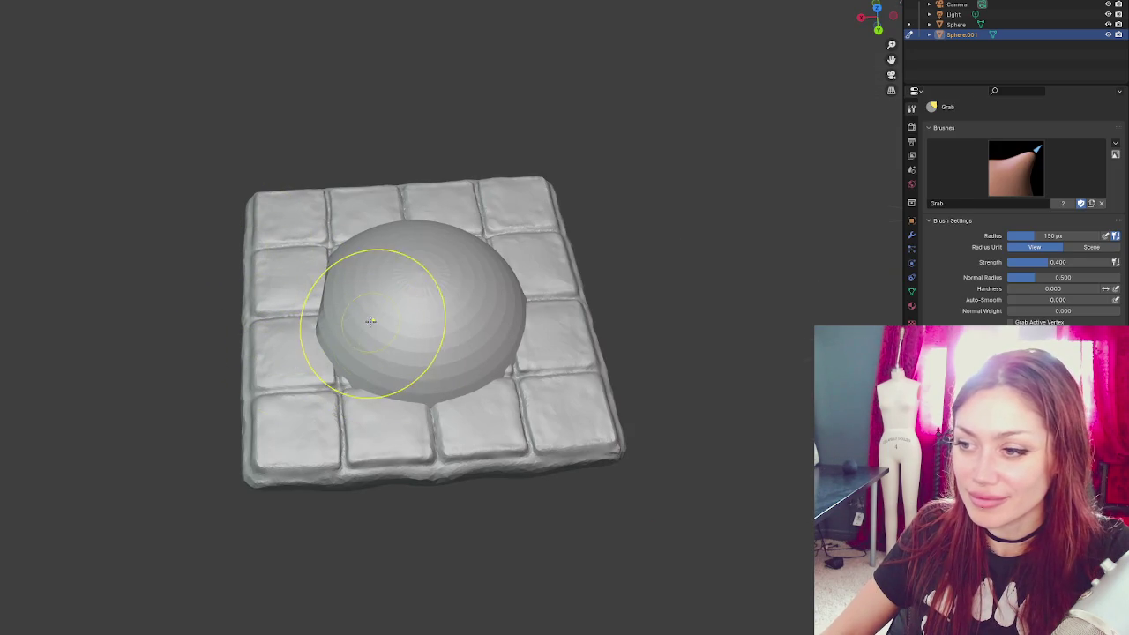
{"action": "key", "text": "x"}
{"action": "scroll", "coordinate": [392, 313], "scroll_direction": "up", "scroll_amount": 3}
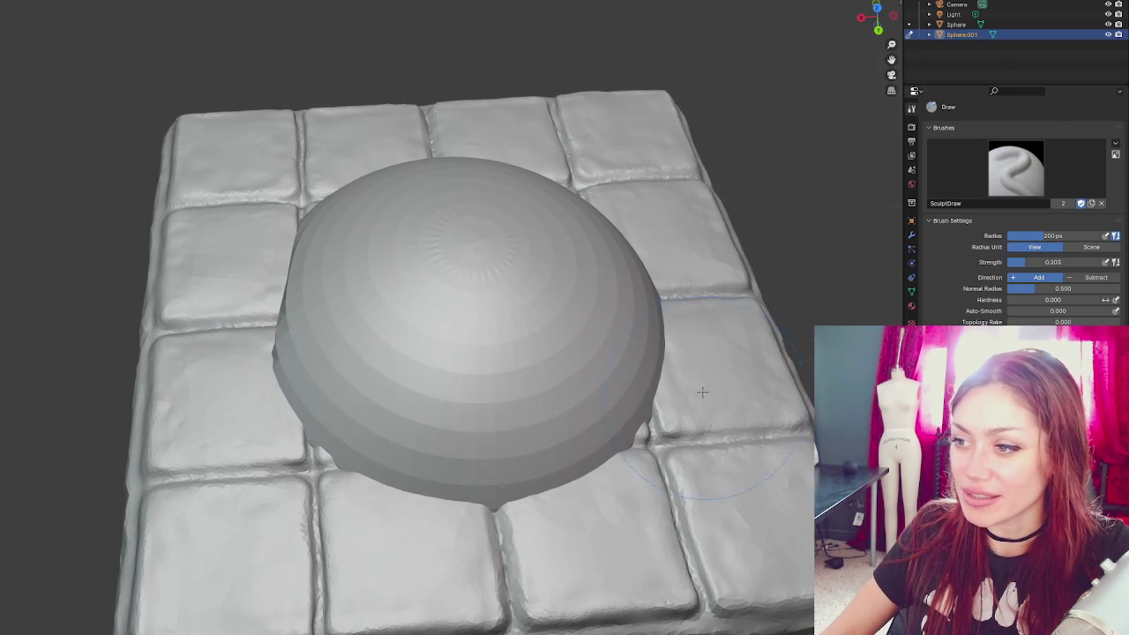
{"action": "left_click_drag", "start_coordinate": [442, 247], "coordinate": [503, 233]}
{"action": "mouse_move", "coordinate": [488, 398]}
{"action": "left_mouse_down"}
{"action": "mouse_move", "coordinate": [396, 411]}
{"action": "mouse_move", "coordinate": [669, 430]}
{"action": "left_mouse_up"}
- Use the Grab brush to pull the sphere's top into a notch, then set the radius to 139 px
{"action": "left_click_drag", "start_coordinate": [658, 372], "coordinate": [423, 333]}
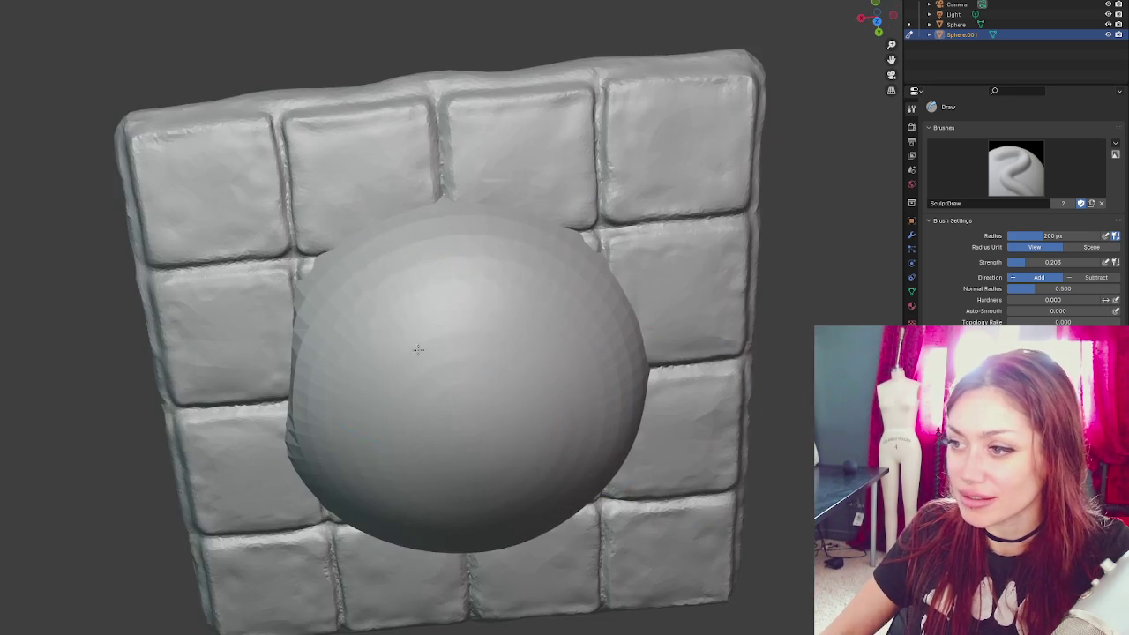
{"action": "left_click_drag", "start_coordinate": [502, 404], "coordinate": [569, 212]}
{"action": "scroll", "coordinate": [467, 352], "scroll_direction": "down", "scroll_amount": 5}
{"action": "mouse_move", "coordinate": [492, 282]}
{"action": "left_mouse_down"}
{"action": "mouse_move", "coordinate": [404, 274]}
{"action": "mouse_move", "coordinate": [519, 316]}
{"action": "left_mouse_up"}
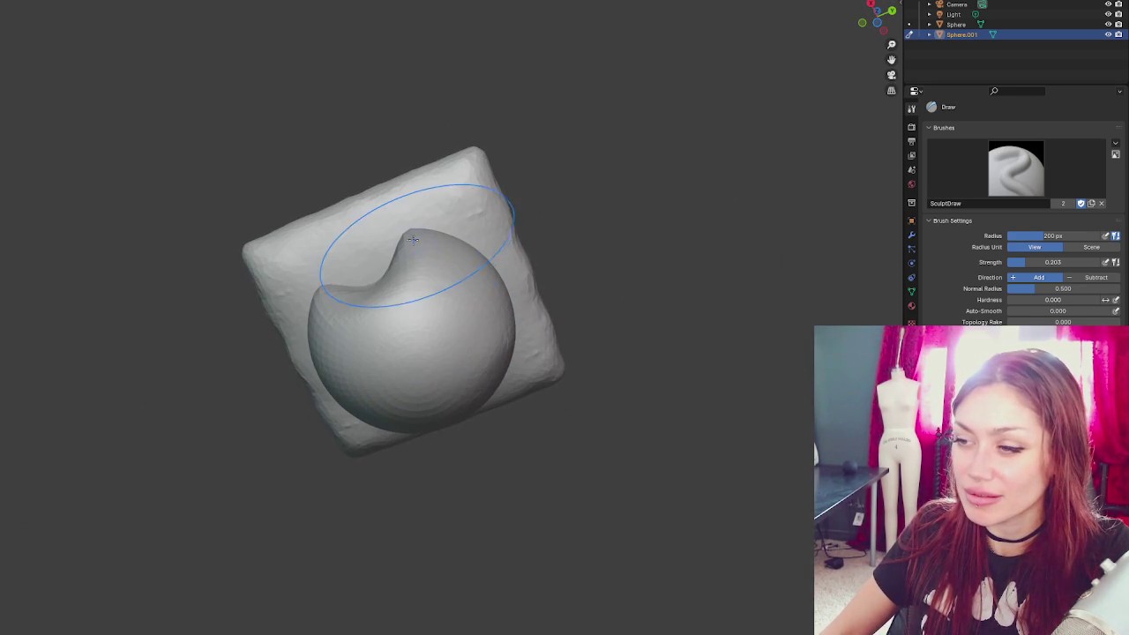
{"action": "key", "text": "g"}
{"action": "left_click_drag", "start_coordinate": [411, 240], "coordinate": [388, 282]}
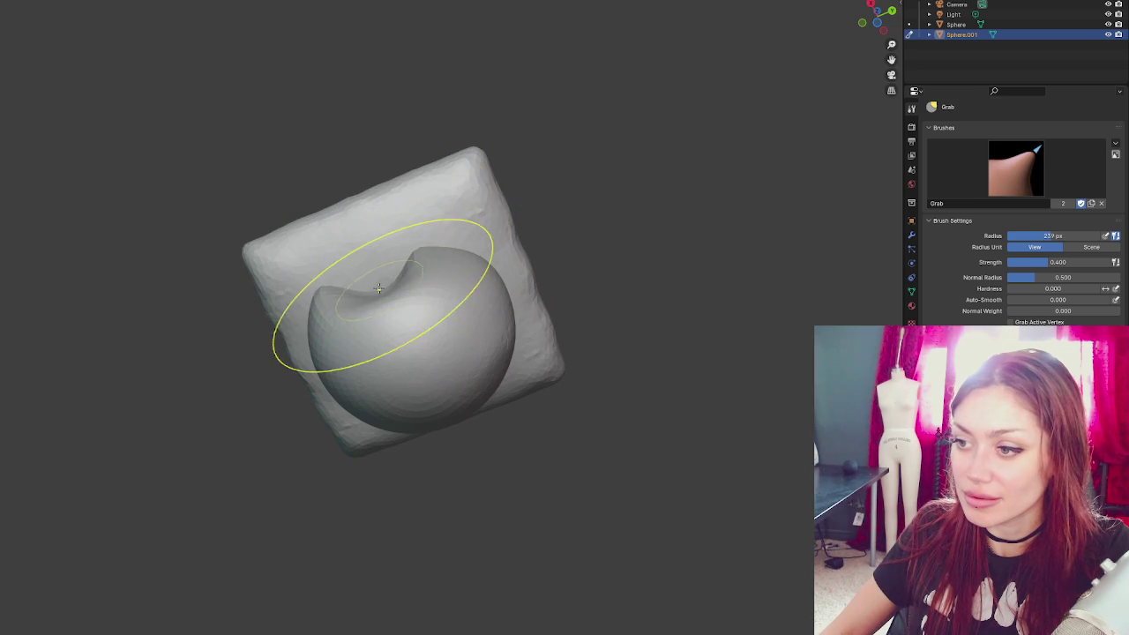
{"action": "key", "text": "f"}
{"action": "left_click", "coordinate": [319, 284]}
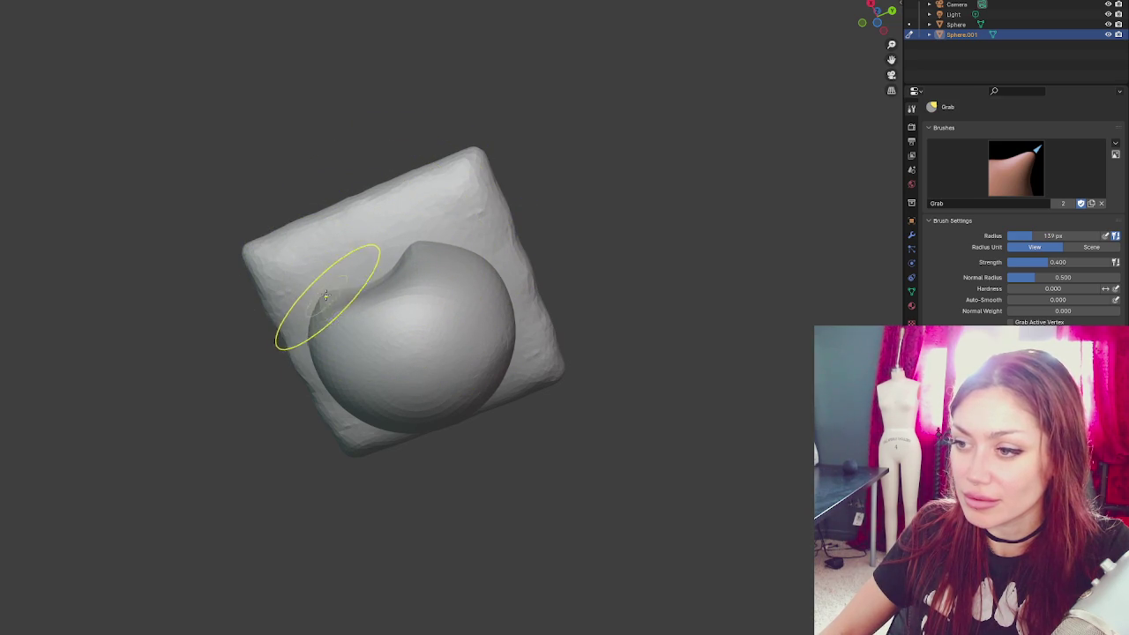
- With a 324 px Grab brush, push the bulge into a flat disc, then reduce the radius to 205 px
{"action": "mouse_move", "coordinate": [451, 279]}
{"action": "left_mouse_down"}
{"action": "mouse_move", "coordinate": [512, 353]}
{"action": "mouse_move", "coordinate": [555, 379]}
{"action": "mouse_move", "coordinate": [535, 332]}
{"action": "left_mouse_up"}
{"action": "key", "text": "f"}
{"action": "left_click", "coordinate": [442, 427]}
{"action": "mouse_move", "coordinate": [442, 427]}
{"action": "left_mouse_down"}
{"action": "mouse_move", "coordinate": [403, 353]}
{"action": "mouse_move", "coordinate": [378, 227]}
{"action": "left_mouse_up"}
{"action": "key", "text": "f"}
{"action": "left_click", "coordinate": [397, 205]}
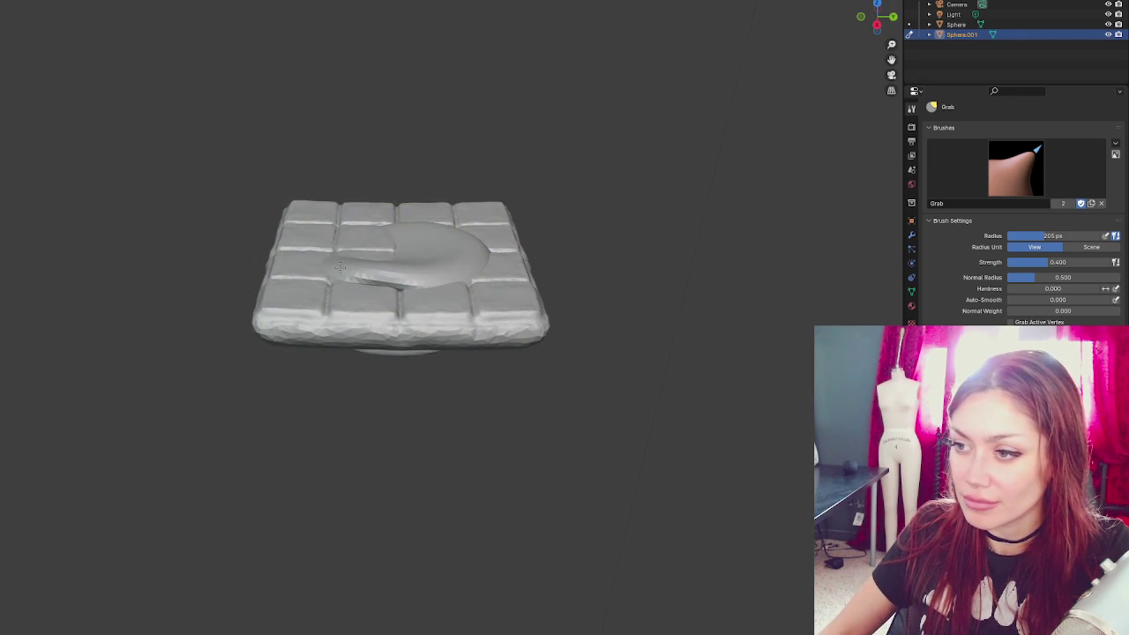
- Orbit in close over the flattened dome and tiles, ending with the Grab brush active
{"action": "left_click_drag", "start_coordinate": [410, 224], "coordinate": [428, 277]}
{"action": "scroll", "coordinate": [428, 277], "scroll_direction": "up", "scroll_amount": 5}
{"action": "key", "text": "x"}
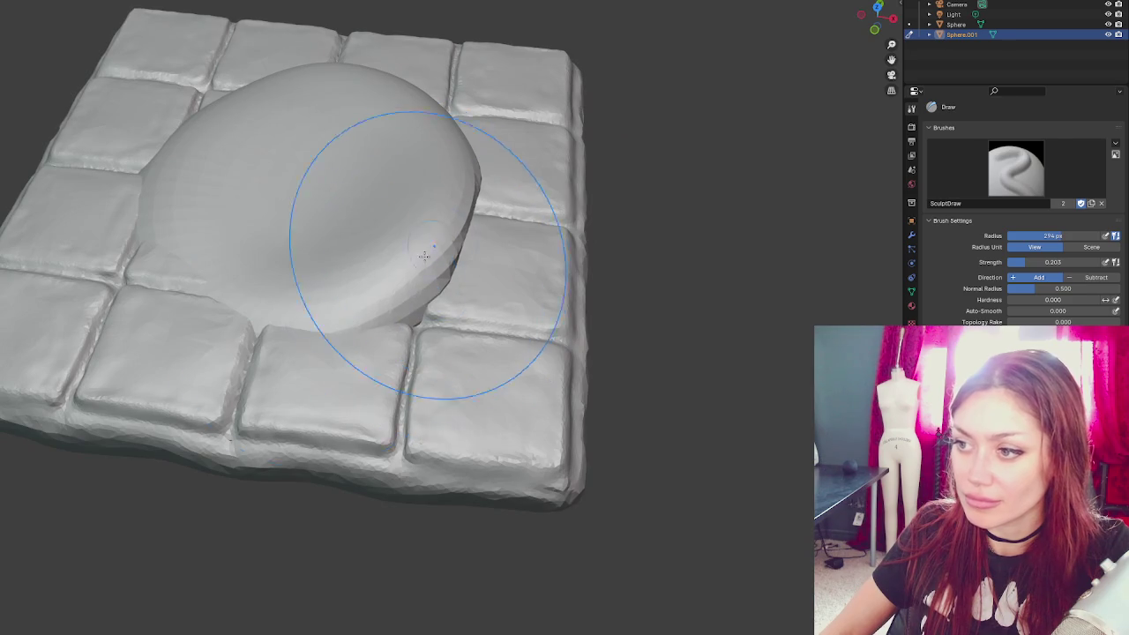
{"action": "mouse_move", "coordinate": [397, 139]}
{"action": "left_mouse_down"}
{"action": "mouse_move", "coordinate": [390, 252]}
{"action": "mouse_move", "coordinate": [379, 215]}
{"action": "mouse_move", "coordinate": [494, 208]}
{"action": "mouse_move", "coordinate": [580, 169]}
{"action": "left_mouse_up"}
{"action": "key", "text": "g"}
{"action": "scroll", "coordinate": [444, 246], "scroll_direction": "up", "scroll_amount": 3}
{"action": "scroll", "coordinate": [421, 244], "scroll_direction": "down", "scroll_amount": 3}
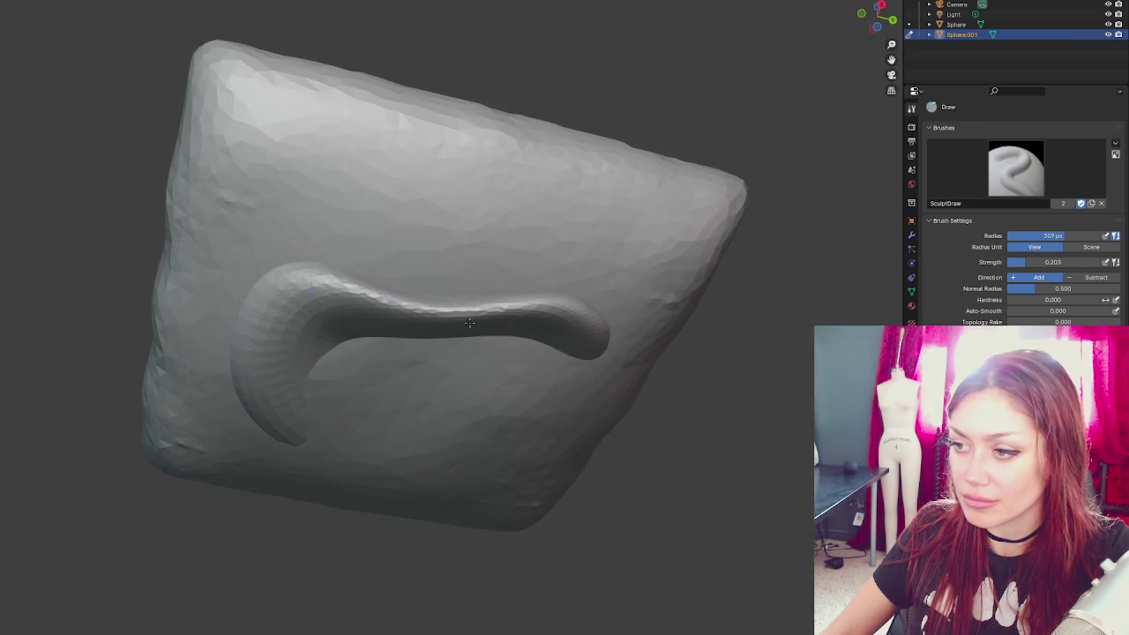
{"action": "scroll", "coordinate": [434, 315], "scroll_direction": "down", "scroll_amount": 4}
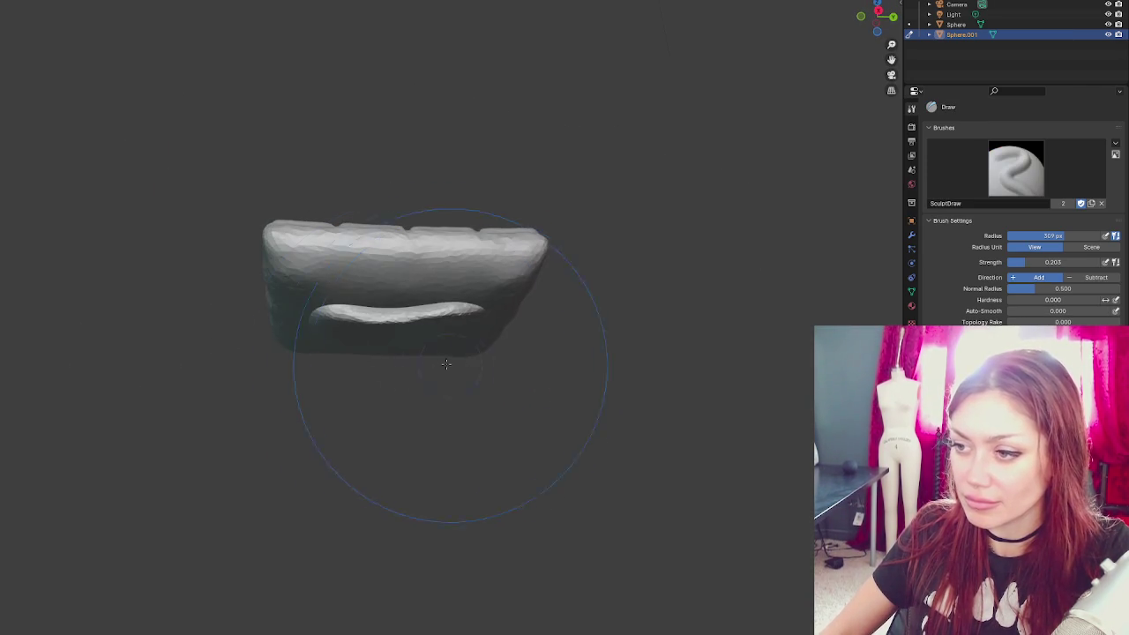
{"action": "key", "text": "g"}
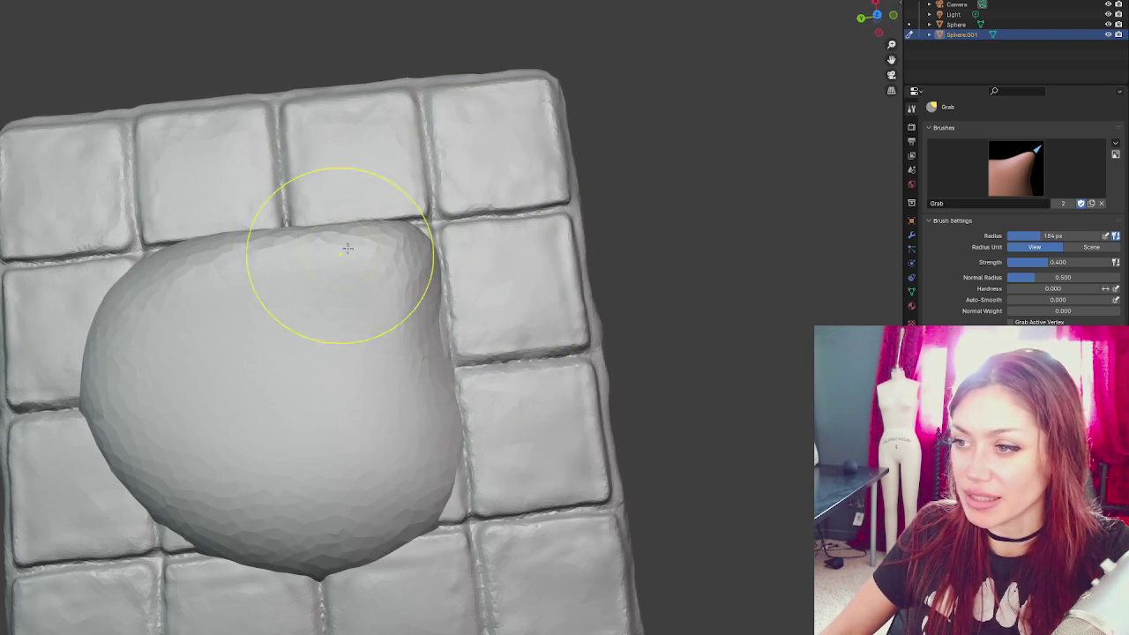
- Grab the dome's right side outward, smoothing its crease and pulling the lower-right edge down
{"action": "left_click_drag", "start_coordinate": [347, 249], "coordinate": [446, 232]}
{"action": "key", "text": "f"}
{"action": "left_click_drag", "start_coordinate": [419, 322], "coordinate": [445, 345]}
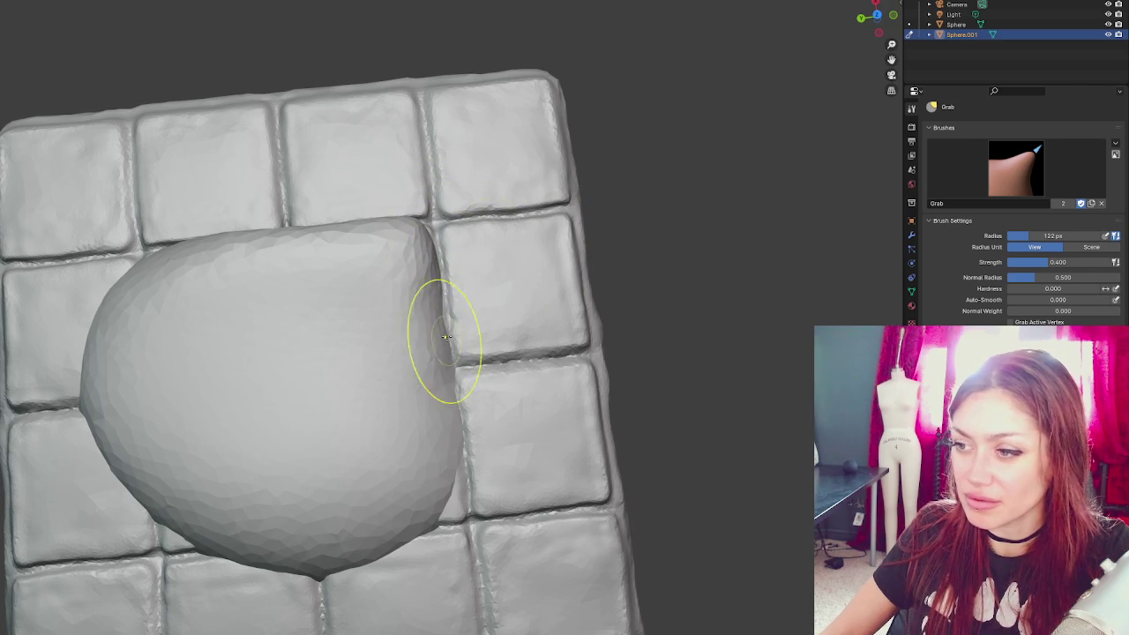
{"action": "left_click_drag", "start_coordinate": [446, 297], "coordinate": [454, 236]}
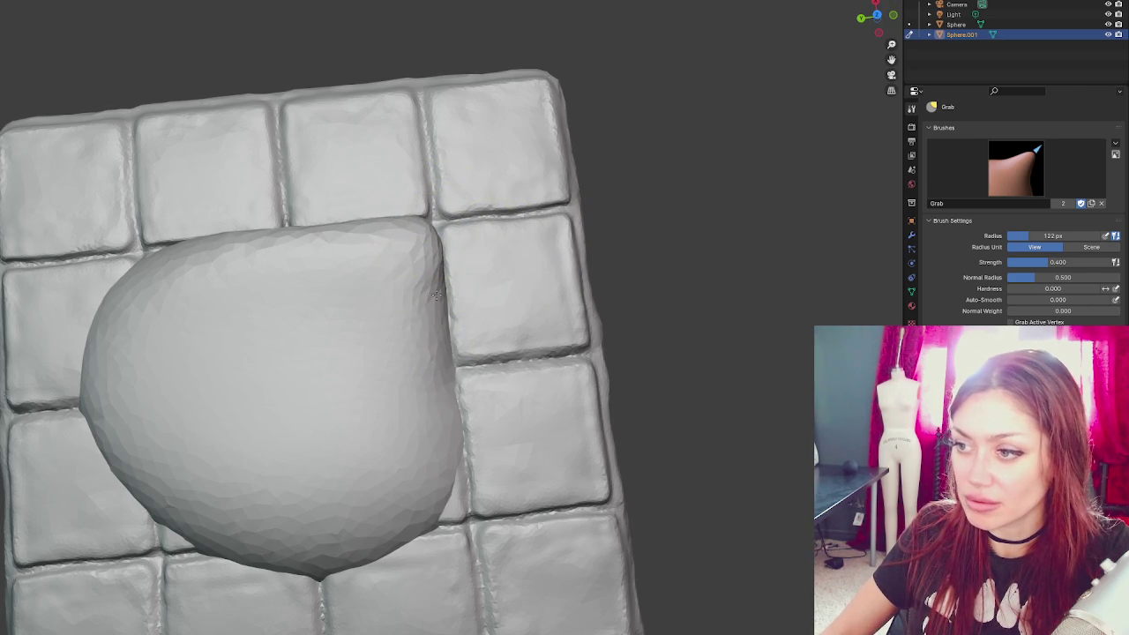
{"action": "left_click_drag", "start_coordinate": [429, 481], "coordinate": [441, 529]}
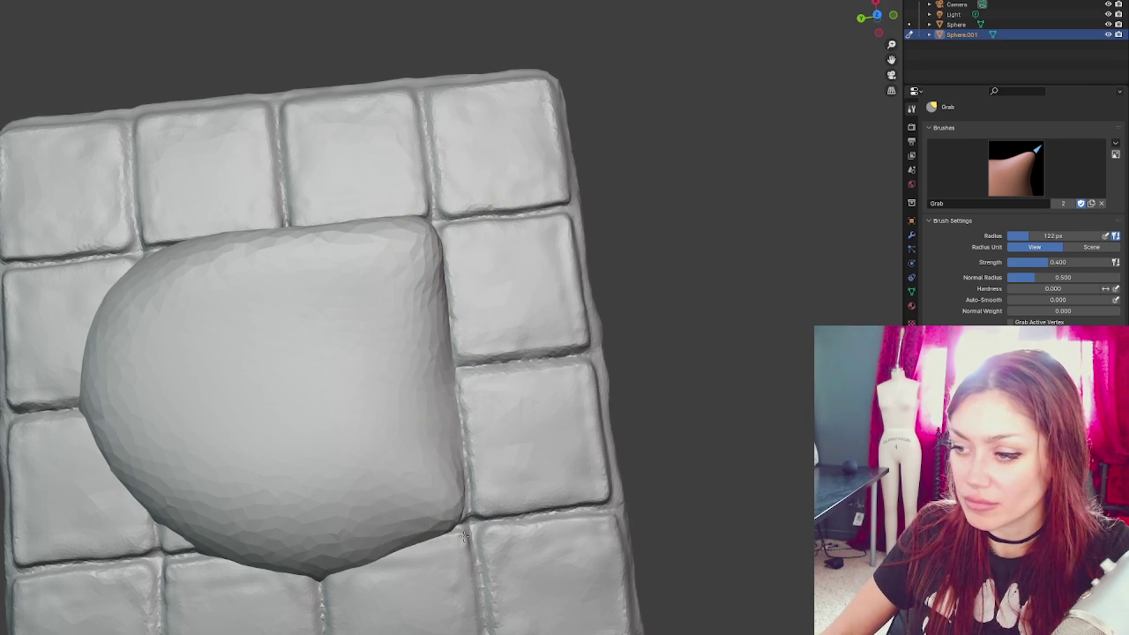
{"action": "left_click_drag", "start_coordinate": [498, 454], "coordinate": [459, 397]}
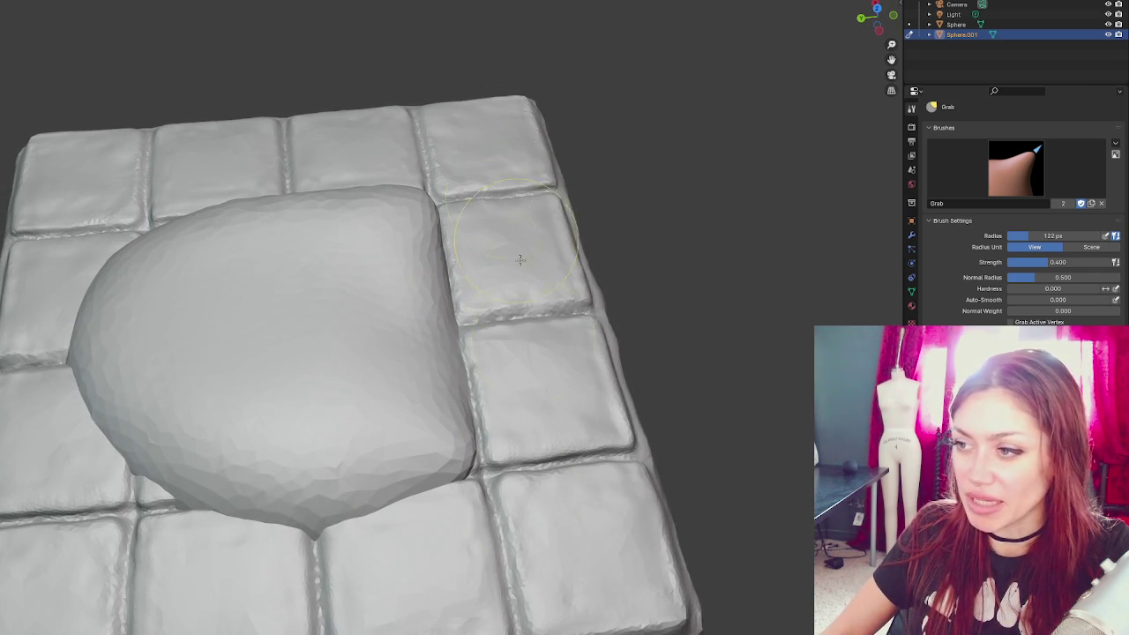
- With a 349 px Grab brush, push the dome's left side inward and narrow its bulging right side
{"action": "left_click_drag", "start_coordinate": [151, 315], "coordinate": [184, 336]}
{"action": "key", "text": "f"}
{"action": "left_click", "coordinate": [129, 274]}
{"action": "left_click_drag", "start_coordinate": [129, 274], "coordinate": [189, 278]}
{"action": "left_click_drag", "start_coordinate": [133, 411], "coordinate": [241, 500]}
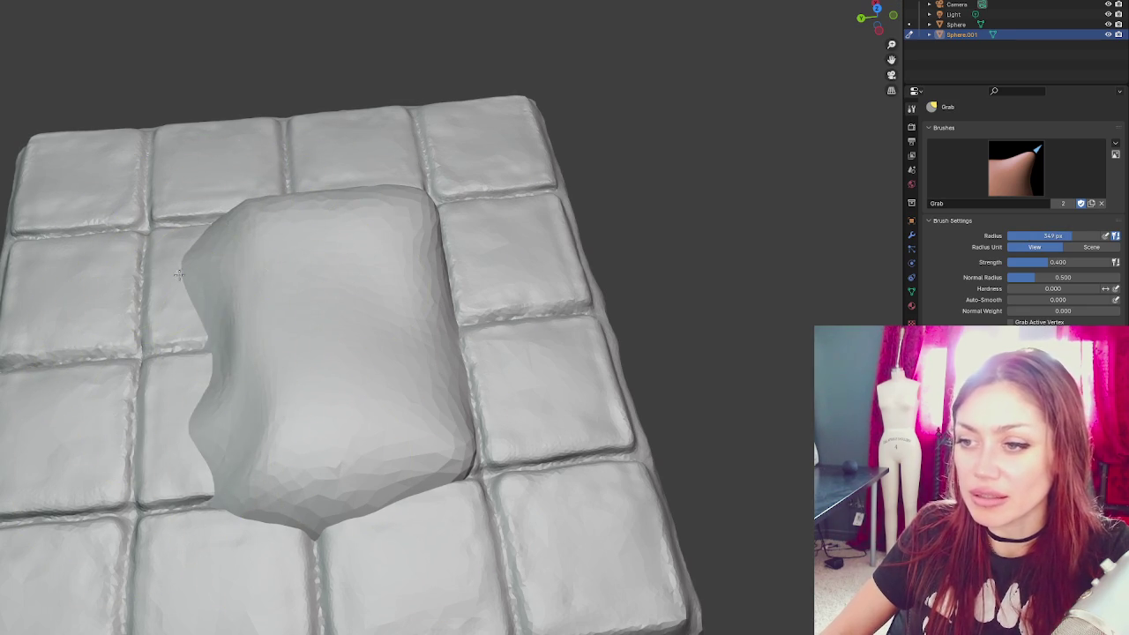
{"action": "left_click_drag", "start_coordinate": [212, 265], "coordinate": [282, 203]}
{"action": "mouse_move", "coordinate": [183, 452]}
{"action": "left_mouse_down"}
{"action": "mouse_move", "coordinate": [272, 491]}
{"action": "mouse_move", "coordinate": [310, 428]}
{"action": "mouse_move", "coordinate": [515, 356]}
{"action": "mouse_move", "coordinate": [463, 304]}
{"action": "mouse_move", "coordinate": [445, 317]}
{"action": "left_mouse_up"}
{"action": "mouse_move", "coordinate": [458, 265]}
{"action": "left_mouse_down"}
{"action": "mouse_move", "coordinate": [406, 210]}
{"action": "mouse_move", "coordinate": [351, 54]}
{"action": "left_mouse_up"}
- Grab the tile's right side into an overhang and drag it further down and right
{"action": "key", "text": "x"}
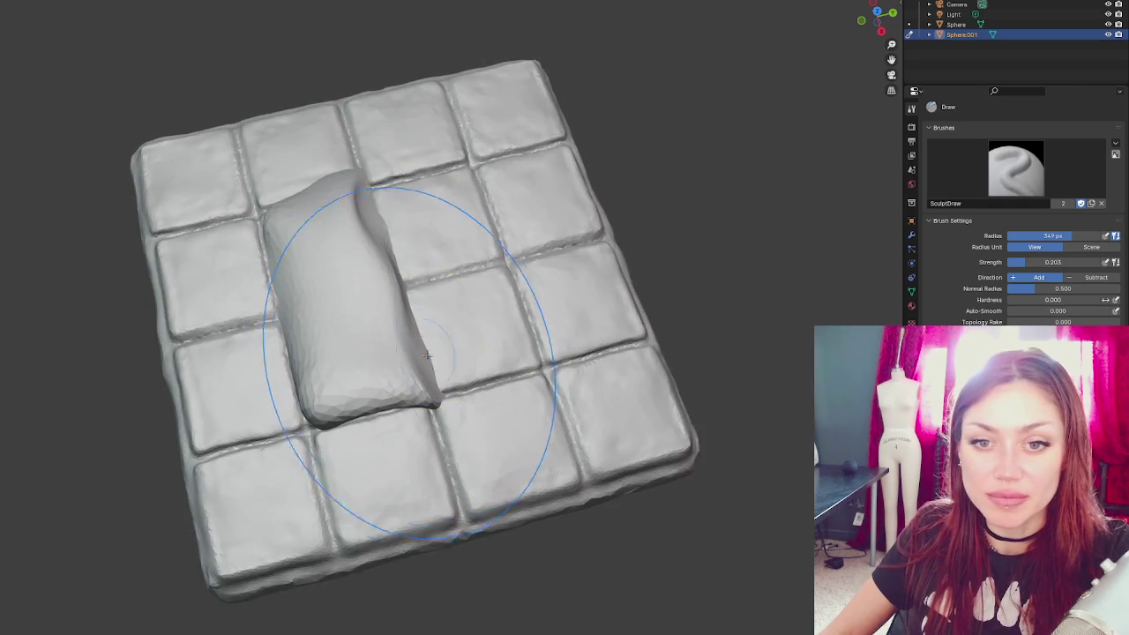
{"action": "scroll", "coordinate": [409, 381], "scroll_direction": "up", "scroll_amount": 3}
{"action": "scroll", "coordinate": [408, 381], "scroll_direction": "up", "scroll_amount": 2}
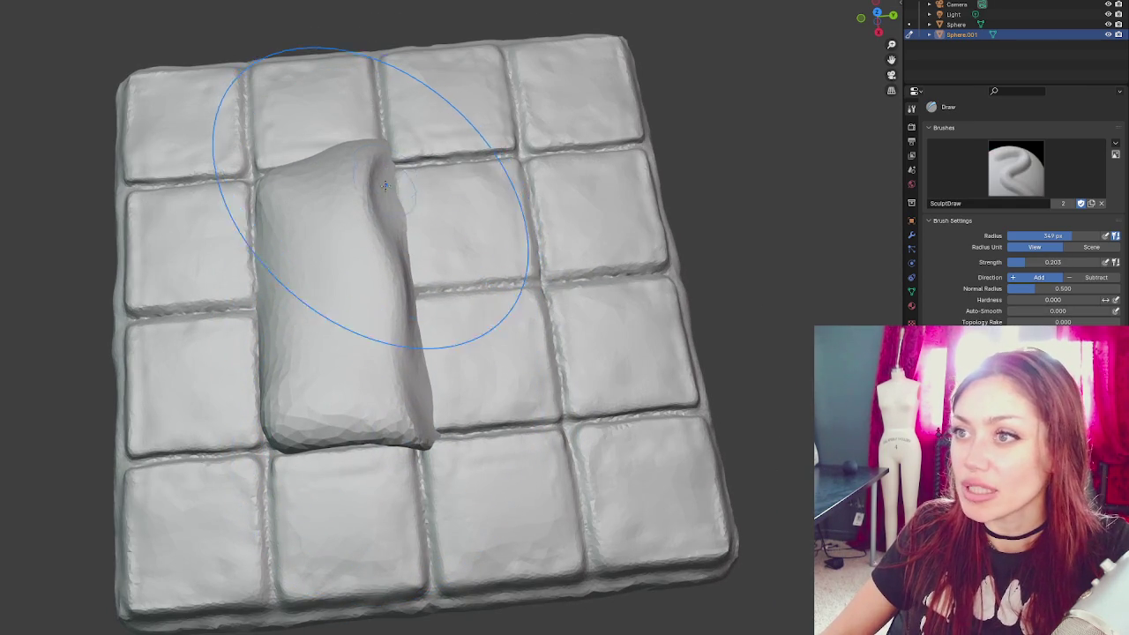
{"action": "scroll", "coordinate": [378, 309], "scroll_direction": "down", "scroll_amount": 2}
{"action": "mouse_move", "coordinate": [378, 309]}
{"action": "left_mouse_down"}
{"action": "mouse_move", "coordinate": [413, 401]}
{"action": "mouse_move", "coordinate": [396, 361]}
{"action": "mouse_move", "coordinate": [567, 327]}
{"action": "left_mouse_up"}
{"action": "scroll", "coordinate": [413, 402], "scroll_direction": "up", "scroll_amount": 3}
{"action": "key", "text": "g"}
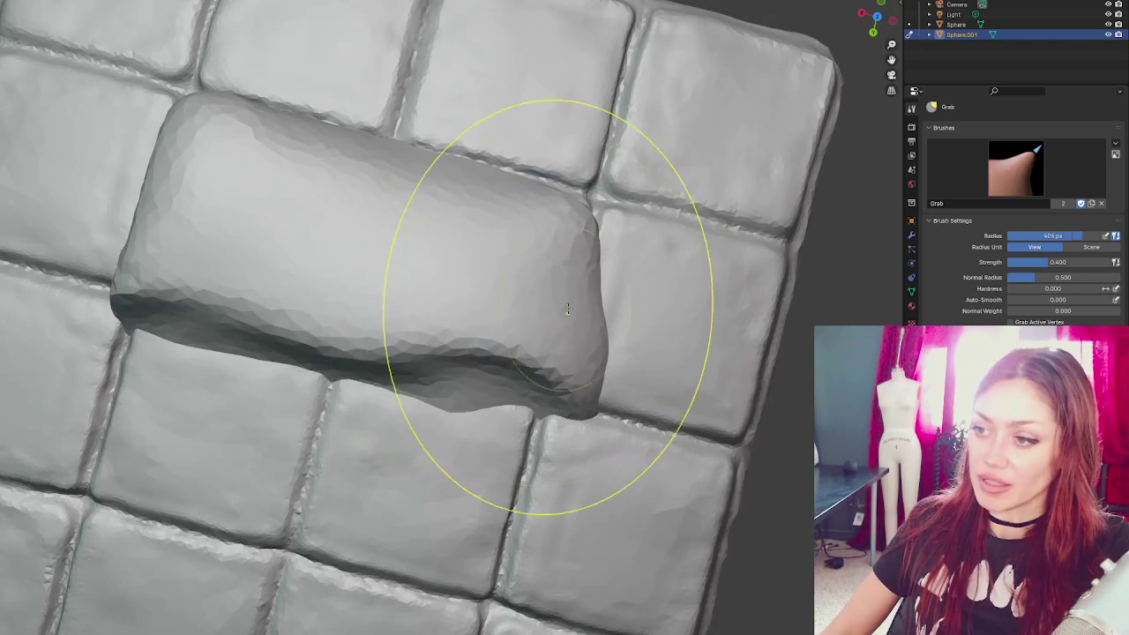
{"action": "scroll", "coordinate": [385, 279], "scroll_direction": "up", "scroll_amount": 2}
{"action": "mouse_move", "coordinate": [384, 279]}
{"action": "left_mouse_down"}
{"action": "mouse_move", "coordinate": [479, 252]}
{"action": "mouse_move", "coordinate": [459, 212]}
{"action": "left_mouse_up"}
{"action": "mouse_move", "coordinate": [315, 176]}
{"action": "left_mouse_down"}
{"action": "mouse_move", "coordinate": [477, 393]}
{"action": "mouse_move", "coordinate": [416, 227]}
{"action": "mouse_move", "coordinate": [416, 176]}
{"action": "left_mouse_up"}
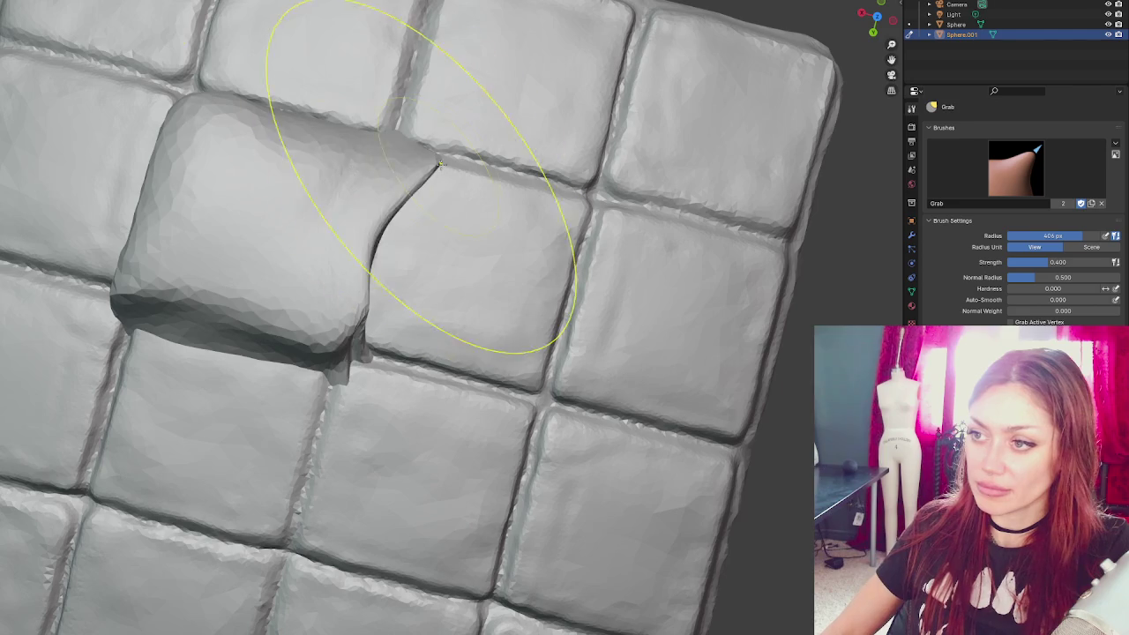
- Orbit to view the tile from the side and shrink the Grab brush radius to 217 px
{"action": "key", "text": "x"}
{"action": "scroll", "coordinate": [370, 174], "scroll_direction": "down", "scroll_amount": 3}
{"action": "mouse_move", "coordinate": [353, 260]}
{"action": "left_mouse_down"}
{"action": "mouse_move", "coordinate": [362, 176]}
{"action": "mouse_move", "coordinate": [363, 353]}
{"action": "mouse_move", "coordinate": [338, 357]}
{"action": "left_mouse_up"}
{"action": "scroll", "coordinate": [363, 251], "scroll_direction": "up", "scroll_amount": 4}
{"action": "scroll", "coordinate": [363, 251], "scroll_direction": "down", "scroll_amount": 3}
{"action": "scroll", "coordinate": [337, 358], "scroll_direction": "up", "scroll_amount": 3}
{"action": "key", "text": "g"}
{"action": "key", "text": "f"}
{"action": "left_click", "coordinate": [388, 366]}
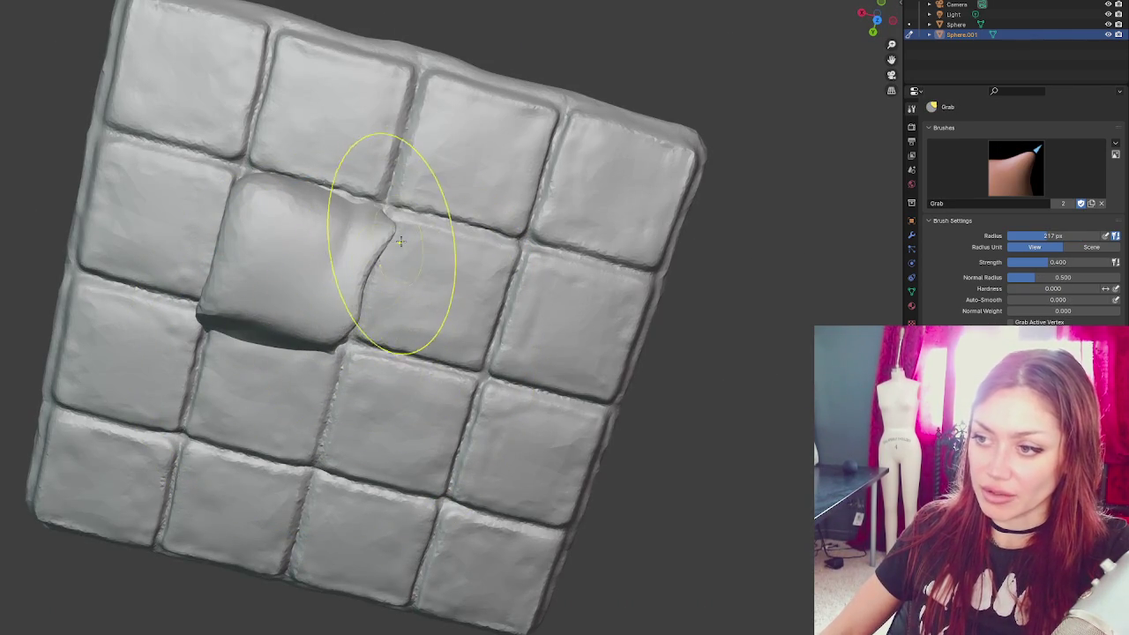
- Reshape and extend the tile's overhanging fold with the Grab brush
{"action": "scroll", "coordinate": [371, 215], "scroll_direction": "down", "scroll_amount": 3}
{"action": "left_click_drag", "start_coordinate": [396, 212], "coordinate": [327, 216]}
{"action": "scroll", "coordinate": [328, 215], "scroll_direction": "up", "scroll_amount": 3}
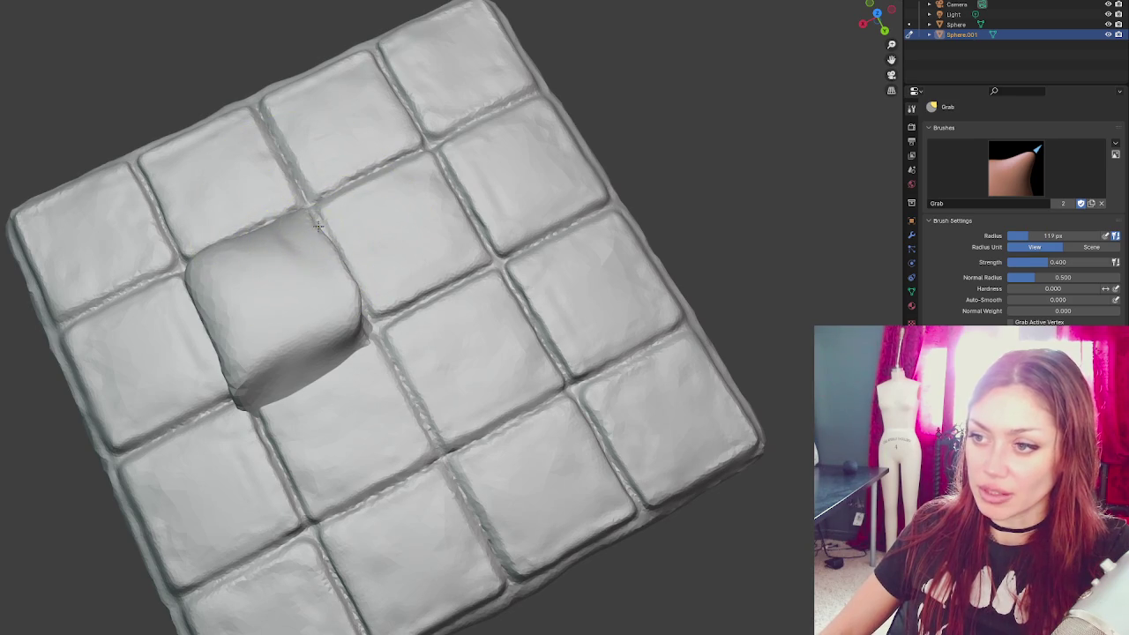
{"action": "left_click_drag", "start_coordinate": [335, 290], "coordinate": [323, 270]}
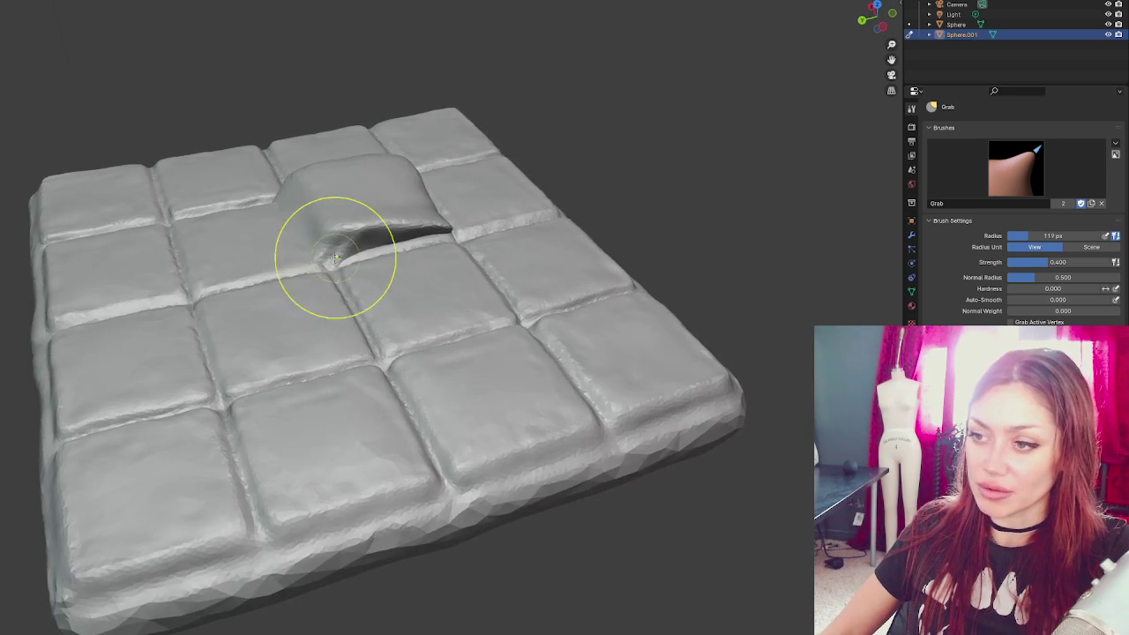
{"action": "left_click_drag", "start_coordinate": [439, 262], "coordinate": [327, 282]}
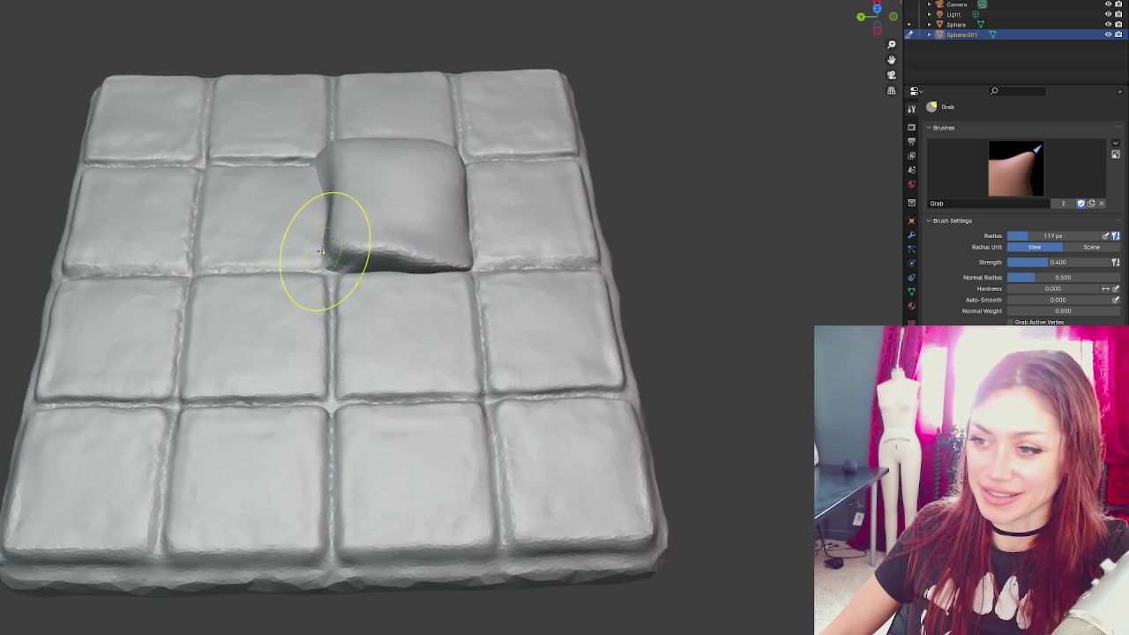
- Orbit around the slab to inspect the lifted tile's corner and fold
{"action": "mouse_move", "coordinate": [326, 243]}
{"action": "left_mouse_down"}
{"action": "mouse_move", "coordinate": [304, 174]}
{"action": "mouse_move", "coordinate": [302, 340]}
{"action": "left_mouse_up"}
{"action": "mouse_move", "coordinate": [269, 375]}
{"action": "left_mouse_down"}
{"action": "mouse_move", "coordinate": [245, 383]}
{"action": "mouse_move", "coordinate": [335, 373]}
{"action": "left_mouse_up"}
{"action": "mouse_move", "coordinate": [403, 360]}
{"action": "left_mouse_down"}
{"action": "mouse_move", "coordinate": [469, 379]}
{"action": "mouse_move", "coordinate": [458, 419]}
{"action": "left_mouse_up"}
{"action": "mouse_move", "coordinate": [391, 423]}
{"action": "left_mouse_down"}
{"action": "mouse_move", "coordinate": [505, 298]}
{"action": "mouse_move", "coordinate": [407, 201]}
{"action": "mouse_move", "coordinate": [404, 377]}
{"action": "left_mouse_up"}
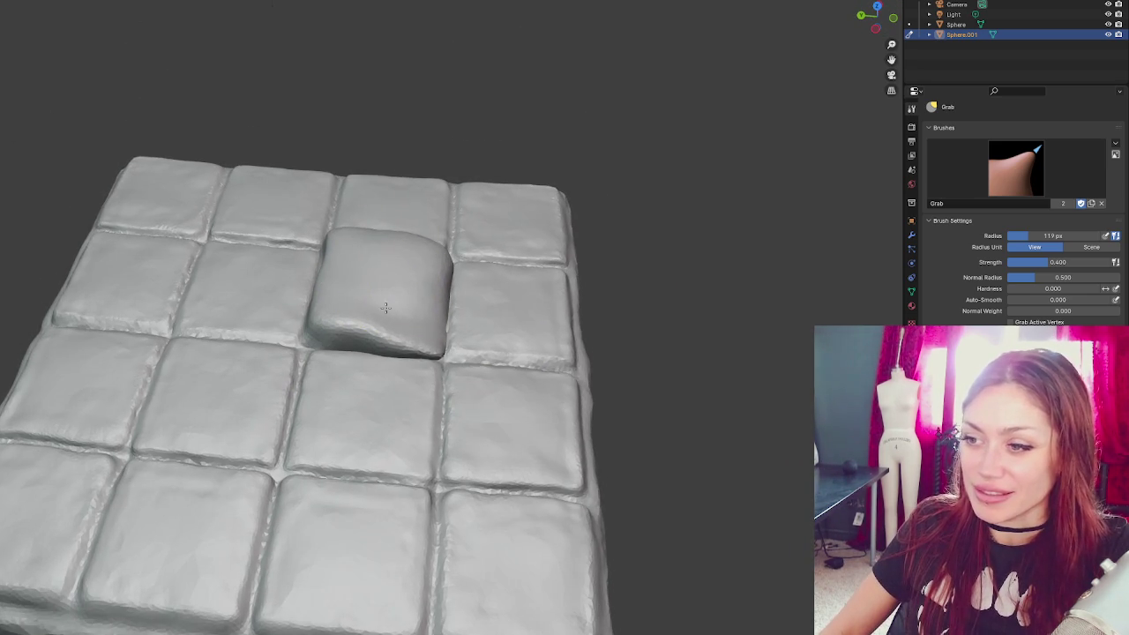
- Enlarge the Grab brush to 500 px and pull the raised tile's top down flatter
{"action": "scroll", "coordinate": [396, 297], "scroll_direction": "up", "scroll_amount": 3}
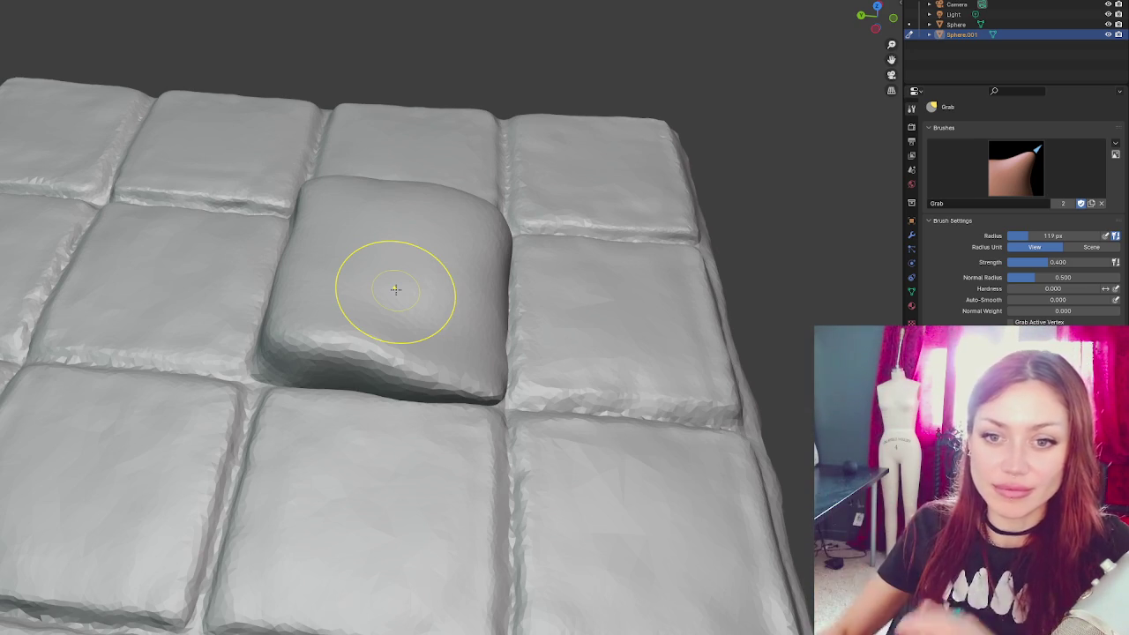
{"action": "mouse_move", "coordinate": [471, 315]}
{"action": "left_mouse_down"}
{"action": "mouse_move", "coordinate": [522, 266]}
{"action": "mouse_move", "coordinate": [311, 386]}
{"action": "left_mouse_up"}
{"action": "key", "text": "f"}
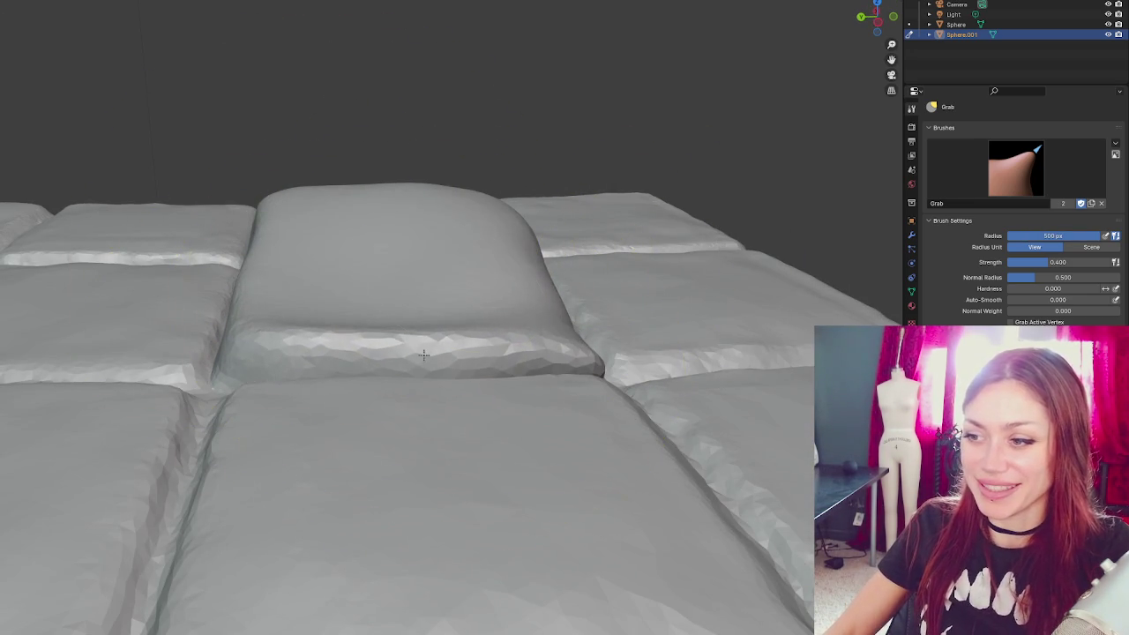
{"action": "mouse_move", "coordinate": [281, 212]}
{"action": "left_mouse_down"}
{"action": "mouse_move", "coordinate": [270, 275]}
{"action": "mouse_move", "coordinate": [423, 221]}
{"action": "mouse_move", "coordinate": [287, 271]}
{"action": "left_mouse_up"}
- With a 256 px Grab brush, adjust the tile's right edge and lift its right corner
{"action": "key", "text": "KP_7"}
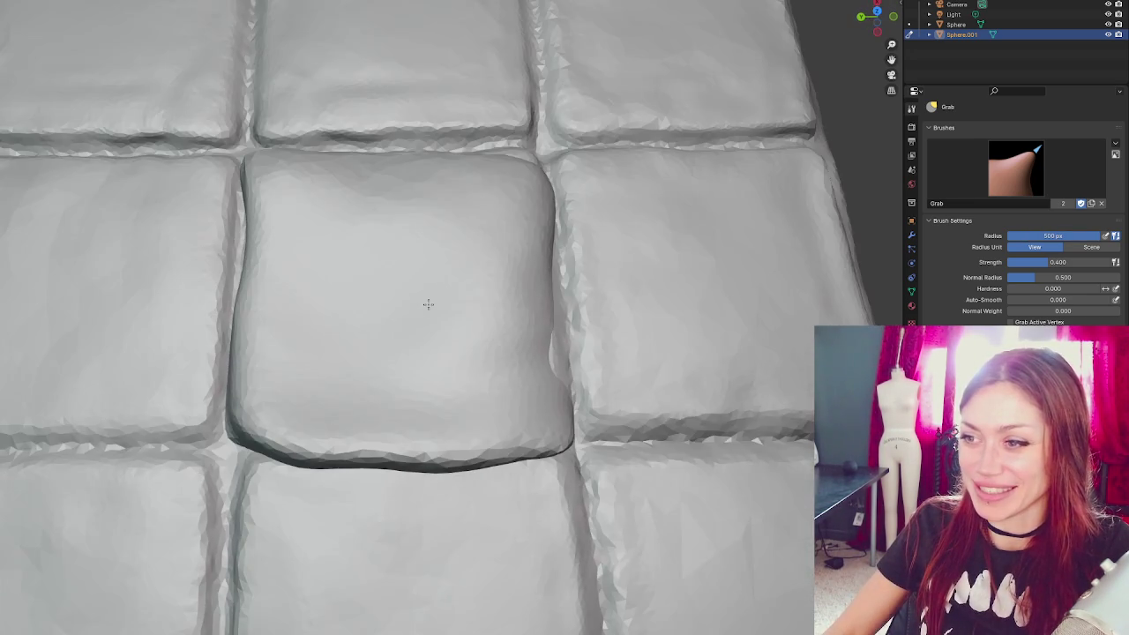
{"action": "key", "text": "f"}
{"action": "left_click", "coordinate": [577, 351]}
{"action": "mouse_move", "coordinate": [585, 415]}
{"action": "left_mouse_down"}
{"action": "mouse_move", "coordinate": [548, 269]}
{"action": "mouse_move", "coordinate": [391, 448]}
{"action": "mouse_move", "coordinate": [428, 453]}
{"action": "mouse_move", "coordinate": [436, 441]}
{"action": "left_mouse_up"}
{"action": "mouse_move", "coordinate": [403, 265]}
{"action": "left_mouse_down"}
{"action": "mouse_move", "coordinate": [463, 247]}
{"action": "mouse_move", "coordinate": [403, 189]}
{"action": "mouse_move", "coordinate": [353, 202]}
{"action": "mouse_move", "coordinate": [410, 439]}
{"action": "mouse_move", "coordinate": [415, 379]}
{"action": "left_mouse_up"}
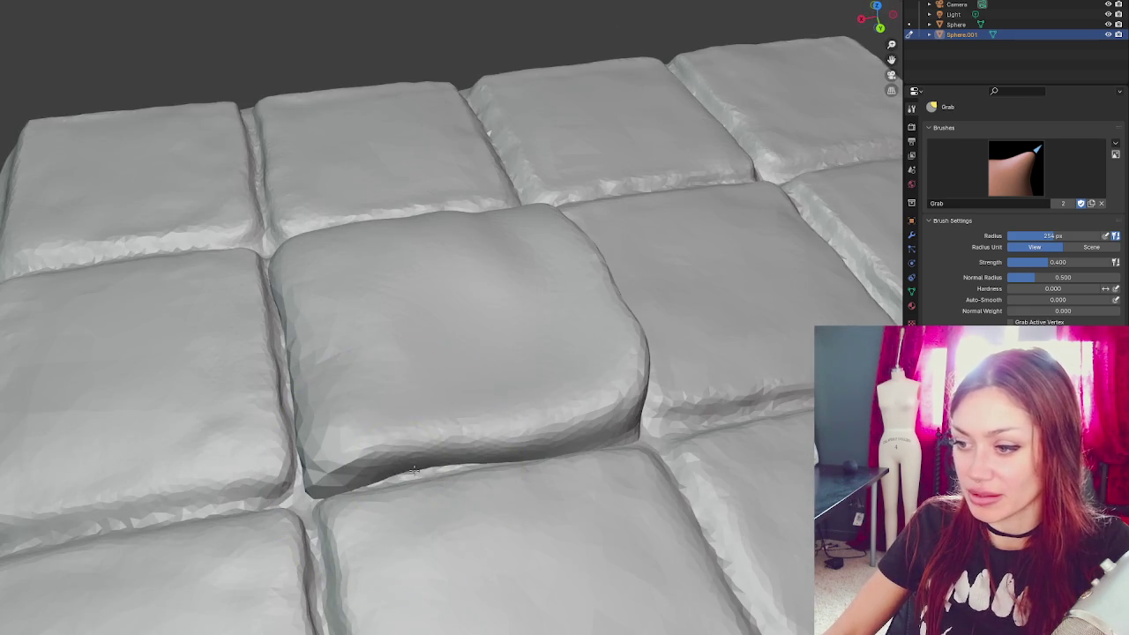
{"action": "mouse_move", "coordinate": [664, 376]}
{"action": "left_mouse_down"}
{"action": "mouse_move", "coordinate": [643, 361]}
{"action": "mouse_move", "coordinate": [662, 335]}
{"action": "mouse_move", "coordinate": [631, 340]}
{"action": "mouse_move", "coordinate": [617, 415]}
{"action": "mouse_move", "coordinate": [596, 234]}
{"action": "mouse_move", "coordinate": [560, 208]}
{"action": "mouse_move", "coordinate": [535, 366]}
{"action": "mouse_move", "coordinate": [474, 423]}
{"action": "mouse_move", "coordinate": [471, 485]}
{"action": "mouse_move", "coordinate": [529, 492]}
{"action": "mouse_move", "coordinate": [478, 512]}
{"action": "left_mouse_up"}
- Nudge the tile's left edge into line with a 193 px Grab brush, then hide the Sphere slab
{"action": "key", "text": "f"}
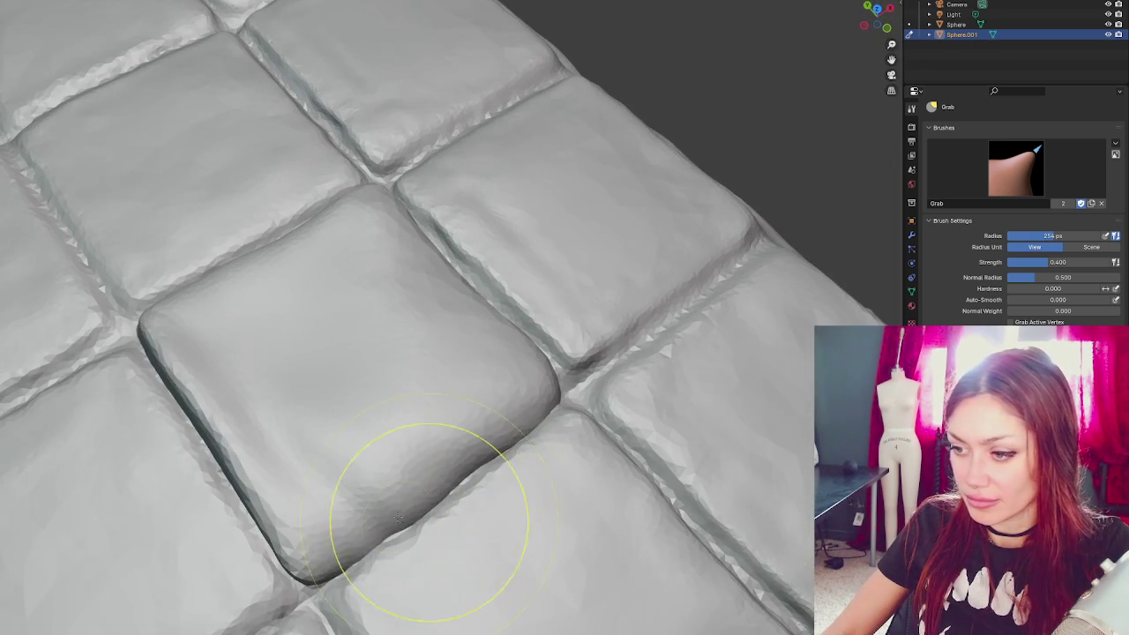
{"action": "left_click", "coordinate": [416, 524]}
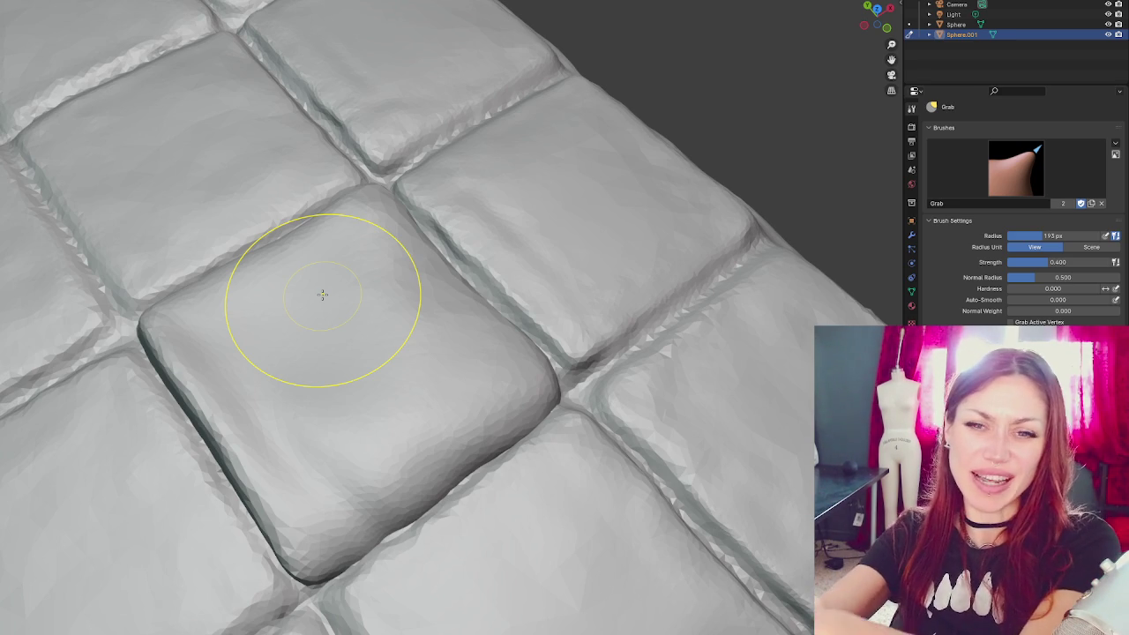
{"action": "left_click_drag", "start_coordinate": [568, 461], "coordinate": [589, 419]}
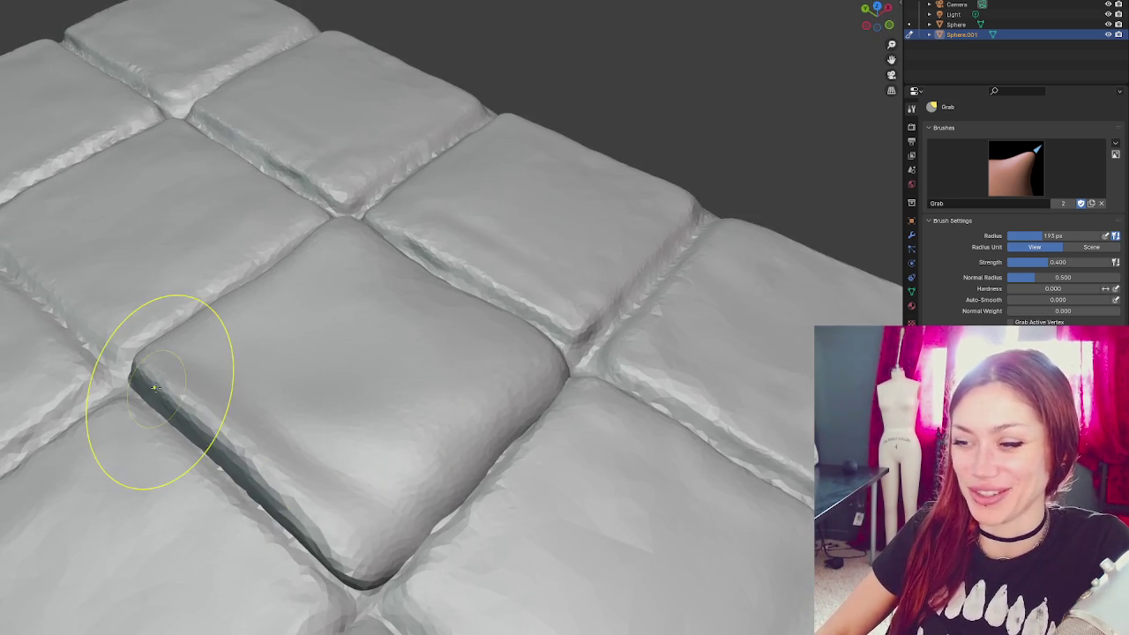
{"action": "mouse_move", "coordinate": [164, 391]}
{"action": "left_mouse_down"}
{"action": "mouse_move", "coordinate": [101, 378]}
{"action": "mouse_move", "coordinate": [131, 388]}
{"action": "left_mouse_up"}
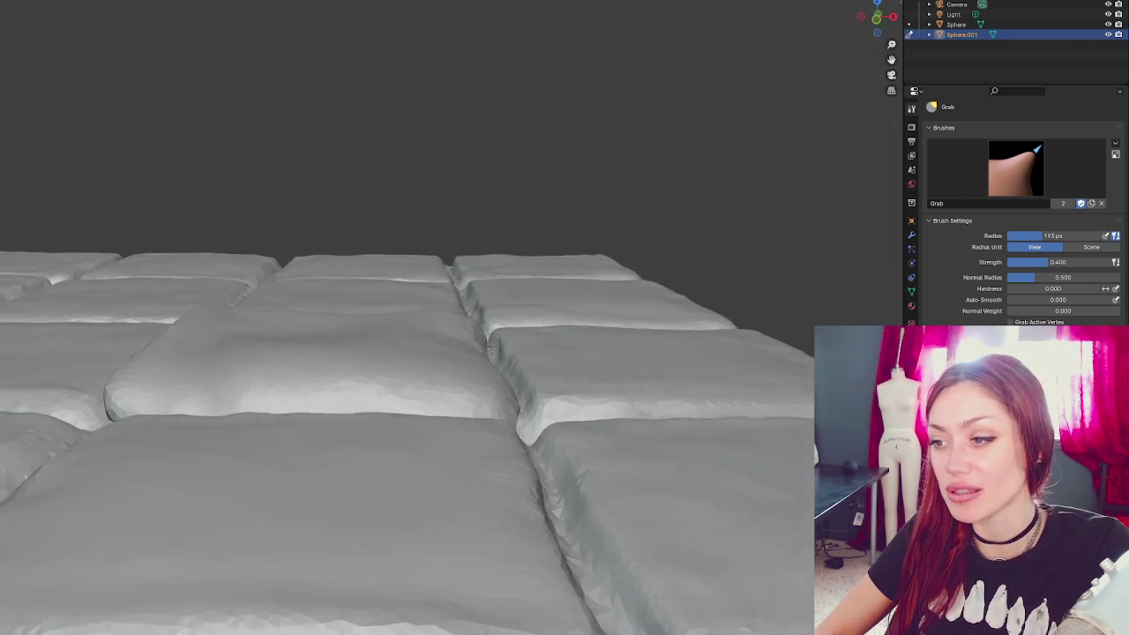
{"action": "key", "text": "f"}
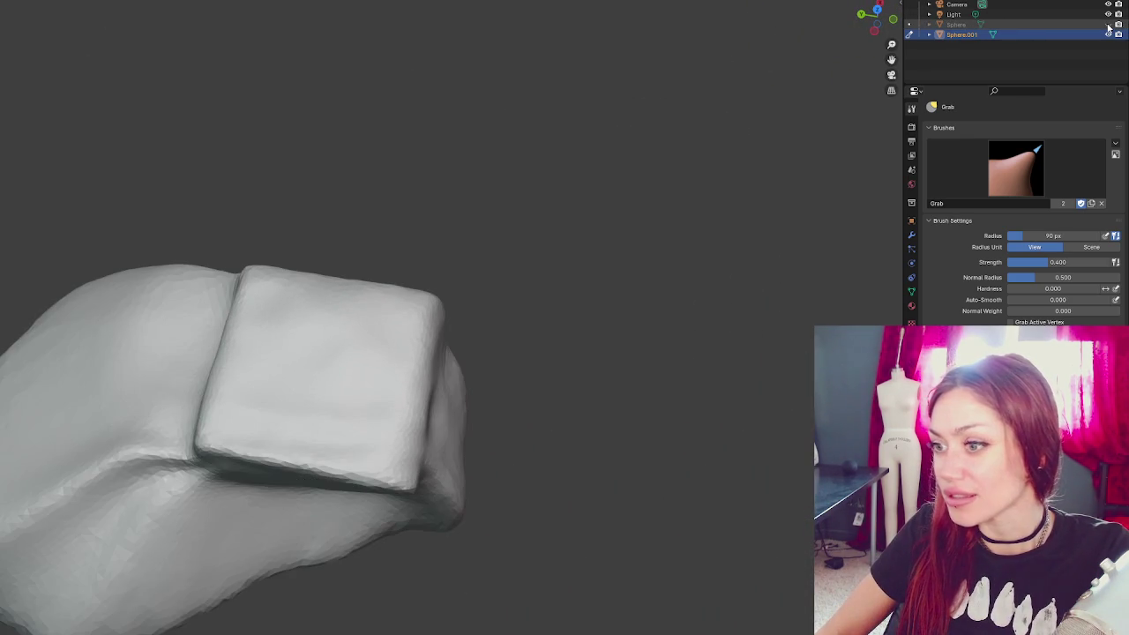
{"action": "left_click", "coordinate": [1119, 24]}
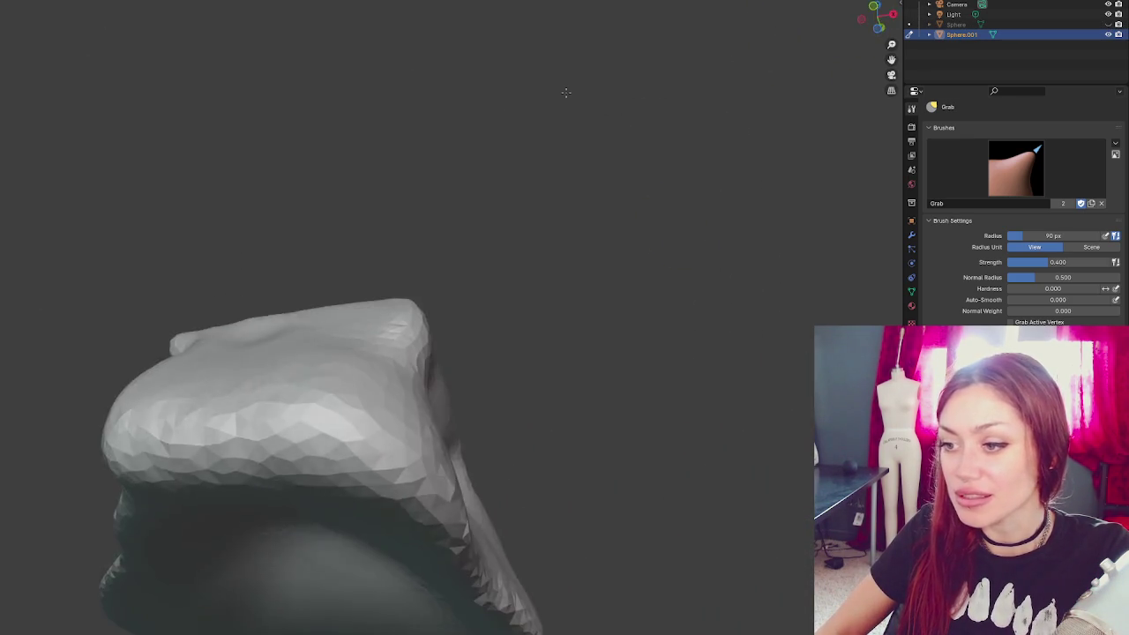
- Orbit above the block and crease its left end with a 190 px Grab brush
{"action": "scroll", "coordinate": [729, 132], "scroll_direction": "down", "scroll_amount": 5}
{"action": "scroll", "coordinate": [625, 222], "scroll_direction": "up", "scroll_amount": 3}
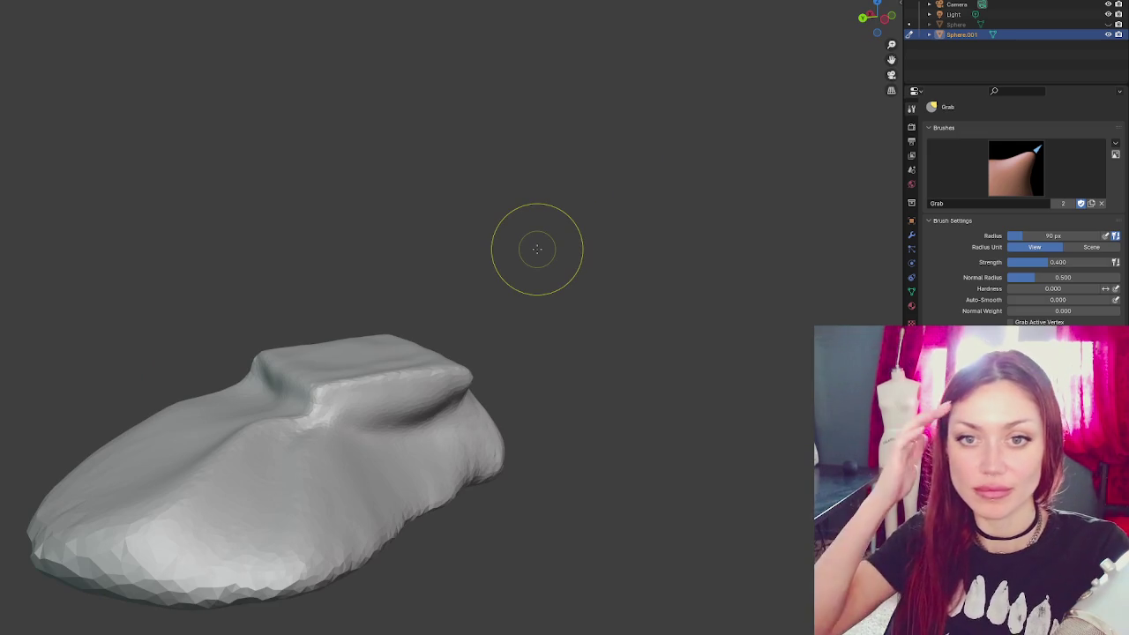
{"action": "mouse_move", "coordinate": [393, 184]}
{"action": "left_mouse_down"}
{"action": "mouse_move", "coordinate": [371, 312]}
{"action": "mouse_move", "coordinate": [192, 166]}
{"action": "mouse_move", "coordinate": [221, 373]}
{"action": "left_mouse_up"}
{"action": "key", "text": "f"}
{"action": "left_click", "coordinate": [307, 362]}
{"action": "mouse_move", "coordinate": [151, 386]}
{"action": "left_mouse_down"}
{"action": "mouse_move", "coordinate": [183, 386]}
{"action": "mouse_move", "coordinate": [288, 431]}
{"action": "left_mouse_up"}
{"action": "left_click_drag", "start_coordinate": [289, 432], "coordinate": [302, 430]}
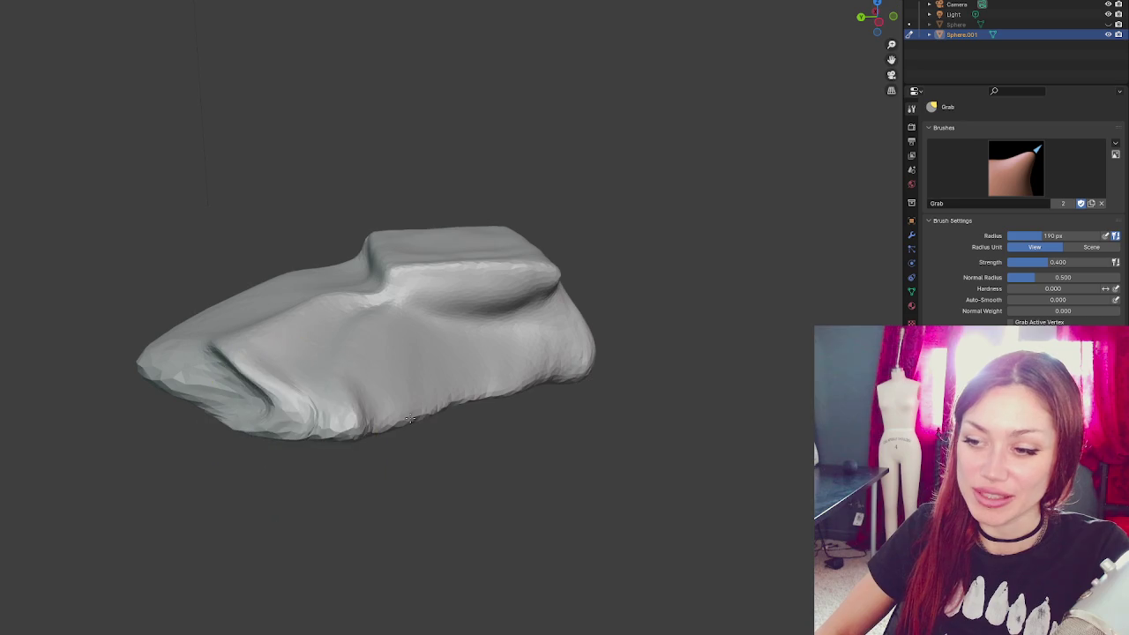
- Pull up the lower-right corner and bottom edge into a droop, then draw folds into the lower-left
{"action": "mouse_move", "coordinate": [403, 398]}
{"action": "left_mouse_down"}
{"action": "mouse_move", "coordinate": [522, 471]}
{"action": "mouse_move", "coordinate": [565, 404]}
{"action": "mouse_move", "coordinate": [547, 347]}
{"action": "mouse_move", "coordinate": [479, 323]}
{"action": "mouse_move", "coordinate": [494, 282]}
{"action": "mouse_move", "coordinate": [565, 291]}
{"action": "left_mouse_up"}
{"action": "mouse_move", "coordinate": [555, 429]}
{"action": "left_mouse_down"}
{"action": "mouse_move", "coordinate": [412, 333]}
{"action": "mouse_move", "coordinate": [479, 320]}
{"action": "mouse_move", "coordinate": [510, 255]}
{"action": "mouse_move", "coordinate": [515, 351]}
{"action": "left_mouse_up"}
{"action": "left_click_drag", "start_coordinate": [412, 300], "coordinate": [459, 335]}
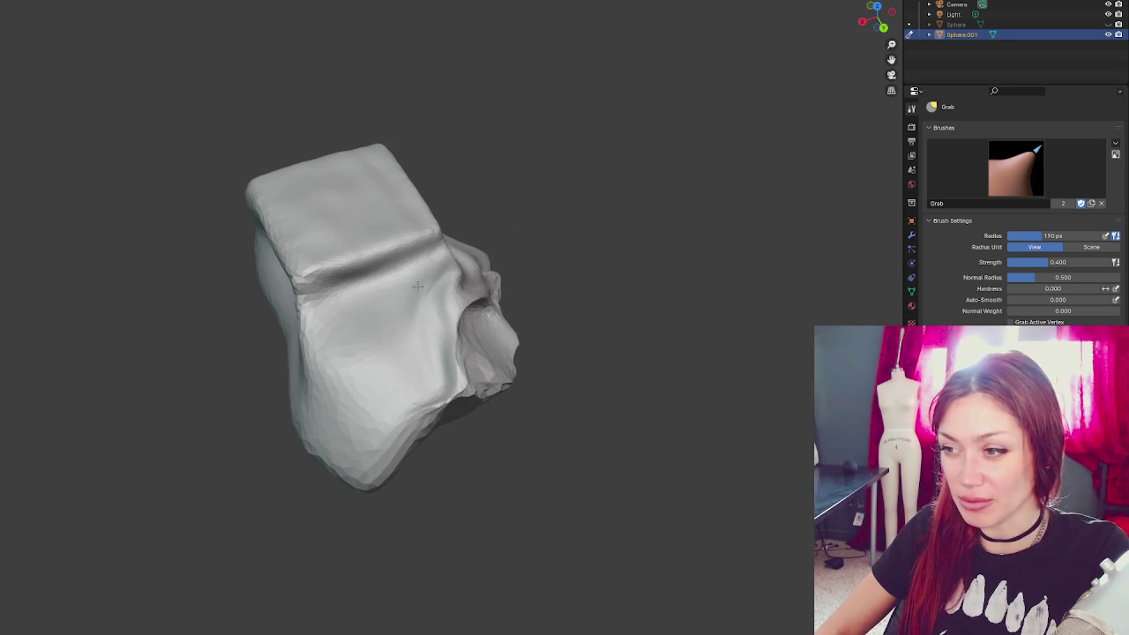
{"action": "mouse_move", "coordinate": [341, 467]}
{"action": "left_mouse_down"}
{"action": "mouse_move", "coordinate": [394, 444]}
{"action": "mouse_move", "coordinate": [327, 415]}
{"action": "mouse_move", "coordinate": [353, 365]}
{"action": "mouse_move", "coordinate": [345, 321]}
{"action": "mouse_move", "coordinate": [388, 285]}
{"action": "left_mouse_up"}
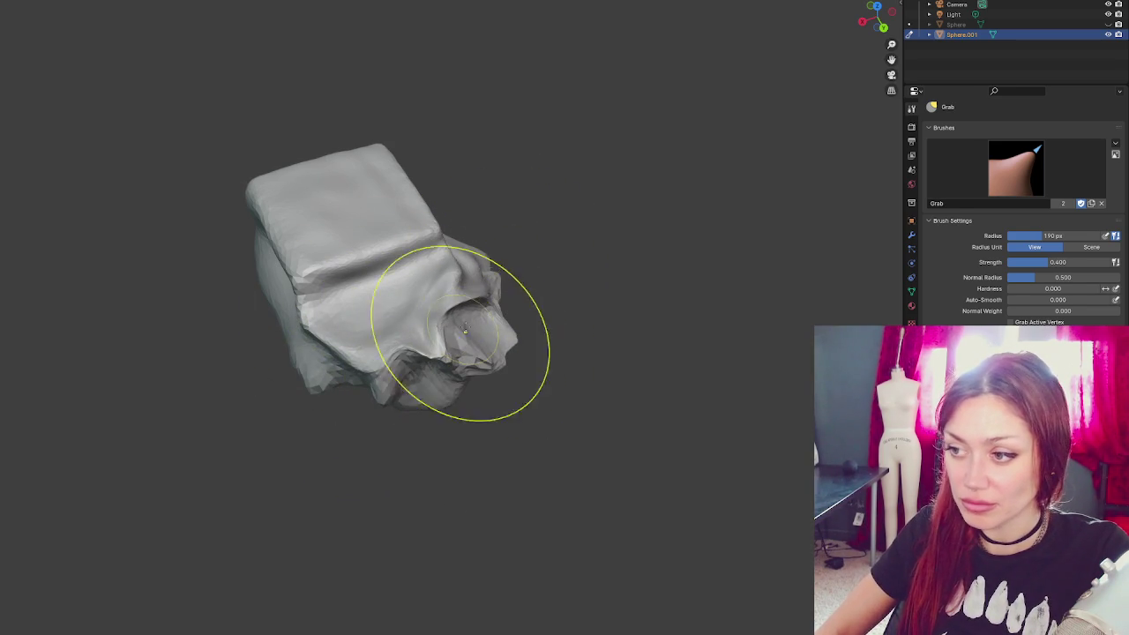
{"action": "key", "text": "x"}
{"action": "mouse_move", "coordinate": [430, 368]}
{"action": "left_mouse_down"}
{"action": "mouse_move", "coordinate": [309, 388]}
{"action": "mouse_move", "coordinate": [342, 350]}
{"action": "left_mouse_up"}
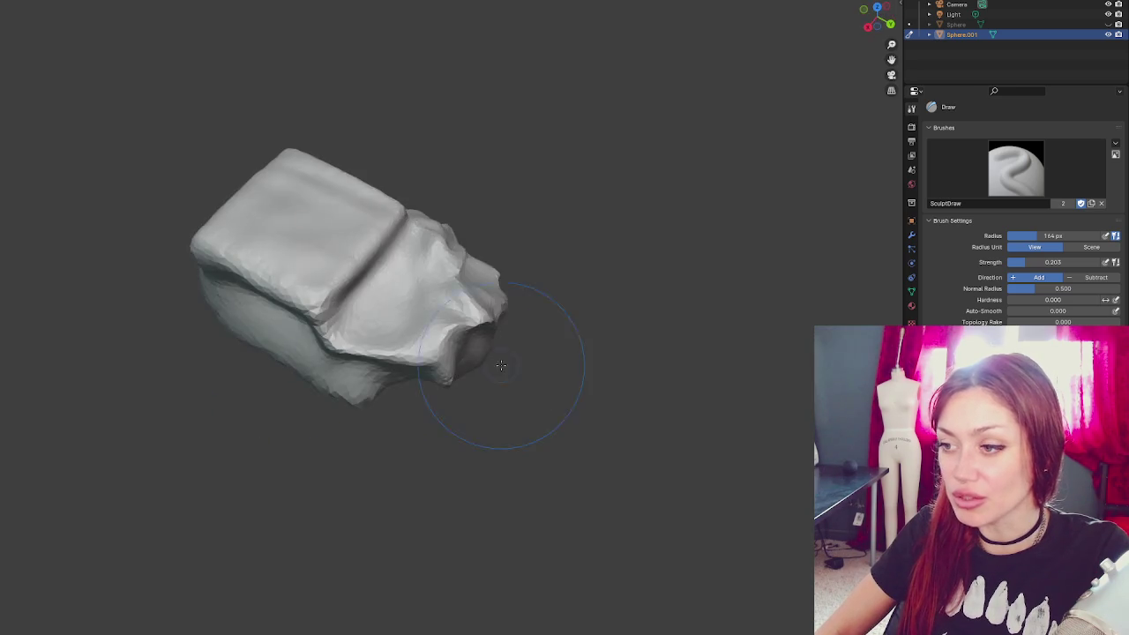
- With a 233 px Grab brush, pull and crease the right end and reshape the left end
{"action": "scroll", "coordinate": [504, 378], "scroll_direction": "up", "scroll_amount": 5}
{"action": "key", "text": "g"}
{"action": "key", "text": "f"}
{"action": "left_click", "coordinate": [567, 277]}
{"action": "left_click_drag", "start_coordinate": [567, 277], "coordinate": [491, 310]}
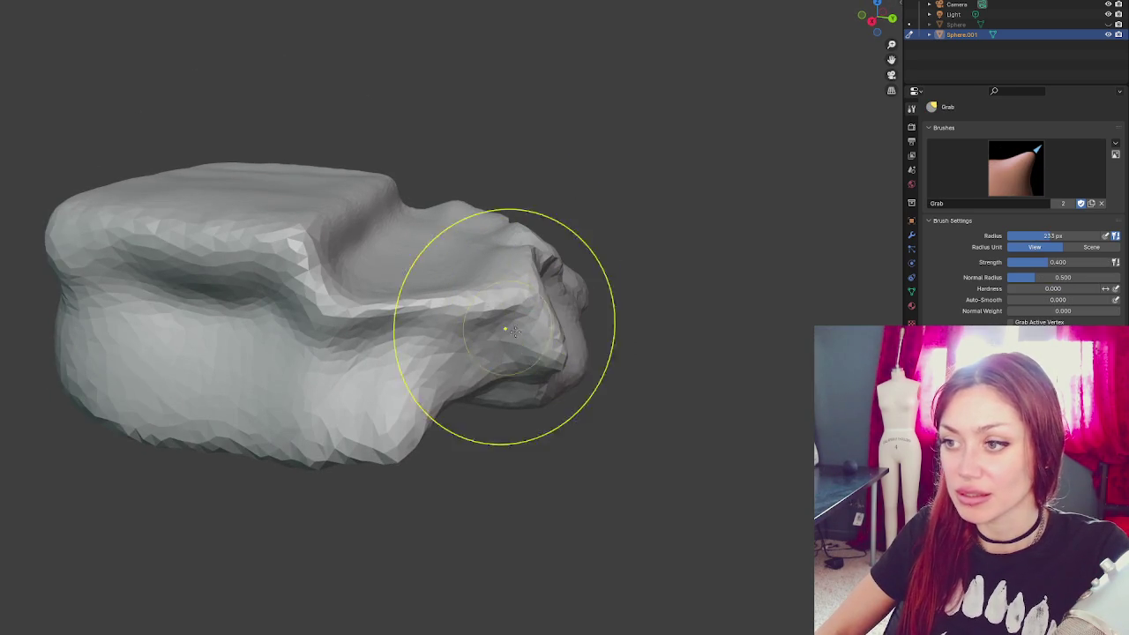
{"action": "mouse_move", "coordinate": [600, 285]}
{"action": "left_mouse_down"}
{"action": "mouse_move", "coordinate": [440, 281]}
{"action": "mouse_move", "coordinate": [425, 436]}
{"action": "left_mouse_up"}
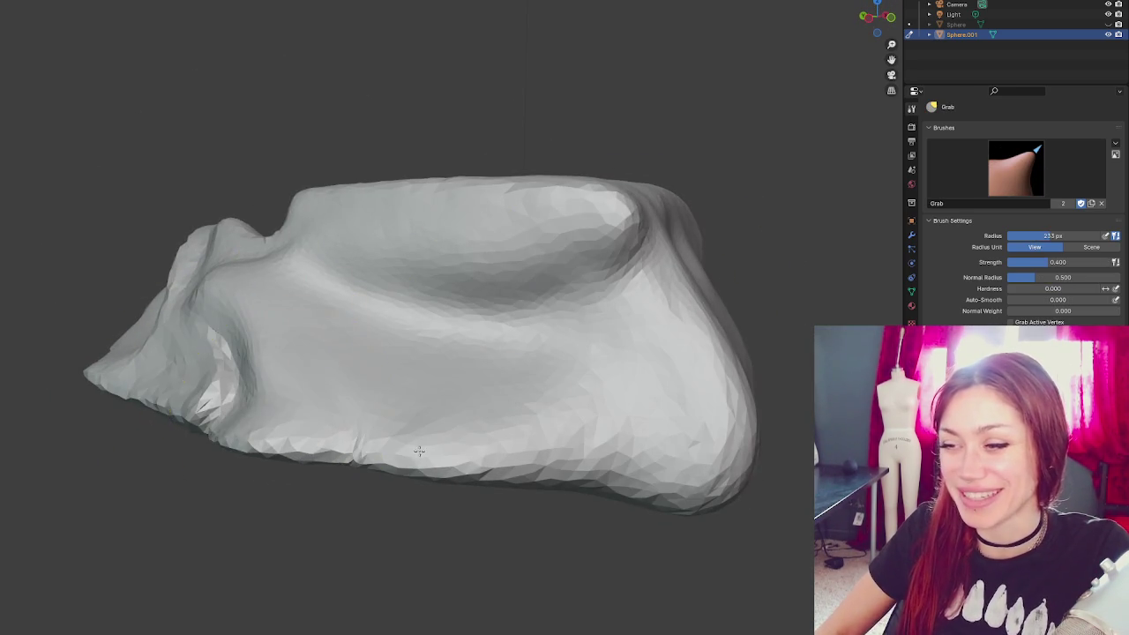
{"action": "mouse_move", "coordinate": [131, 365]}
{"action": "left_mouse_down"}
{"action": "mouse_move", "coordinate": [101, 327]}
{"action": "mouse_move", "coordinate": [221, 388]}
{"action": "mouse_move", "coordinate": [431, 450]}
{"action": "mouse_move", "coordinate": [458, 378]}
{"action": "left_mouse_up"}
- Orbit around the sculpted stone to inspect its broken edge from several sides
{"action": "mouse_move", "coordinate": [408, 298]}
{"action": "left_mouse_down"}
{"action": "mouse_move", "coordinate": [365, 412]}
{"action": "mouse_move", "coordinate": [55, 453]}
{"action": "mouse_move", "coordinate": [159, 335]}
{"action": "mouse_move", "coordinate": [208, 254]}
{"action": "mouse_move", "coordinate": [327, 332]}
{"action": "mouse_move", "coordinate": [625, 118]}
{"action": "mouse_move", "coordinate": [353, 340]}
{"action": "mouse_move", "coordinate": [391, 391]}
{"action": "mouse_move", "coordinate": [435, 356]}
{"action": "left_mouse_up"}
{"action": "key", "text": "x"}
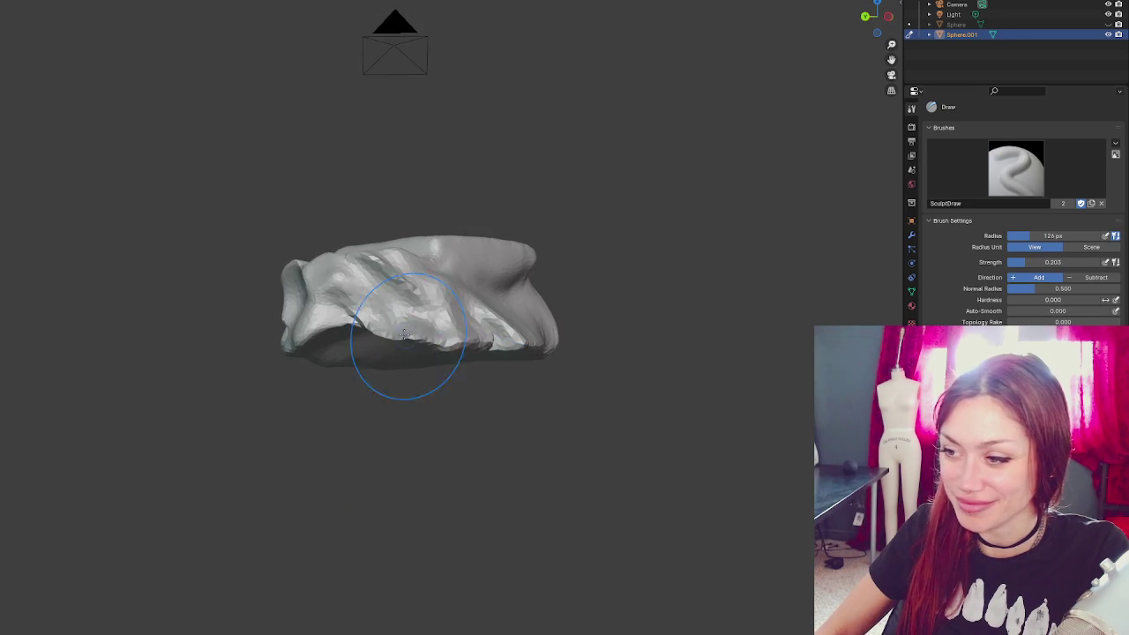
{"action": "left_click_drag", "start_coordinate": [529, 344], "coordinate": [618, 348]}
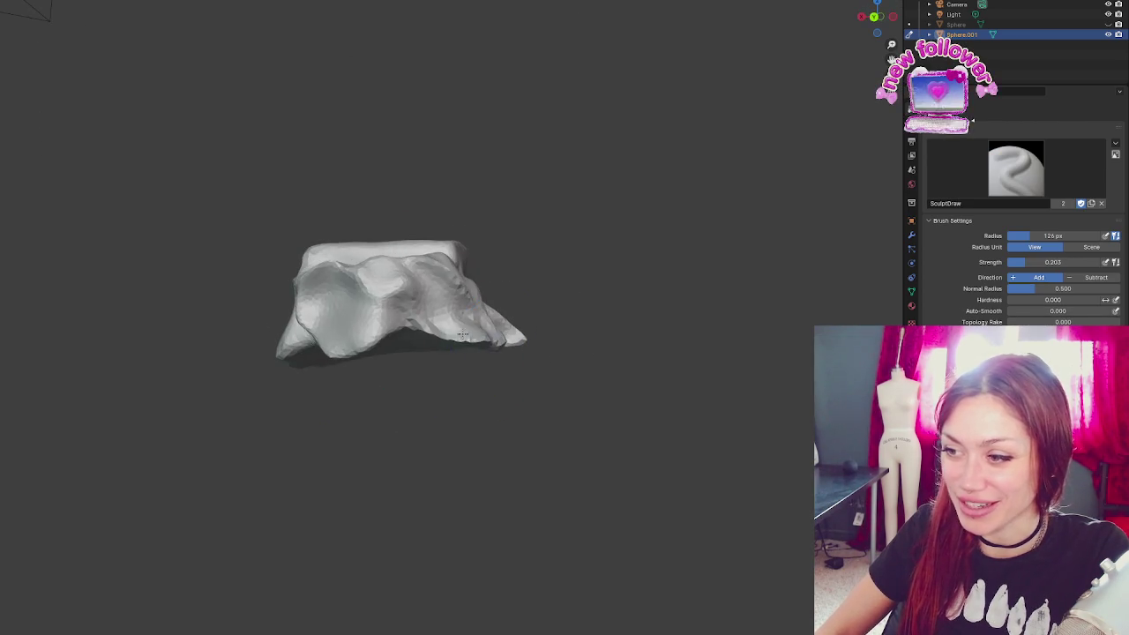
{"action": "left_click_drag", "start_coordinate": [406, 309], "coordinate": [477, 308]}
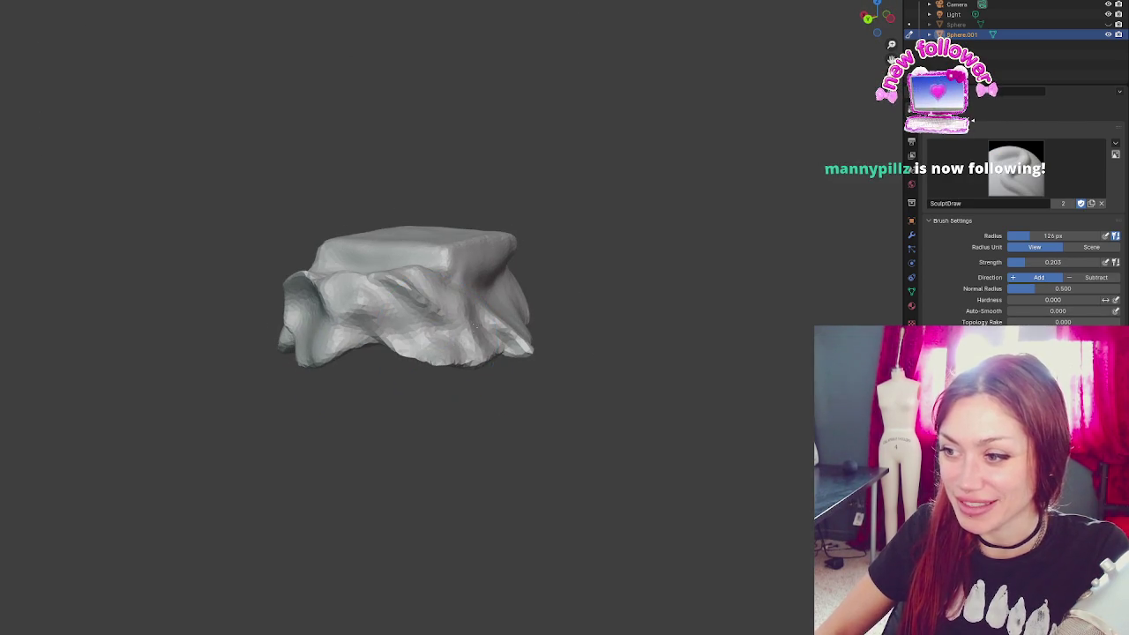
{"action": "left_click_drag", "start_coordinate": [516, 351], "coordinate": [487, 369]}
{"action": "mouse_move", "coordinate": [389, 359]}
{"action": "left_mouse_down"}
{"action": "mouse_move", "coordinate": [468, 404]}
{"action": "mouse_move", "coordinate": [479, 348]}
{"action": "left_mouse_up"}
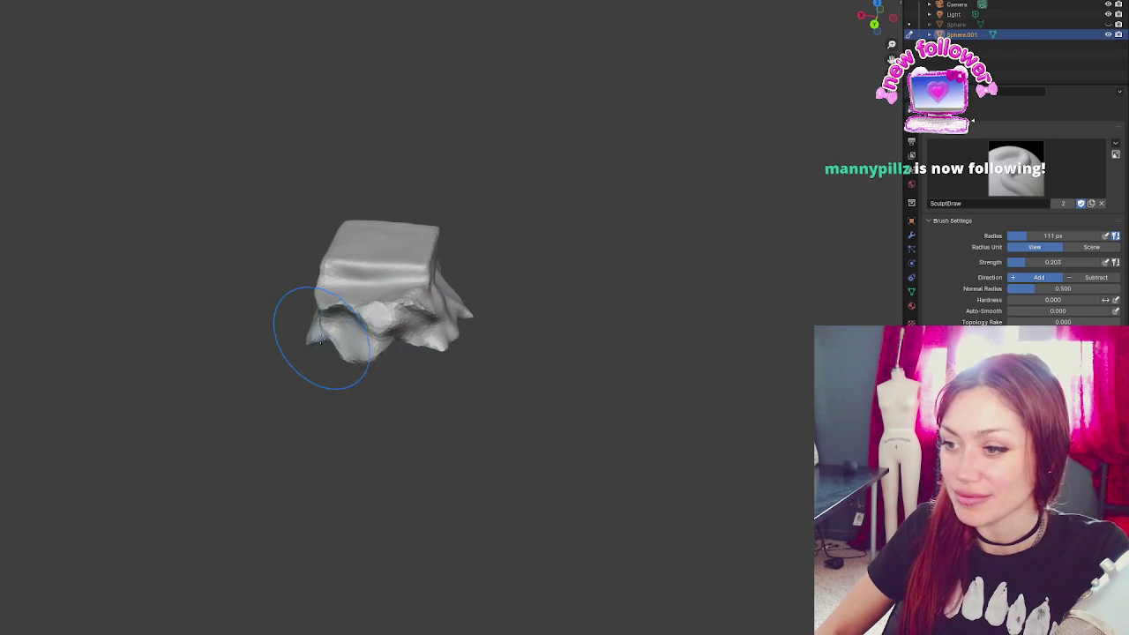
{"action": "scroll", "coordinate": [380, 326], "scroll_direction": "up", "scroll_amount": 3}
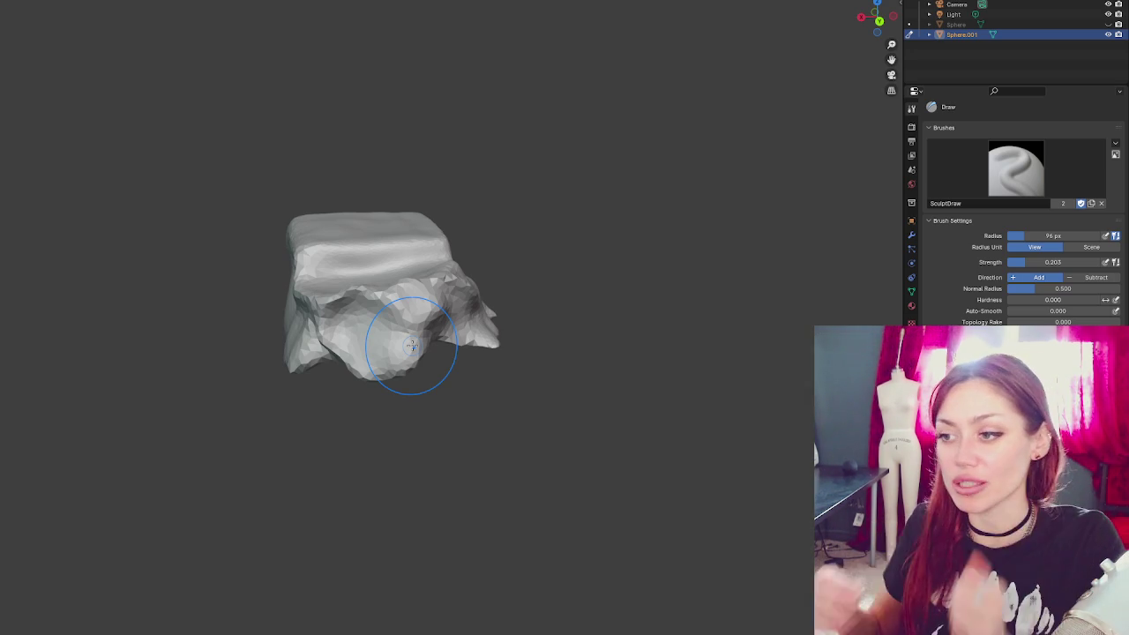
{"action": "scroll", "coordinate": [378, 251], "scroll_direction": "up", "scroll_amount": 3}
{"action": "scroll", "coordinate": [379, 251], "scroll_direction": "down", "scroll_amount": 5}
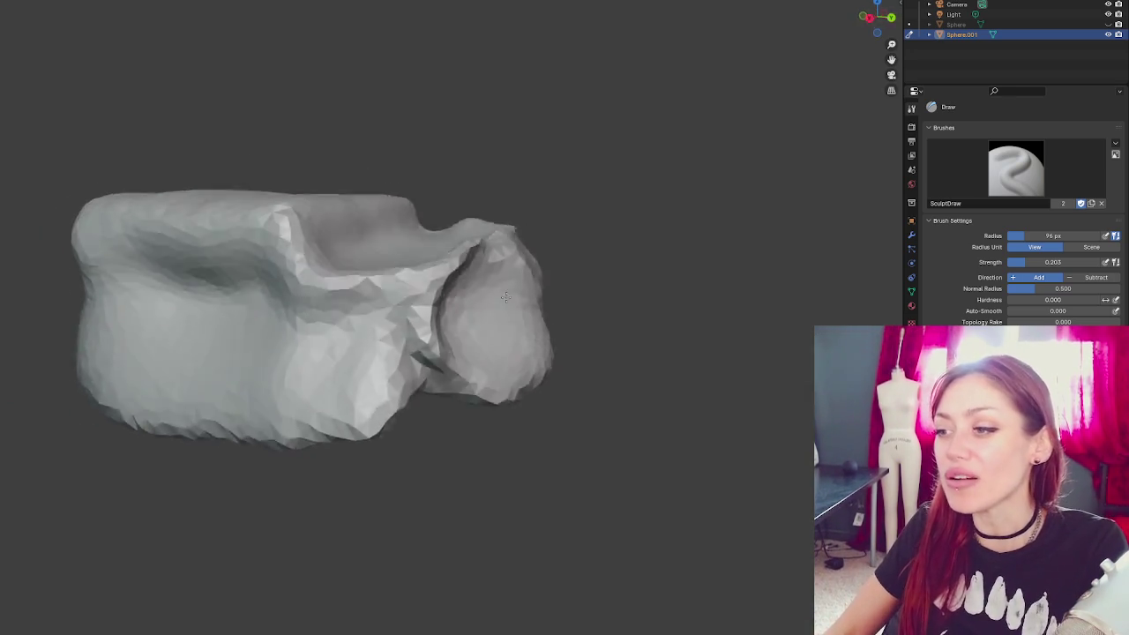
- Roughen the crease on the right lobe with a 142 px brush and orbit around the lump
{"action": "key", "text": "f"}
{"action": "left_click", "coordinate": [487, 297]}
{"action": "mouse_move", "coordinate": [487, 297]}
{"action": "left_mouse_down"}
{"action": "mouse_move", "coordinate": [397, 340]}
{"action": "mouse_move", "coordinate": [487, 240]}
{"action": "mouse_move", "coordinate": [270, 311]}
{"action": "mouse_move", "coordinate": [397, 388]}
{"action": "mouse_move", "coordinate": [371, 424]}
{"action": "mouse_move", "coordinate": [291, 473]}
{"action": "mouse_move", "coordinate": [371, 333]}
{"action": "left_mouse_up"}
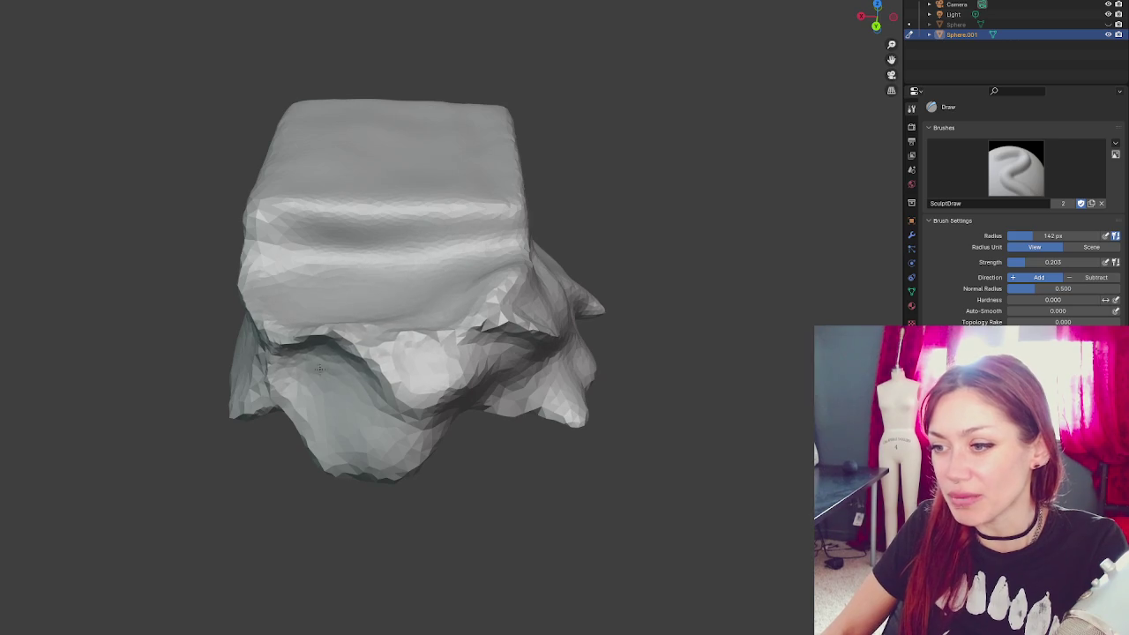
{"action": "scroll", "coordinate": [450, 354], "scroll_direction": "down", "scroll_amount": 4}
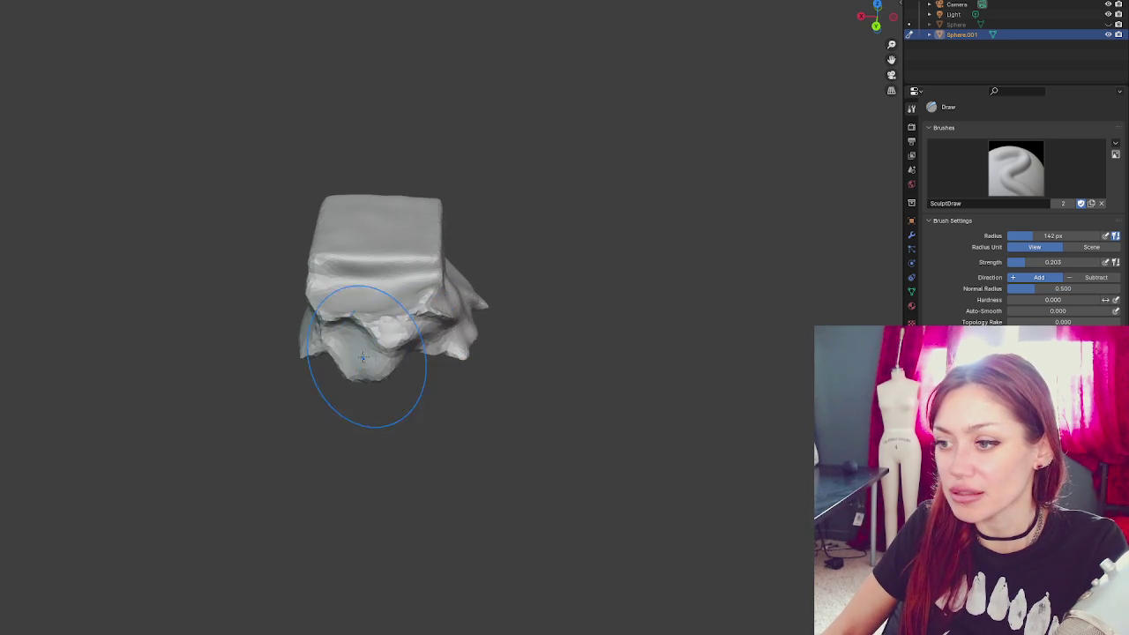
{"action": "mouse_move", "coordinate": [365, 373]}
{"action": "left_mouse_down"}
{"action": "mouse_move", "coordinate": [333, 312]}
{"action": "mouse_move", "coordinate": [314, 303]}
{"action": "left_mouse_up"}
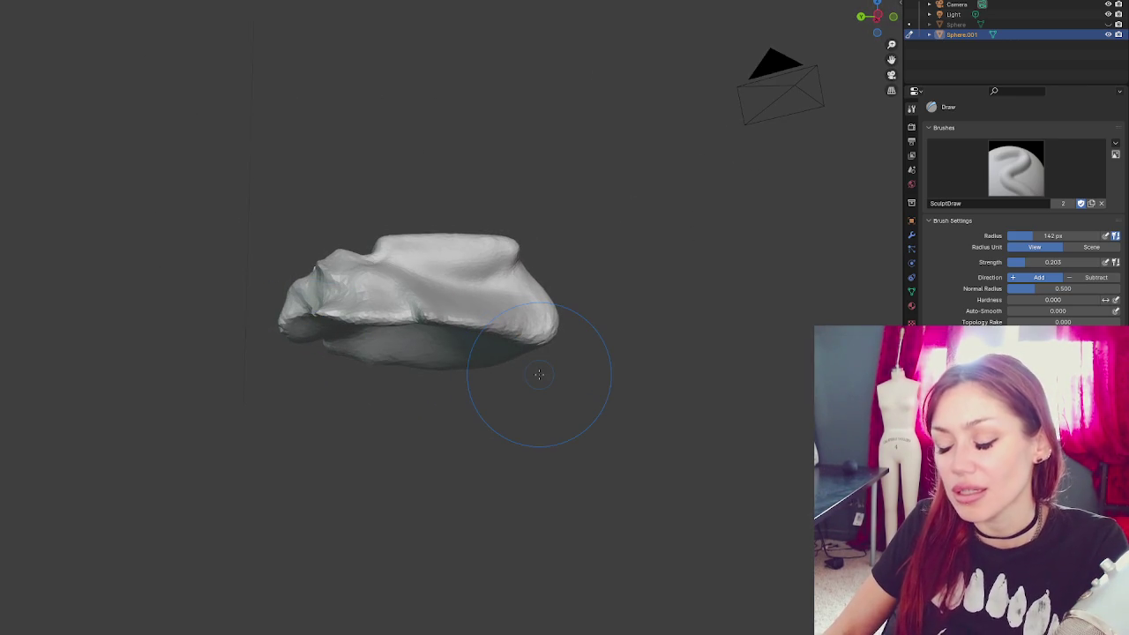
{"action": "mouse_move", "coordinate": [537, 377]}
{"action": "left_mouse_down"}
{"action": "mouse_move", "coordinate": [708, 386]}
{"action": "mouse_move", "coordinate": [693, 537]}
{"action": "mouse_move", "coordinate": [643, 391]}
{"action": "left_mouse_up"}
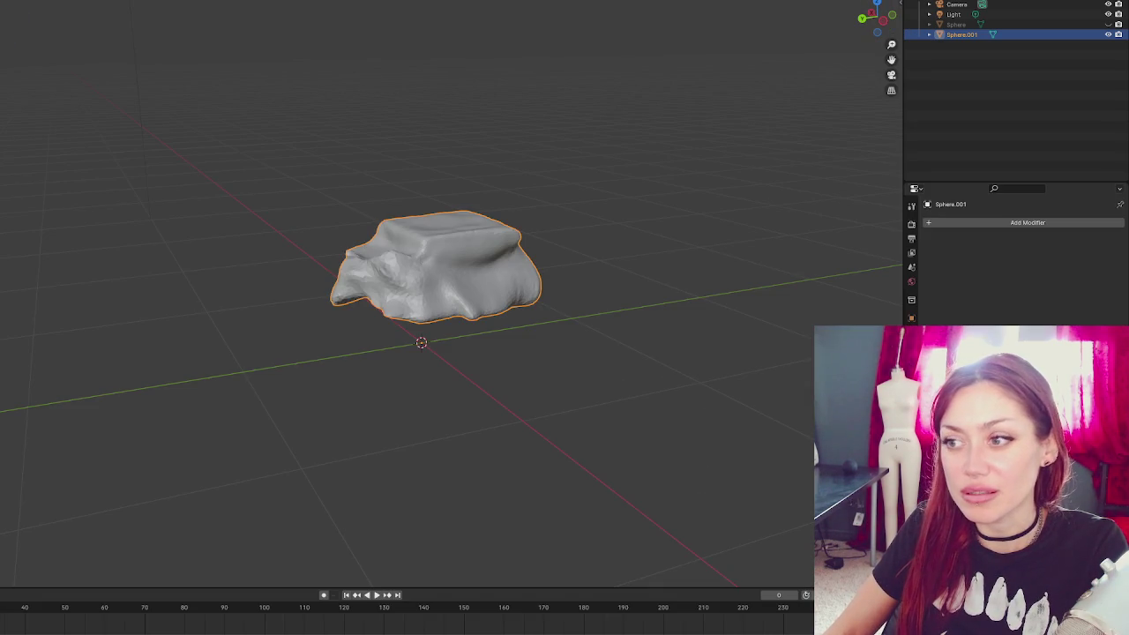
- Add a new mesh cube to the scene
{"action": "key", "text": "shift+a"}
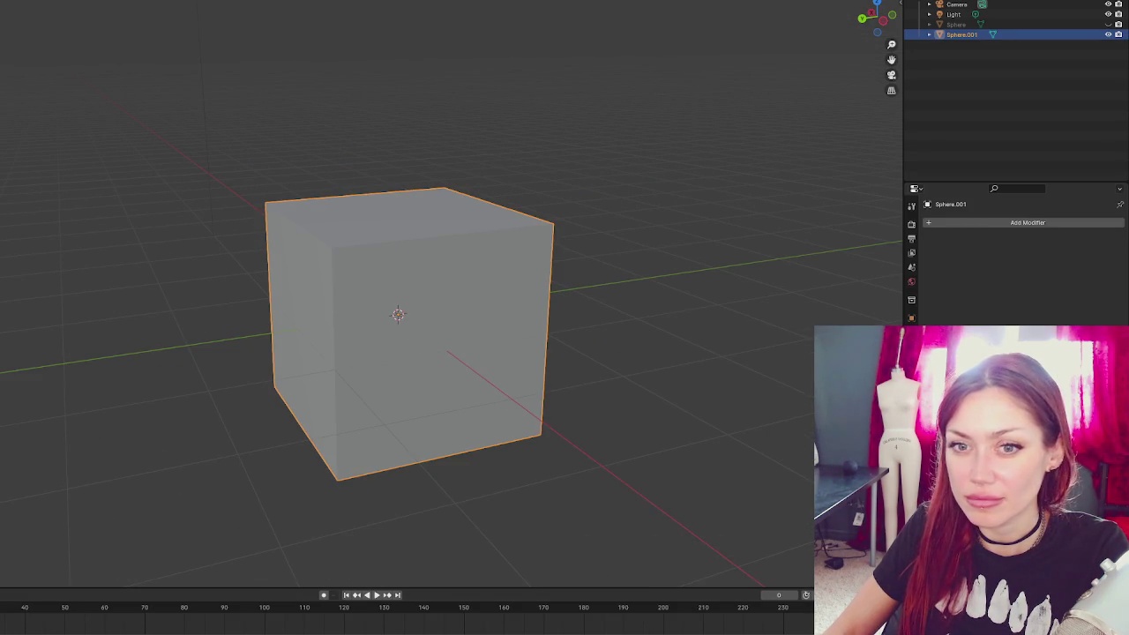
{"action": "mouse_move", "coordinate": [529, 204]}
{"action": "left_mouse_down"}
{"action": "mouse_move", "coordinate": [576, 207]}
{"action": "mouse_move", "coordinate": [574, 223]}
{"action": "mouse_move", "coordinate": [426, 244]}
{"action": "left_mouse_up"}
{"action": "key", "text": "shift+space"}
{"action": "key", "text": "r"}
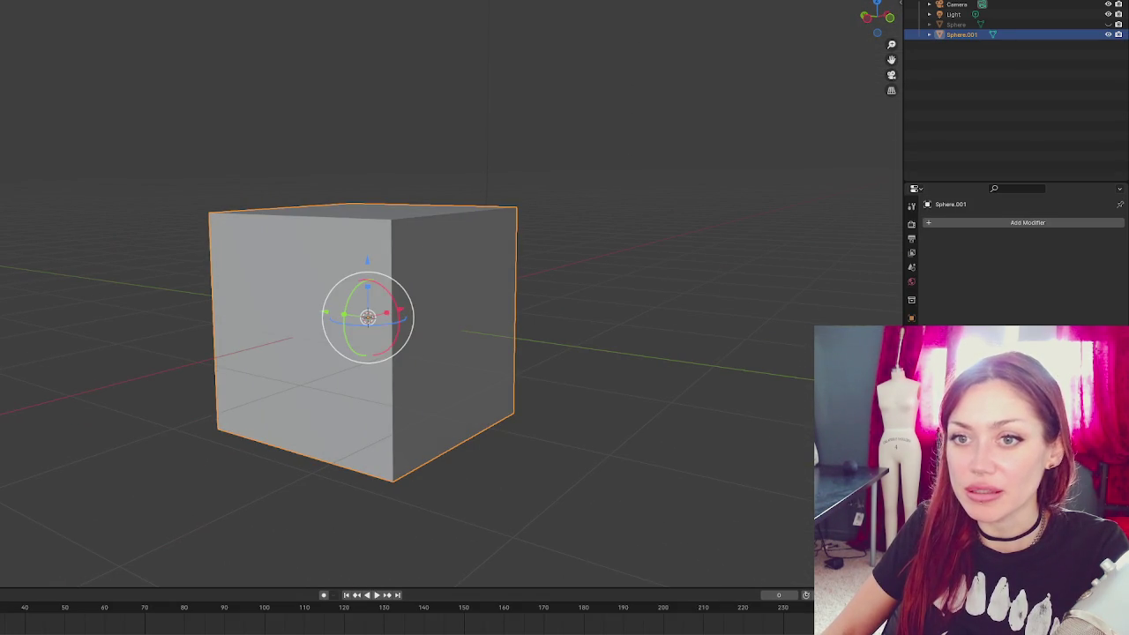
- Flatten the cube along Z, then scale its height back up slightly
{"action": "key", "text": "s"}
{"action": "key", "text": "z"}
{"action": "left_click", "coordinate": [373, 312]}
{"action": "mouse_move", "coordinate": [373, 312]}
{"action": "left_mouse_down"}
{"action": "mouse_move", "coordinate": [411, 352]}
{"action": "mouse_move", "coordinate": [388, 305]}
{"action": "left_mouse_up"}
{"action": "key", "text": "s"}
{"action": "key", "text": "z"}
{"action": "left_click", "coordinate": [391, 306]}
- Reselect the cube and flatten it along Z into a thin square slab
{"action": "mouse_move", "coordinate": [469, 318]}
{"action": "left_mouse_down"}
{"action": "mouse_move", "coordinate": [600, 335]}
{"action": "mouse_move", "coordinate": [595, 327]}
{"action": "left_mouse_up"}
{"action": "left_click", "coordinate": [546, 227]}
{"action": "left_click", "coordinate": [495, 297]}
{"action": "mouse_move", "coordinate": [496, 298]}
{"action": "left_mouse_down"}
{"action": "mouse_move", "coordinate": [471, 220]}
{"action": "mouse_move", "coordinate": [353, 164]}
{"action": "left_mouse_up"}
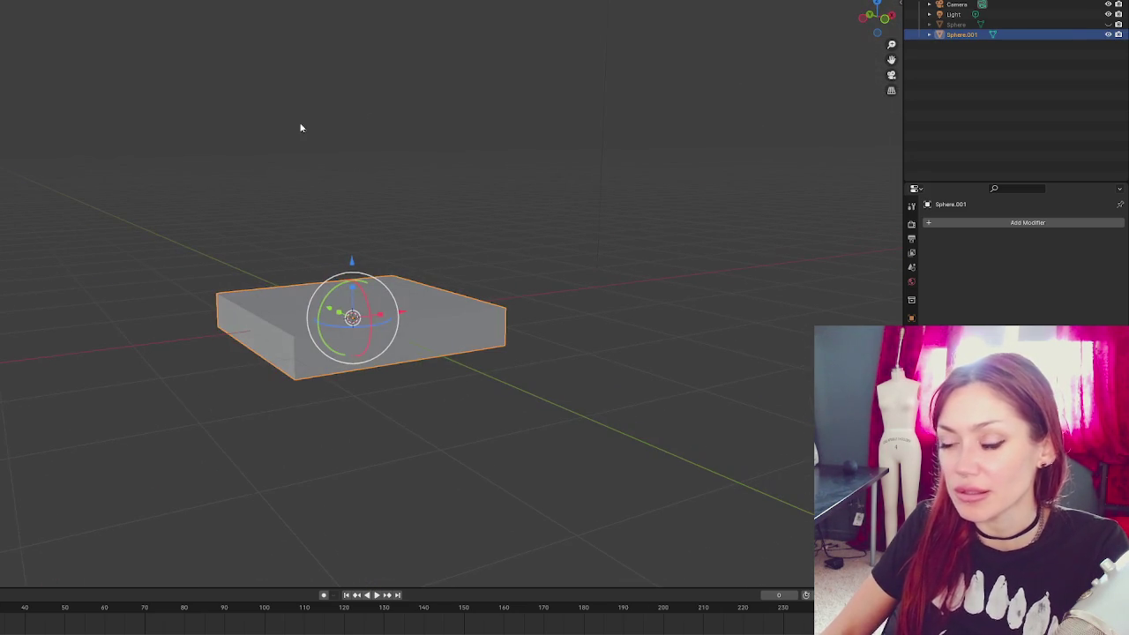
{"action": "key", "text": "s"}
{"action": "key", "text": "z"}
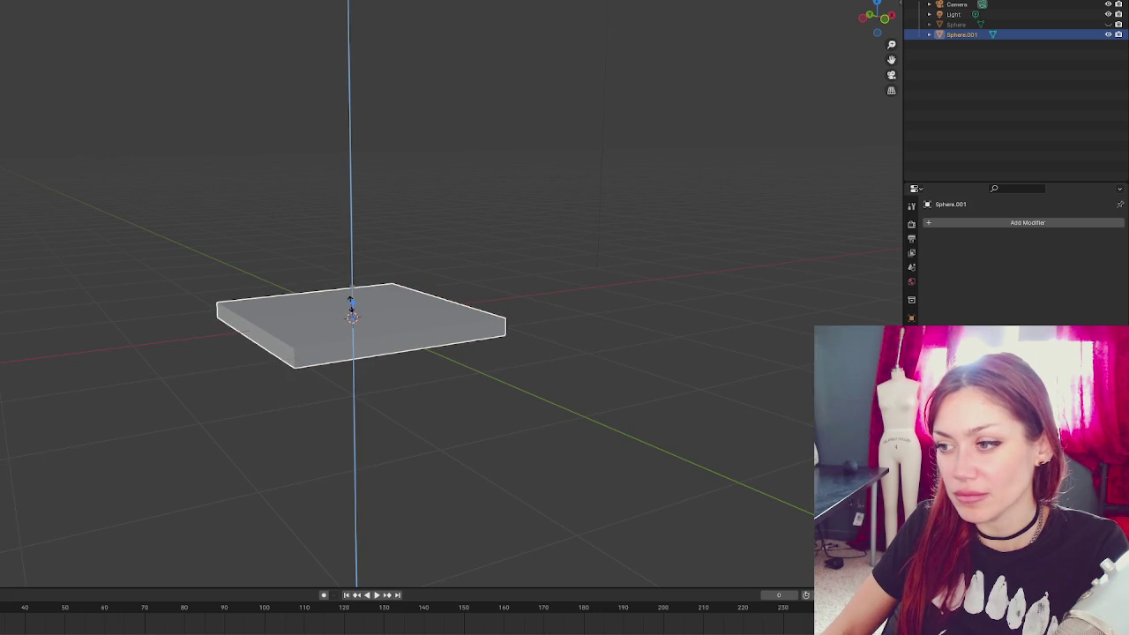
{"action": "left_click", "coordinate": [353, 303]}
{"action": "left_click_drag", "start_coordinate": [353, 302], "coordinate": [452, 336]}
{"action": "left_click", "coordinate": [962, 223]}
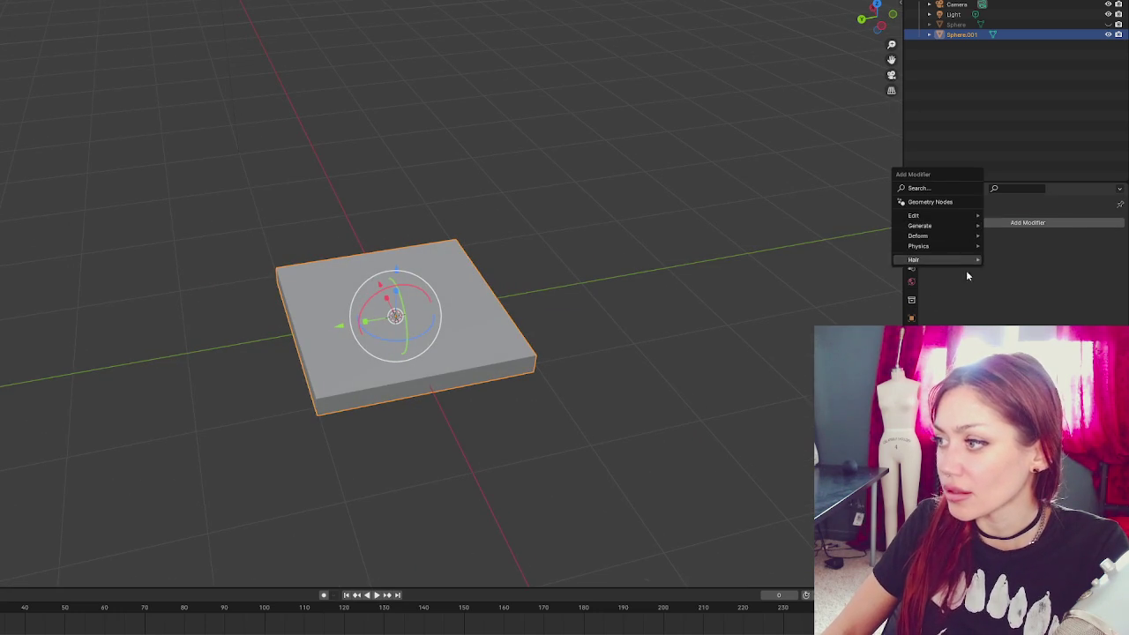
- Add a Multires modifier to the slab and show its transform values in the sidebar
{"action": "mouse_move", "coordinate": [950, 234]}
{"action": "left_click", "coordinate": [1014, 304]}
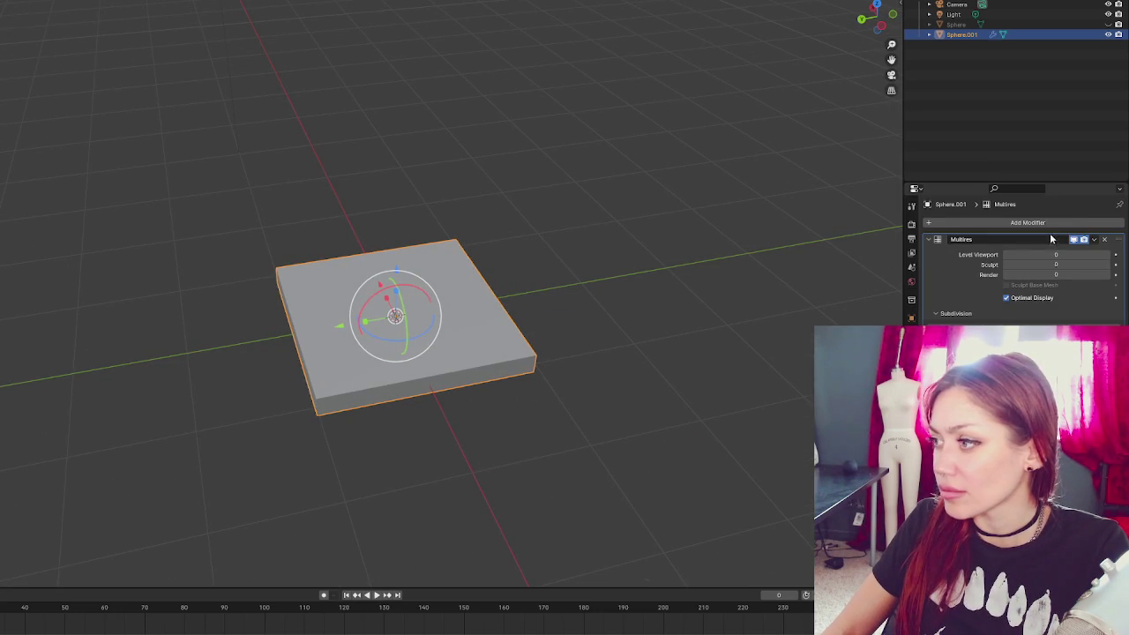
{"action": "left_click", "coordinate": [633, 148]}
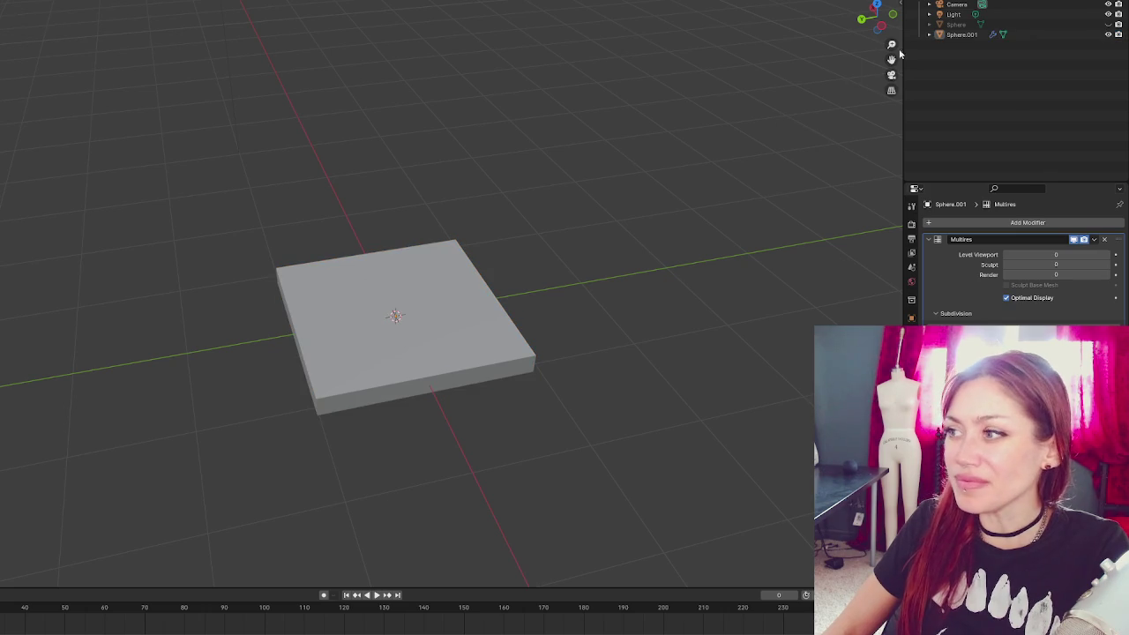
{"action": "left_click", "coordinate": [896, 10]}
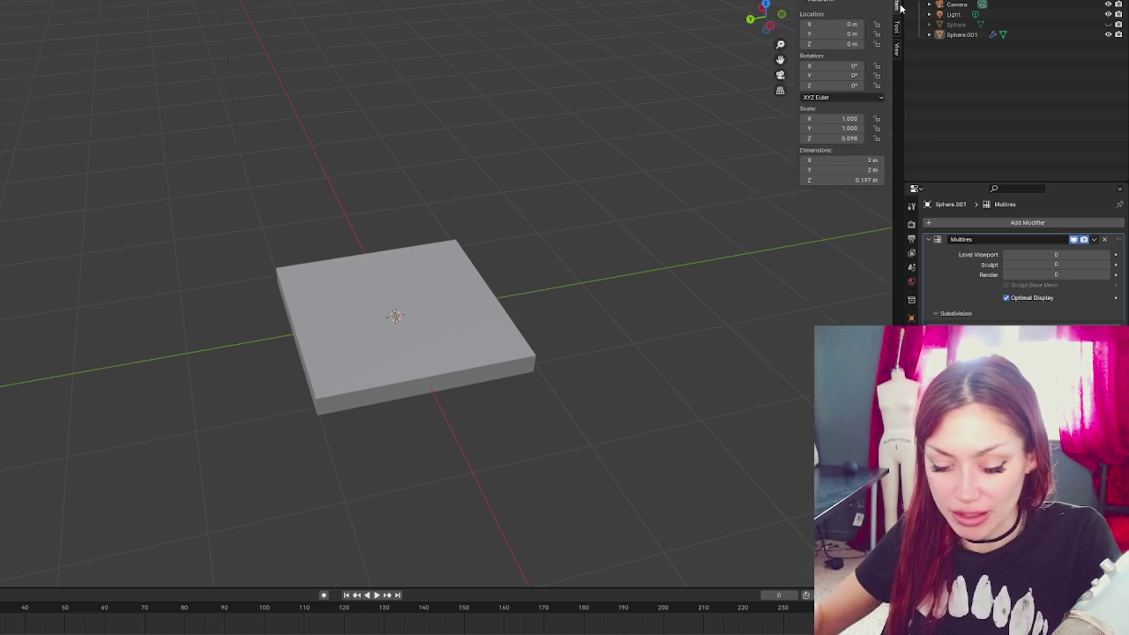
{"action": "left_click", "coordinate": [414, 292]}
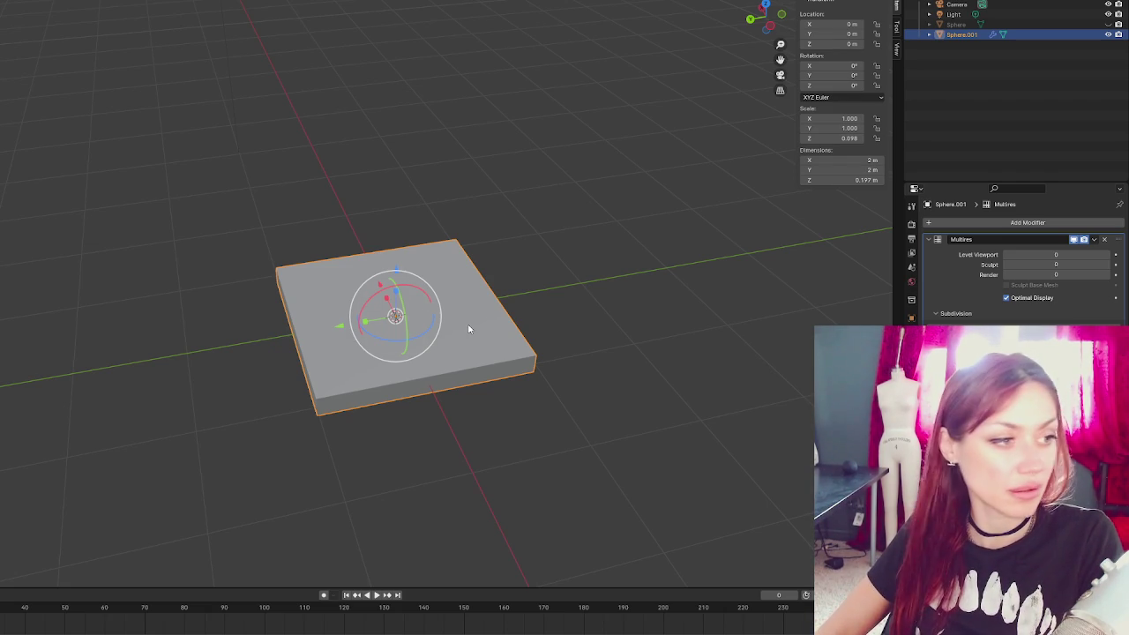
- Apply the slab's scale so it reads 1.000 on every axis, then subdivide Multires once
{"action": "key", "text": "ctrl+a"}
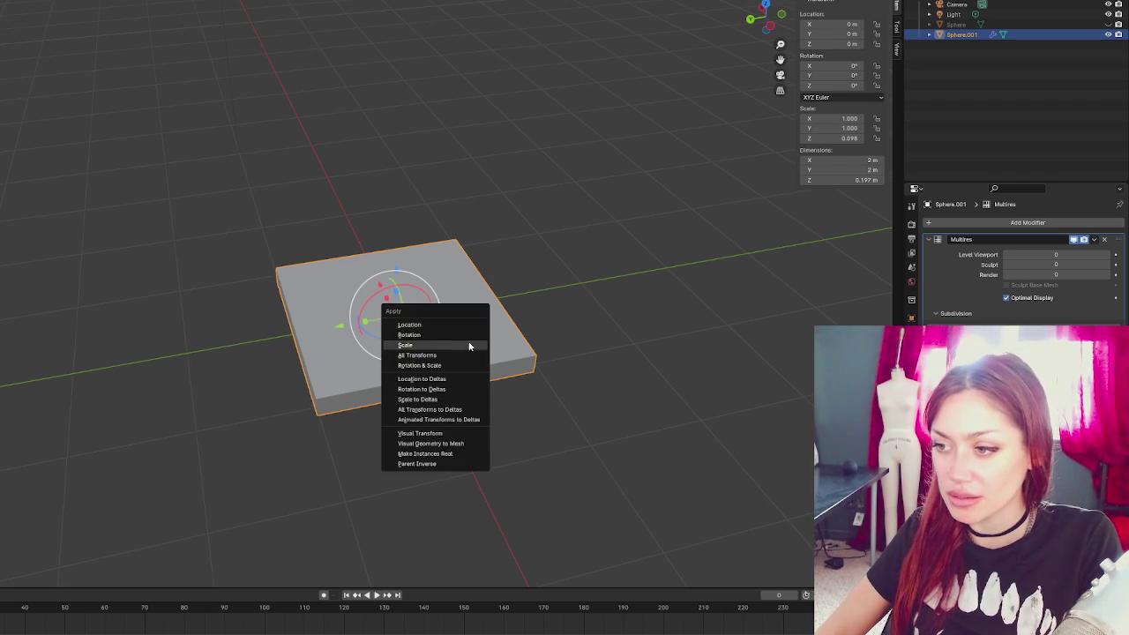
{"action": "left_click", "coordinate": [470, 346]}
{"action": "mouse_move", "coordinate": [487, 441]}
{"action": "left_mouse_down"}
{"action": "mouse_move", "coordinate": [557, 398]}
{"action": "mouse_move", "coordinate": [437, 346]}
{"action": "left_mouse_up"}
{"action": "scroll", "coordinate": [438, 351], "scroll_direction": "up", "scroll_amount": 3}
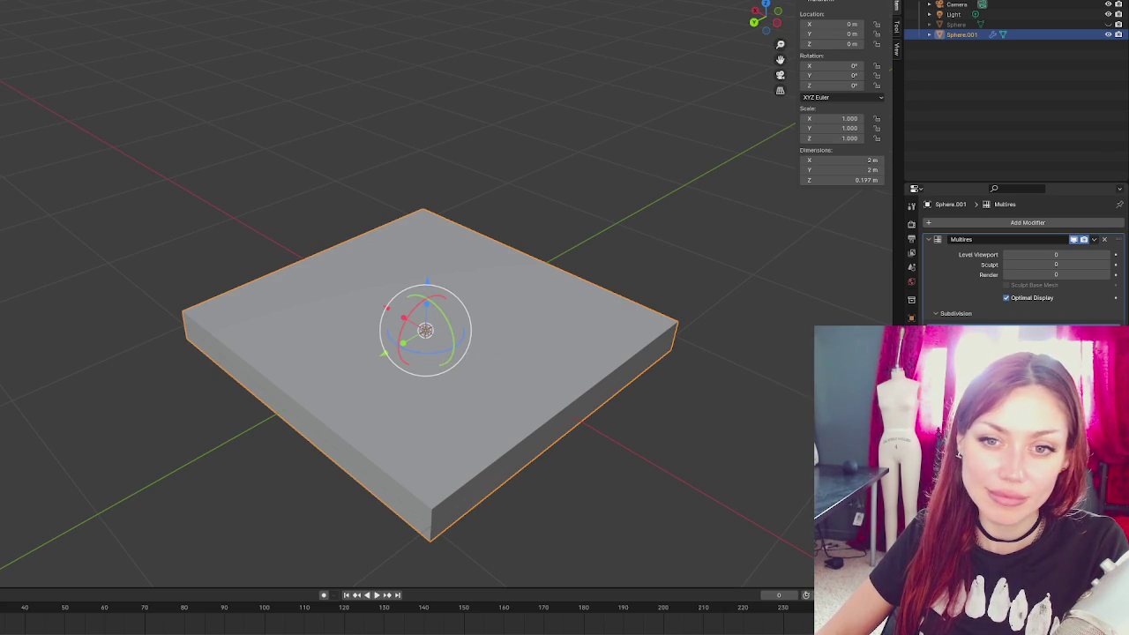
{"action": "key", "text": "ctrl+1"}
{"action": "key", "text": "alt+a"}
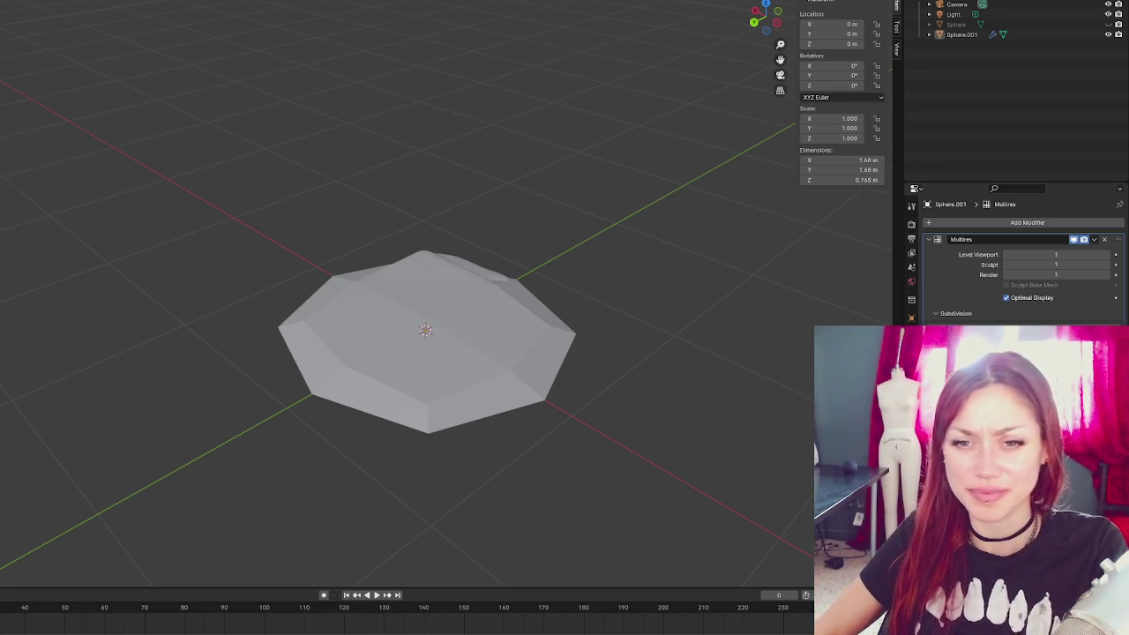
- Orbit around the level-1 subdivided slab, checking its side and top views and the edge bulge
{"action": "mouse_move", "coordinate": [436, 324]}
{"action": "left_mouse_down"}
{"action": "mouse_move", "coordinate": [444, 205]}
{"action": "mouse_move", "coordinate": [440, 279]}
{"action": "left_mouse_up"}
{"action": "key", "text": "alt+a"}
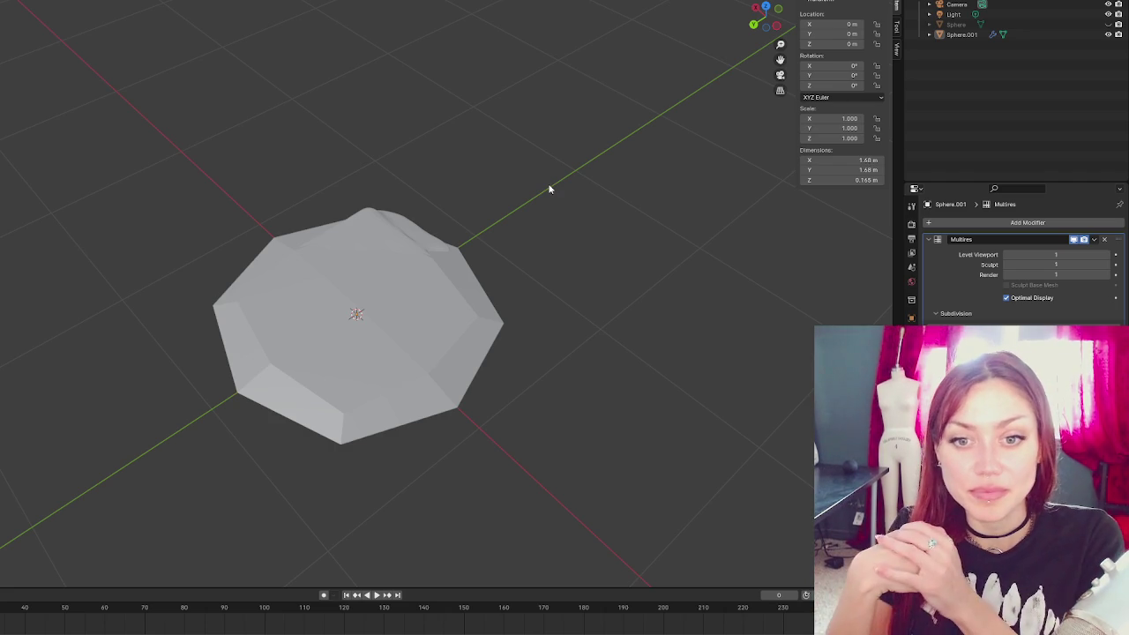
{"action": "scroll", "coordinate": [548, 189], "scroll_direction": "down", "scroll_amount": 2}
{"action": "key", "text": "ctrl+z"}
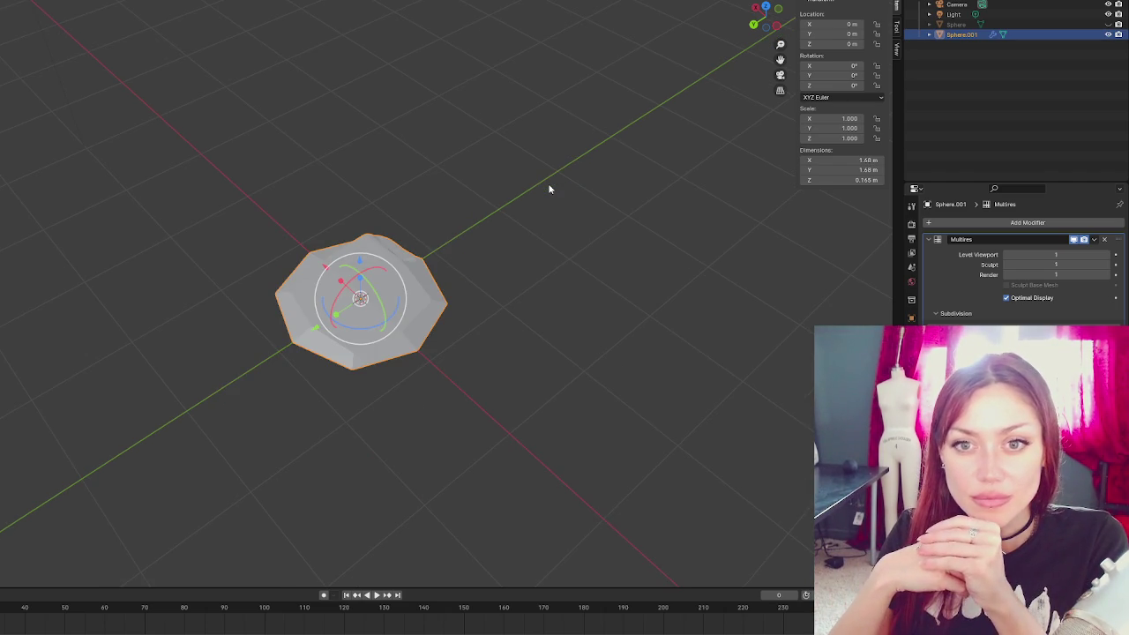
{"action": "scroll", "coordinate": [444, 70], "scroll_direction": "up", "scroll_amount": 3}
{"action": "key", "text": "alt+a"}
{"action": "left_click", "coordinate": [477, 308]}
{"action": "mouse_move", "coordinate": [477, 308]}
{"action": "left_mouse_down"}
{"action": "mouse_move", "coordinate": [726, 273]}
{"action": "mouse_move", "coordinate": [610, 257]}
{"action": "mouse_move", "coordinate": [605, 345]}
{"action": "mouse_move", "coordinate": [609, 286]}
{"action": "mouse_move", "coordinate": [547, 191]}
{"action": "mouse_move", "coordinate": [581, 270]}
{"action": "left_mouse_up"}
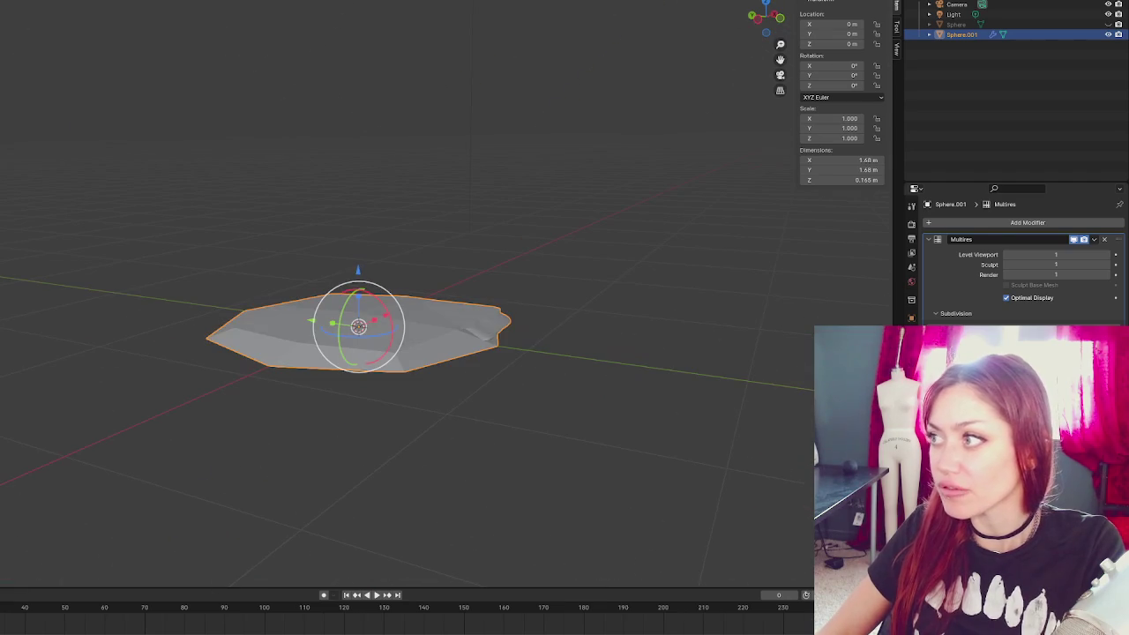
{"action": "left_click", "coordinate": [571, 187]}
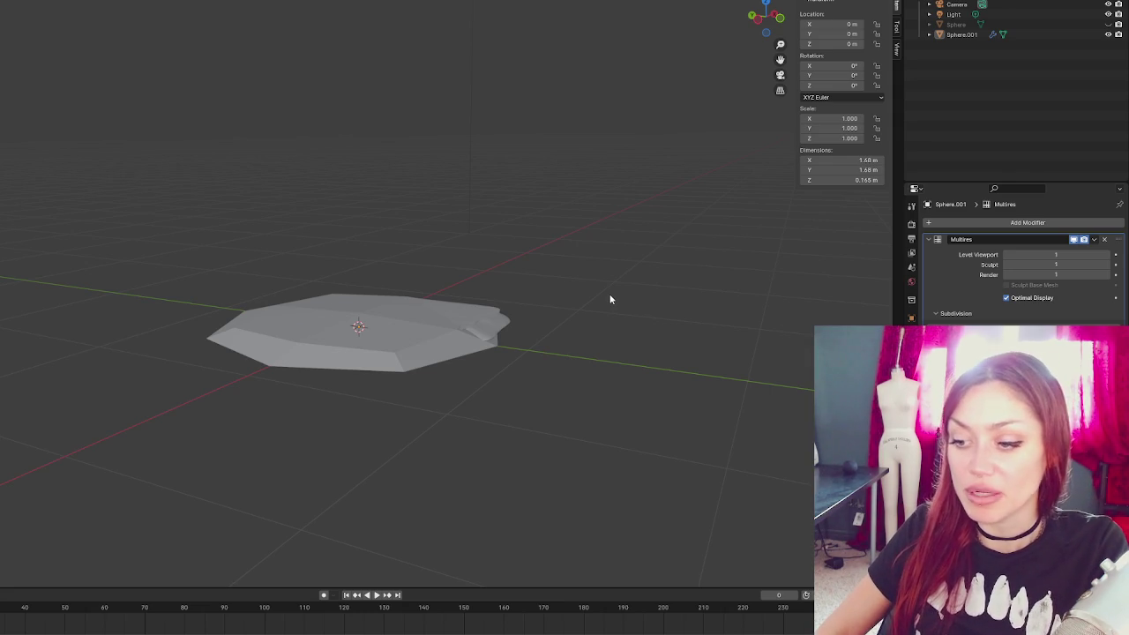
{"action": "key", "text": "ctrl+z"}
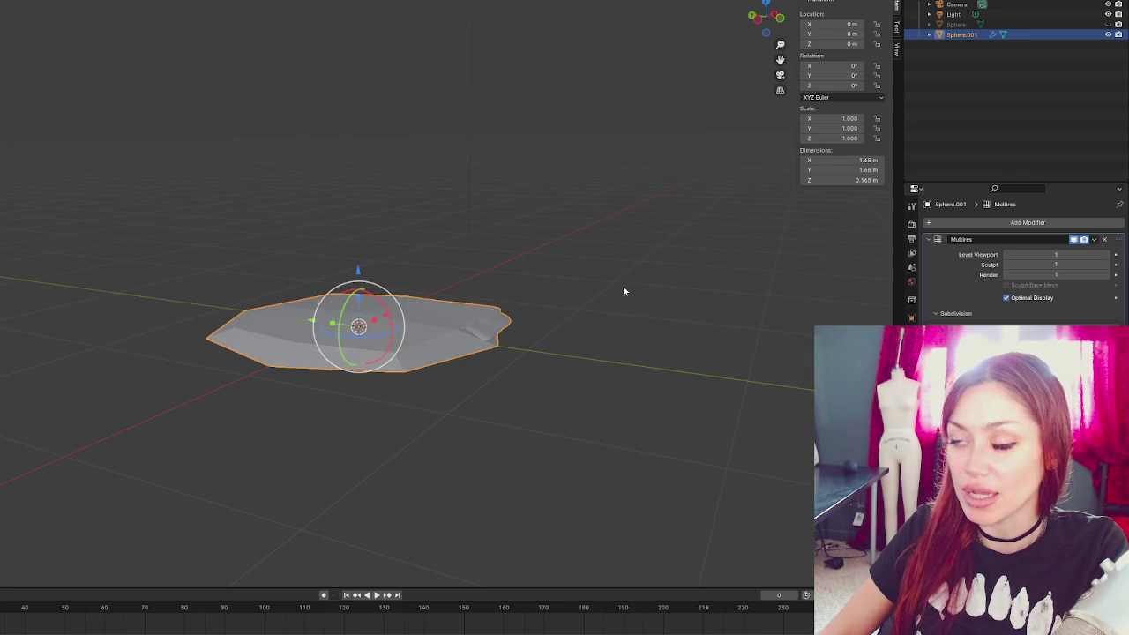
{"action": "mouse_move", "coordinate": [607, 272]}
{"action": "left_mouse_down"}
{"action": "mouse_move", "coordinate": [484, 311]}
{"action": "mouse_move", "coordinate": [623, 306]}
{"action": "left_mouse_up"}
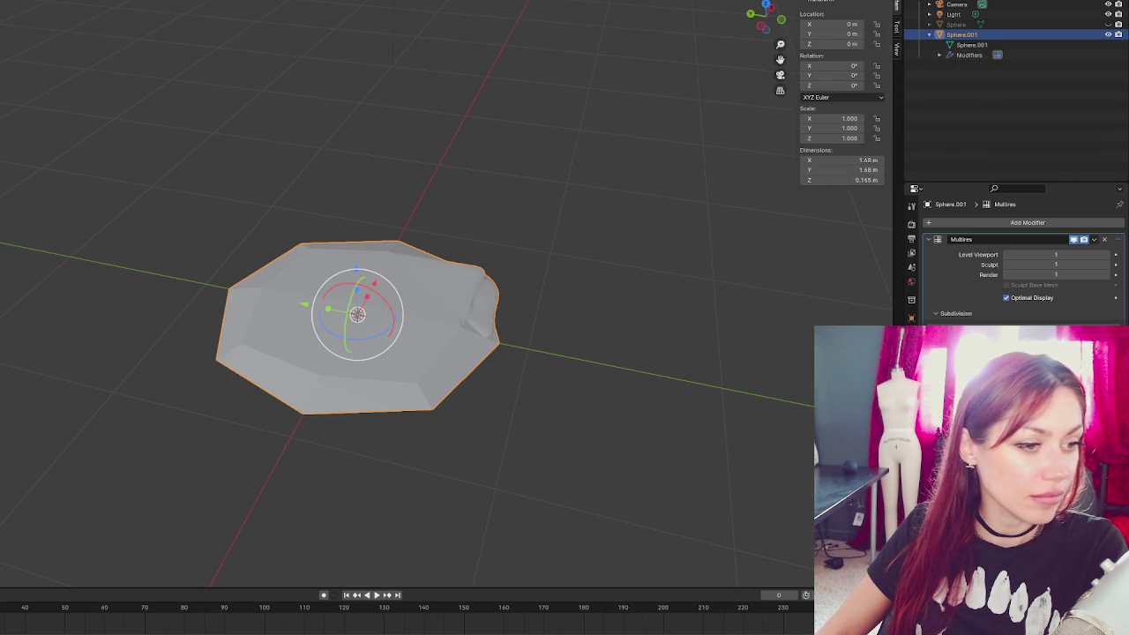
- Start a new Sculpting file, closing the old one without saving
{"action": "left_click", "coordinate": [206, 232]}
{"action": "left_click", "coordinate": [491, 277]}
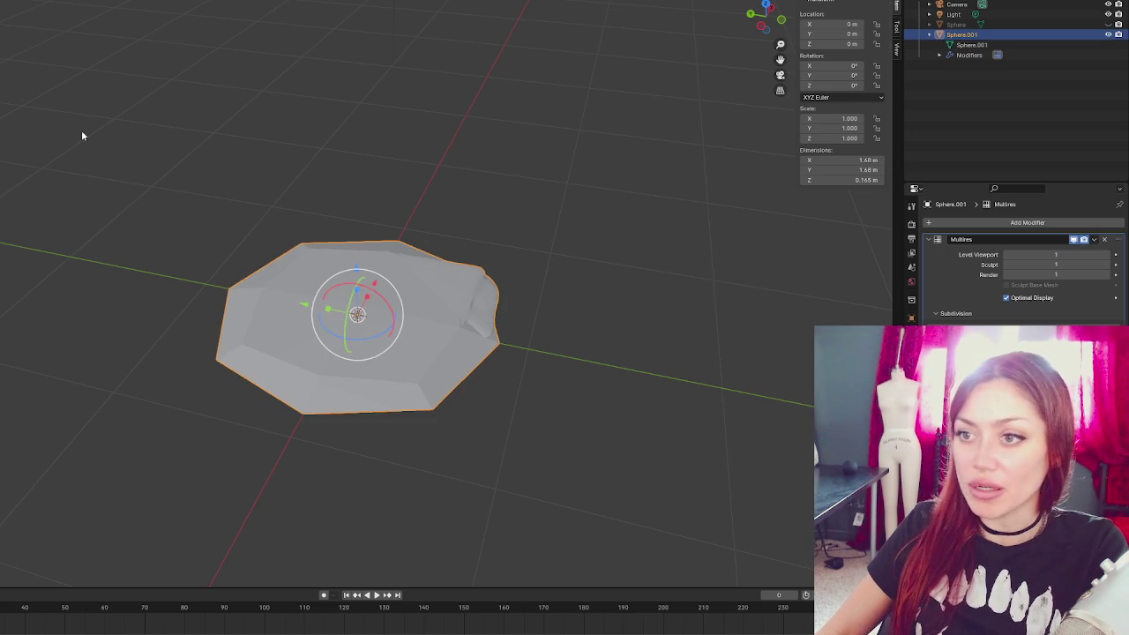
{"action": "left_click", "coordinate": [603, 88]}
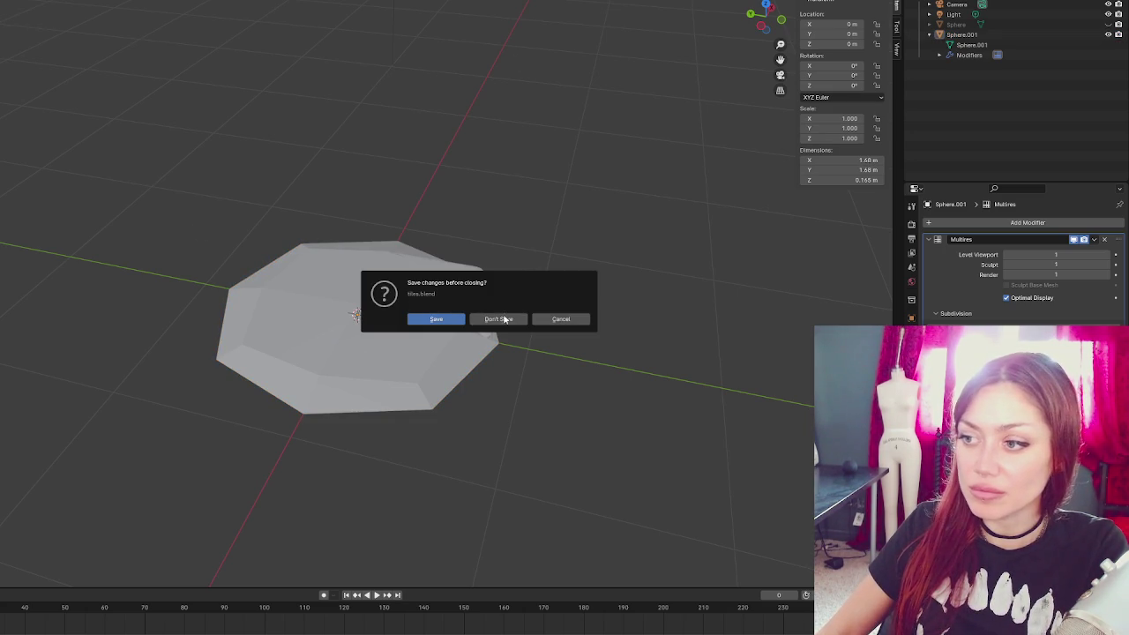
{"action": "left_click", "coordinate": [496, 318]}
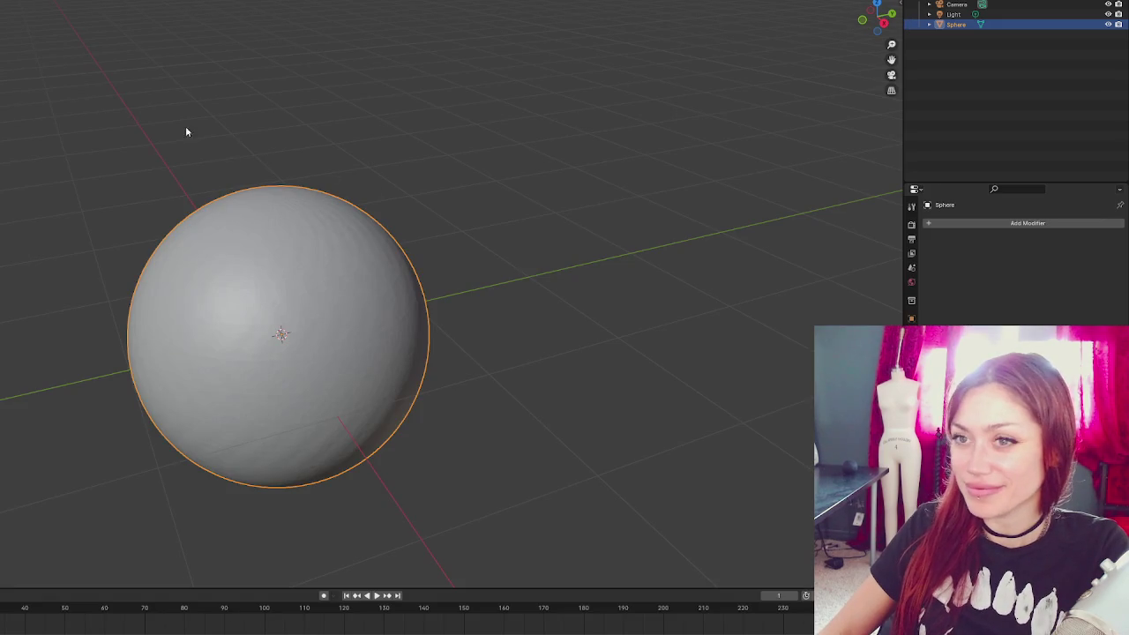
- In Object Mode, add a cube, flatten it into a thin slab, and delete the default sphere
{"action": "key", "text": "alt+a"}
{"action": "key", "text": "shift+a"}
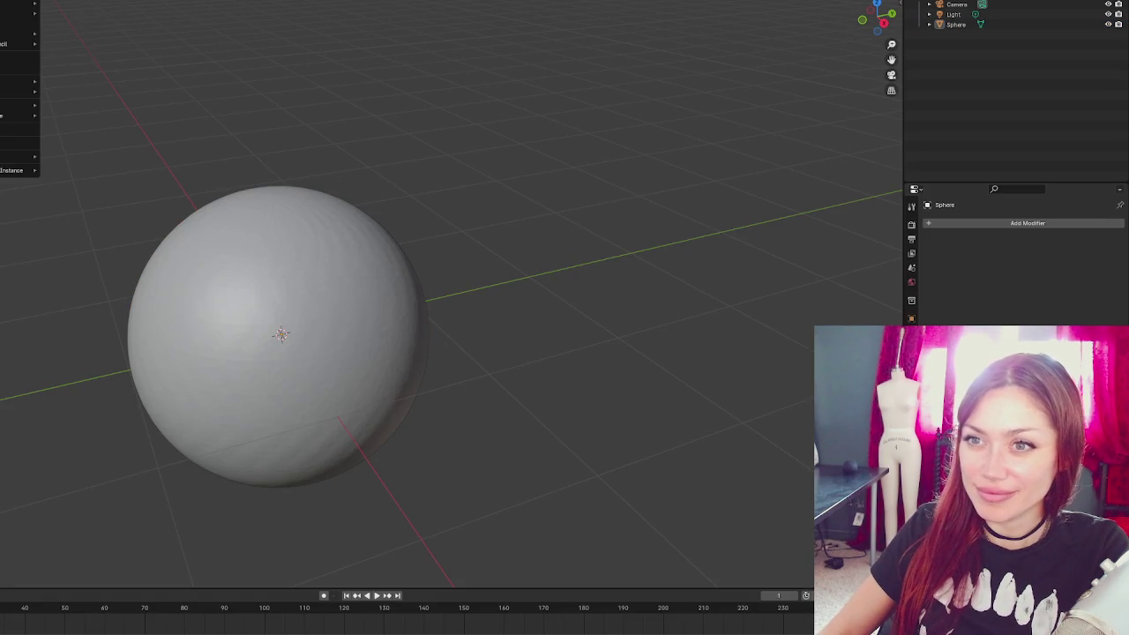
{"action": "mouse_move", "coordinate": [27, 4]}
{"action": "left_click", "coordinate": [75, 11]}
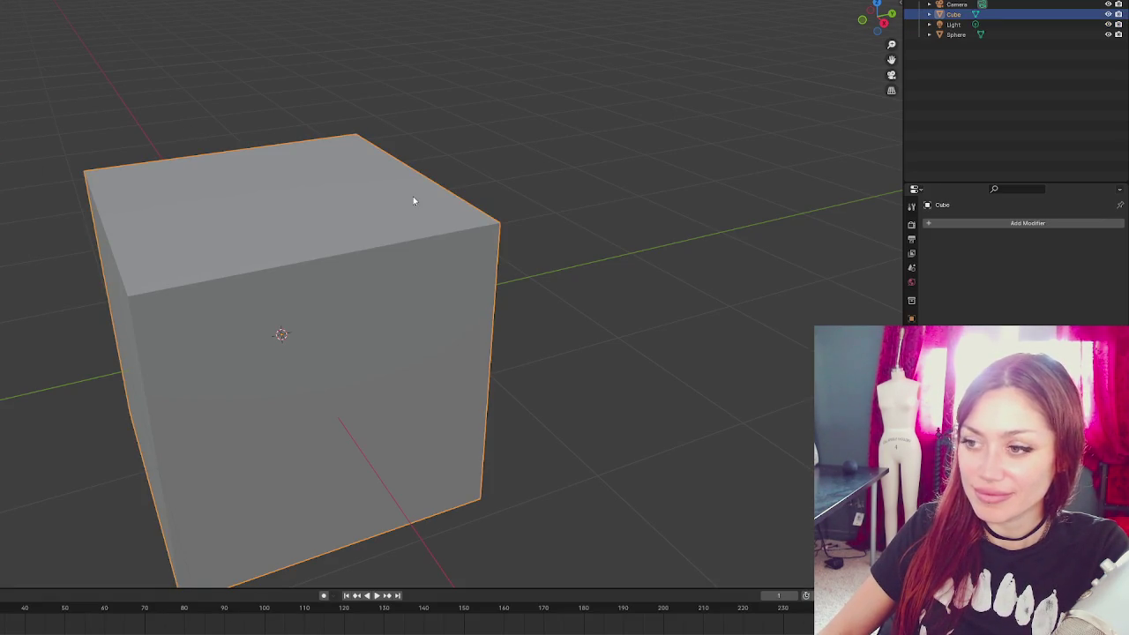
{"action": "scroll", "coordinate": [369, 204], "scroll_direction": "down", "scroll_amount": 2}
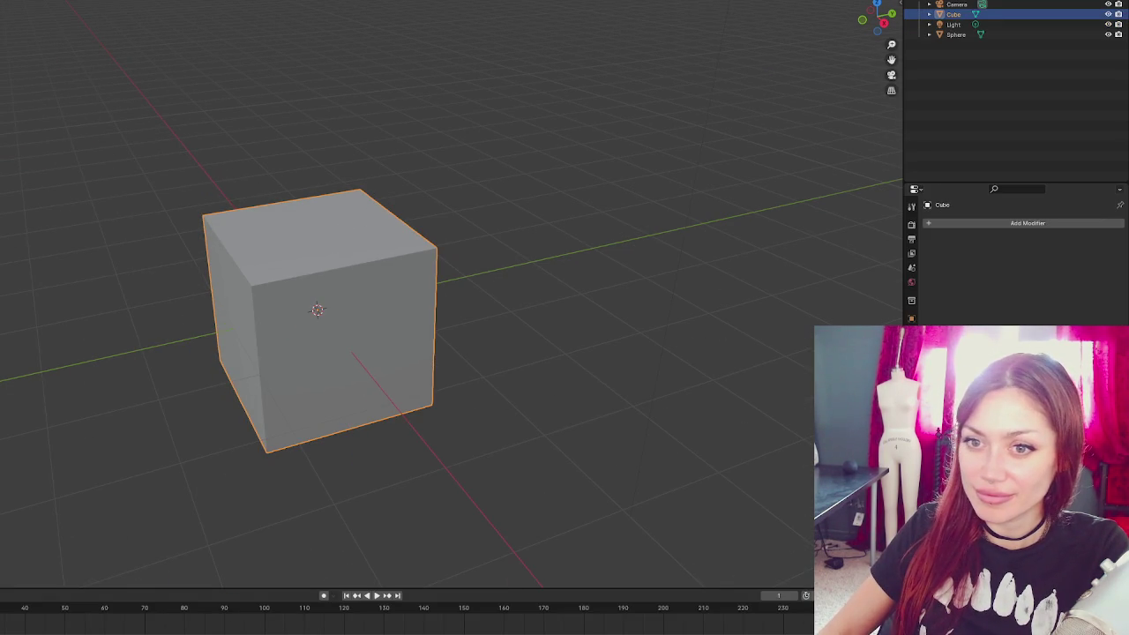
{"action": "key", "text": "s"}
{"action": "key", "text": "z"}
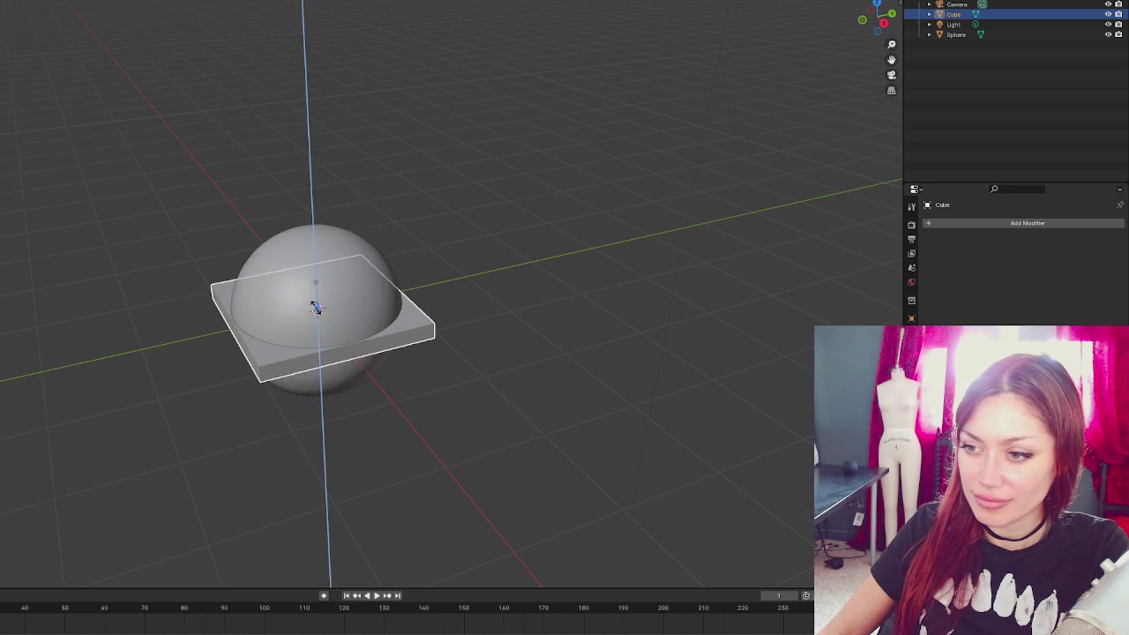
{"action": "left_click", "coordinate": [316, 307]}
{"action": "left_click", "coordinate": [335, 247]}
{"action": "key", "text": "Delete"}
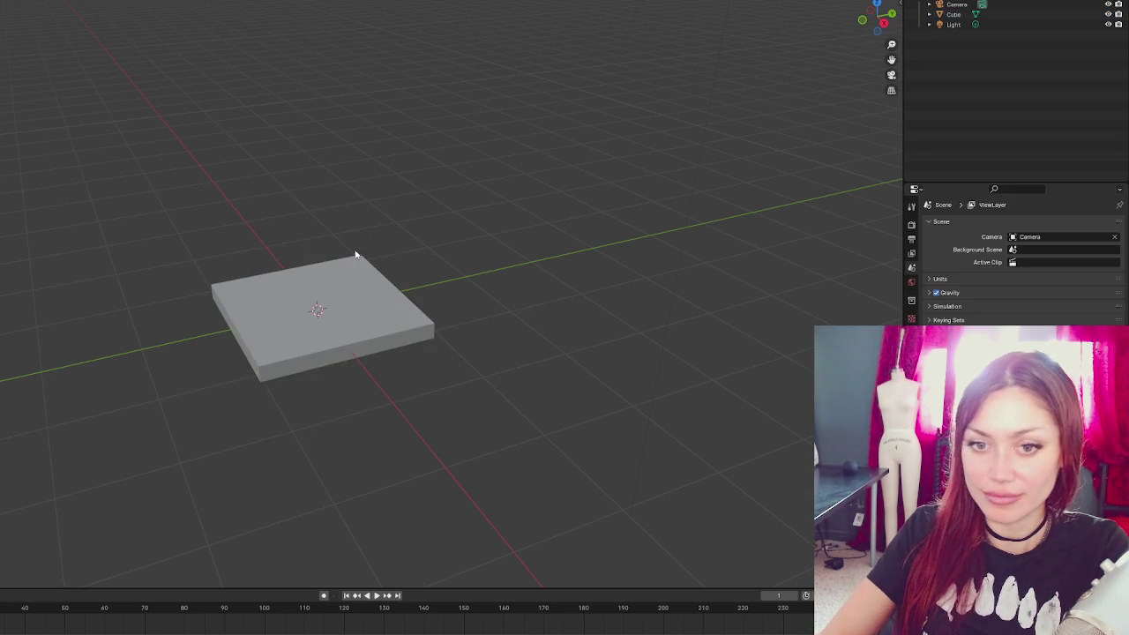
- Make the slab slightly thicker by scaling it along Z
{"action": "scroll", "coordinate": [383, 233], "scroll_direction": "up", "scroll_amount": 1}
{"action": "scroll", "coordinate": [489, 231], "scroll_direction": "up", "scroll_amount": 2}
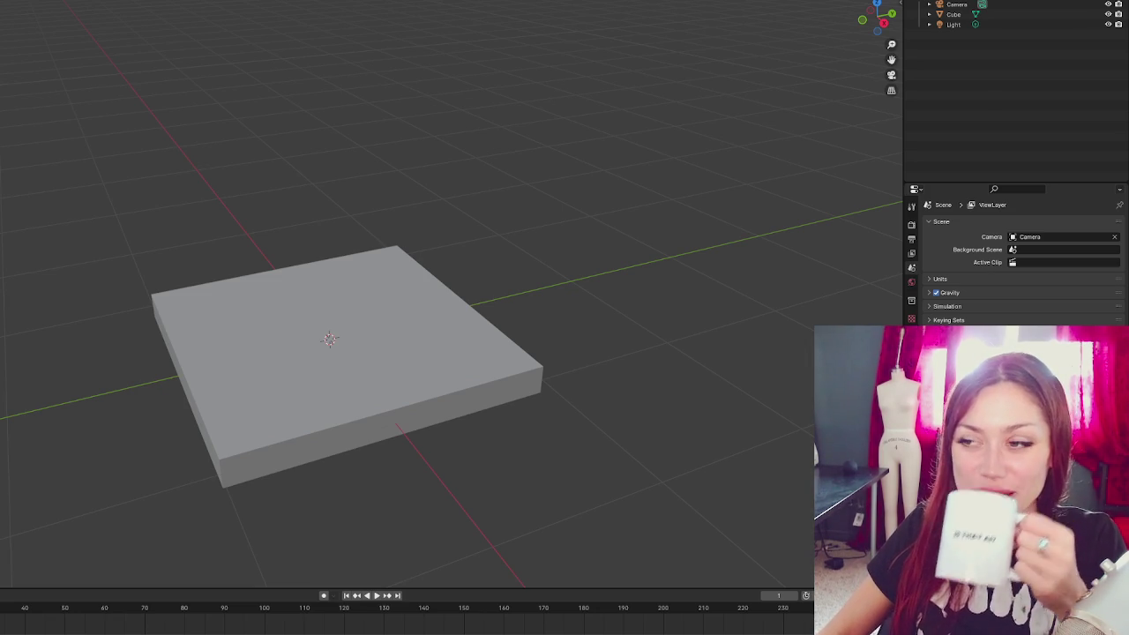
{"action": "left_click", "coordinate": [301, 307]}
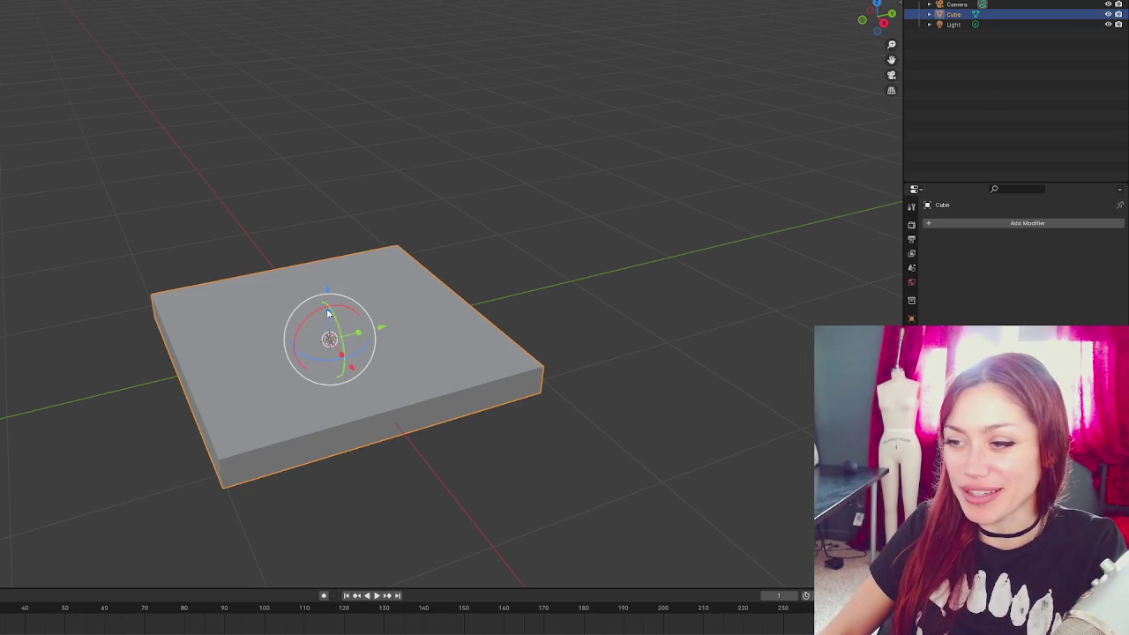
{"action": "mouse_move", "coordinate": [327, 309]}
{"action": "left_mouse_down"}
{"action": "mouse_move", "coordinate": [382, 236]}
{"action": "mouse_move", "coordinate": [300, 233]}
{"action": "left_mouse_up"}
{"action": "key", "text": "s"}
{"action": "key", "text": "z"}
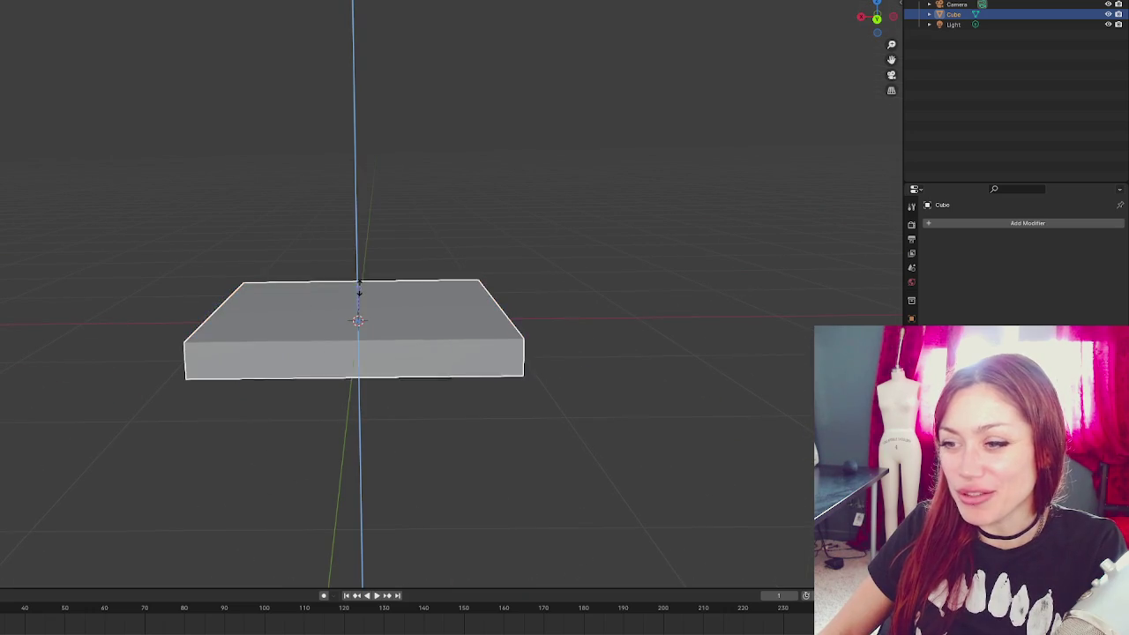
{"action": "left_click", "coordinate": [365, 282]}
- Add a Multires modifier to the slab, then undo it
{"action": "left_click_drag", "start_coordinate": [431, 237], "coordinate": [391, 308]}
{"action": "left_click", "coordinate": [449, 290]}
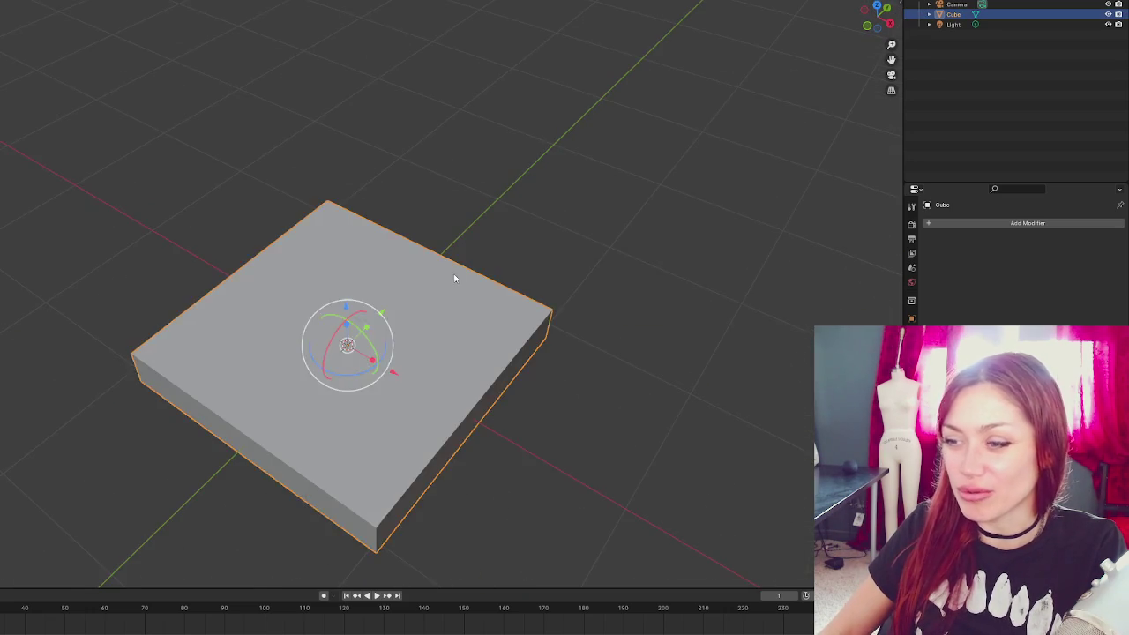
{"action": "scroll", "coordinate": [398, 190], "scroll_direction": "down", "scroll_amount": 1}
{"action": "mouse_move", "coordinate": [398, 191]}
{"action": "left_mouse_down"}
{"action": "mouse_move", "coordinate": [468, 217]}
{"action": "mouse_move", "coordinate": [494, 204]}
{"action": "left_mouse_up"}
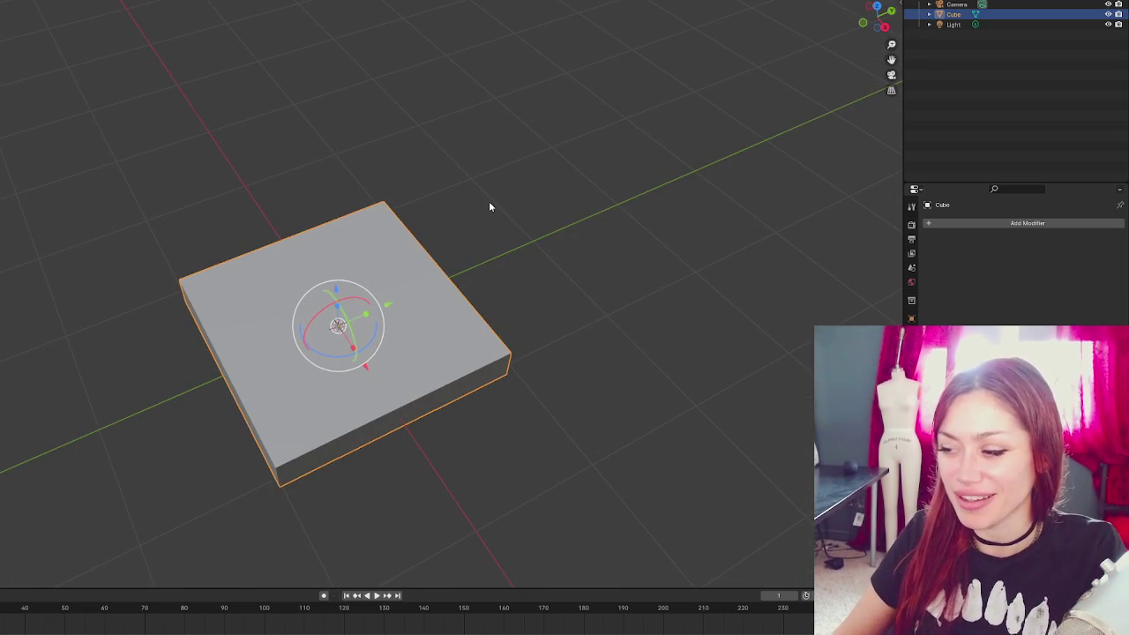
{"action": "left_click", "coordinate": [547, 252]}
{"action": "left_click", "coordinate": [447, 297]}
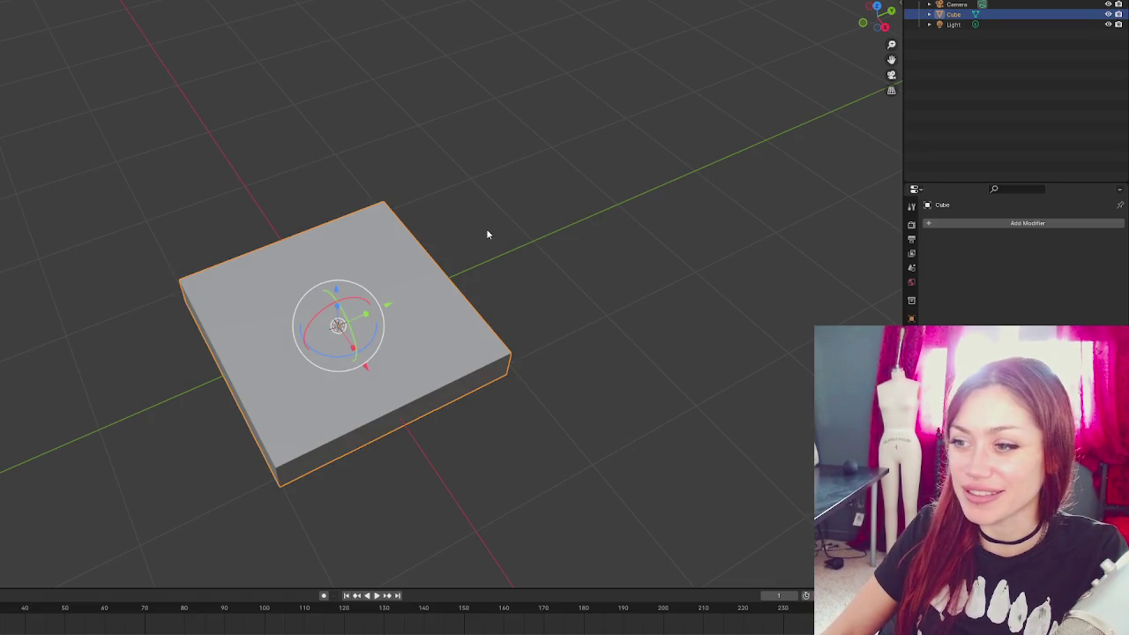
{"action": "left_click", "coordinate": [486, 231]}
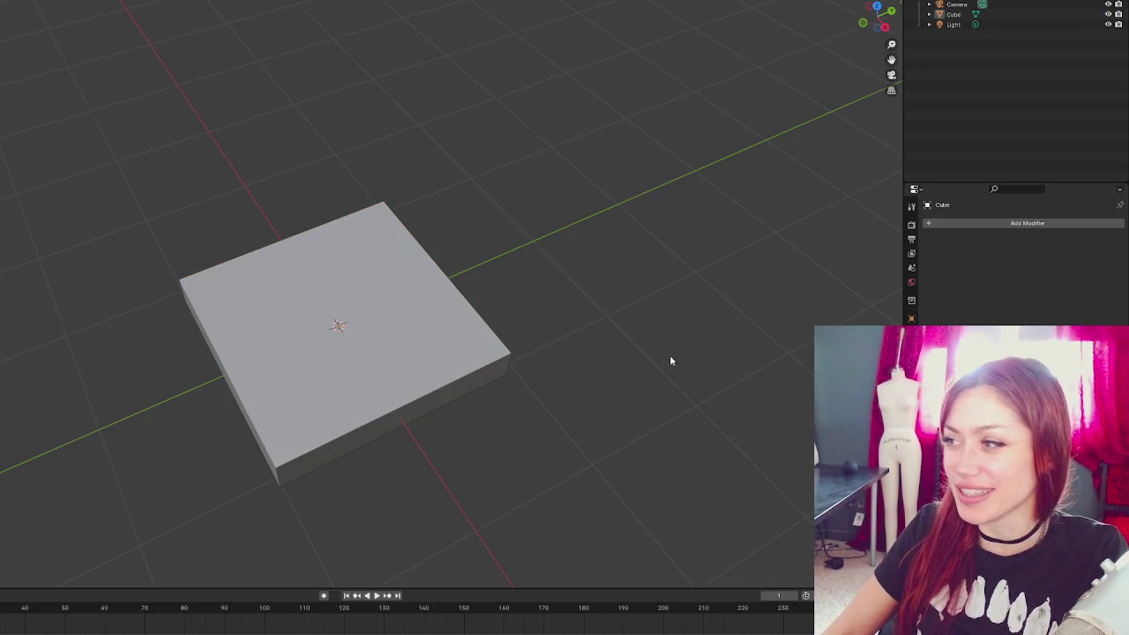
{"action": "left_click", "coordinate": [393, 296]}
{"action": "left_click", "coordinate": [947, 226]}
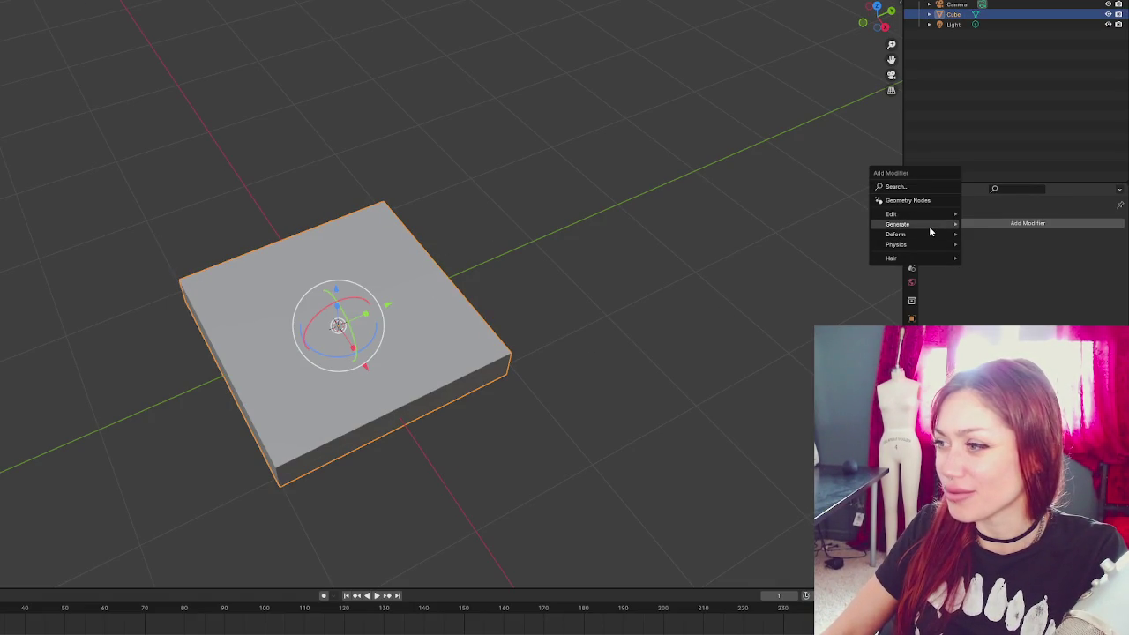
{"action": "mouse_move", "coordinate": [929, 225]}
{"action": "left_click", "coordinate": [1013, 306]}
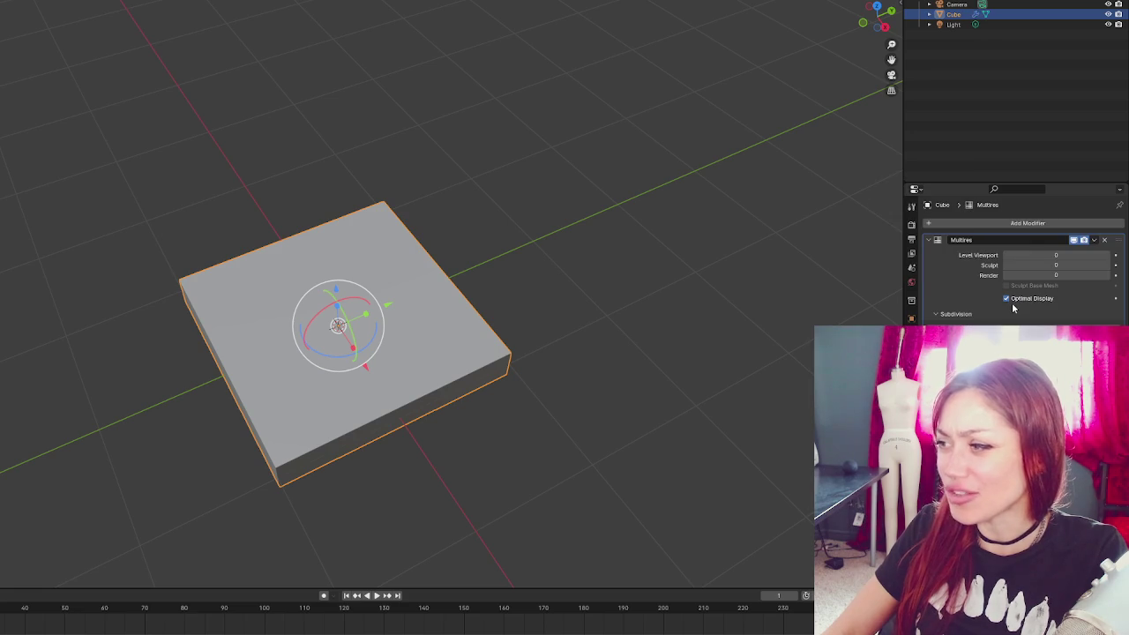
{"action": "key", "text": "ctrl+z"}
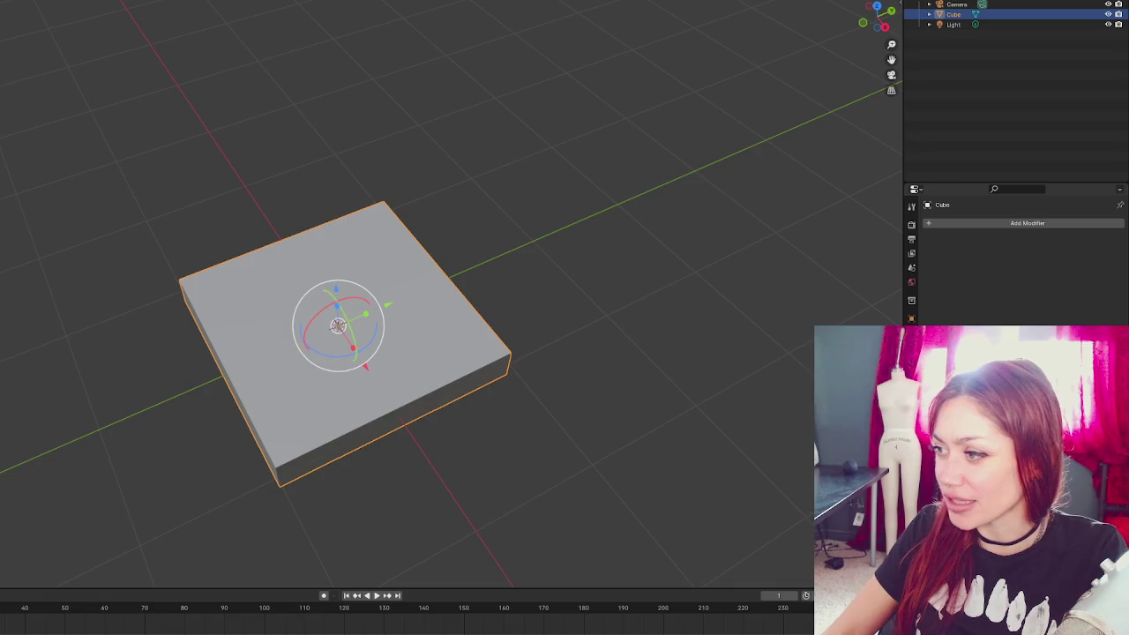
- Add a voxel Remesh modifier to the slab and show the viewport as wireframe
{"action": "left_click", "coordinate": [957, 223]}
{"action": "mouse_move", "coordinate": [954, 223]}
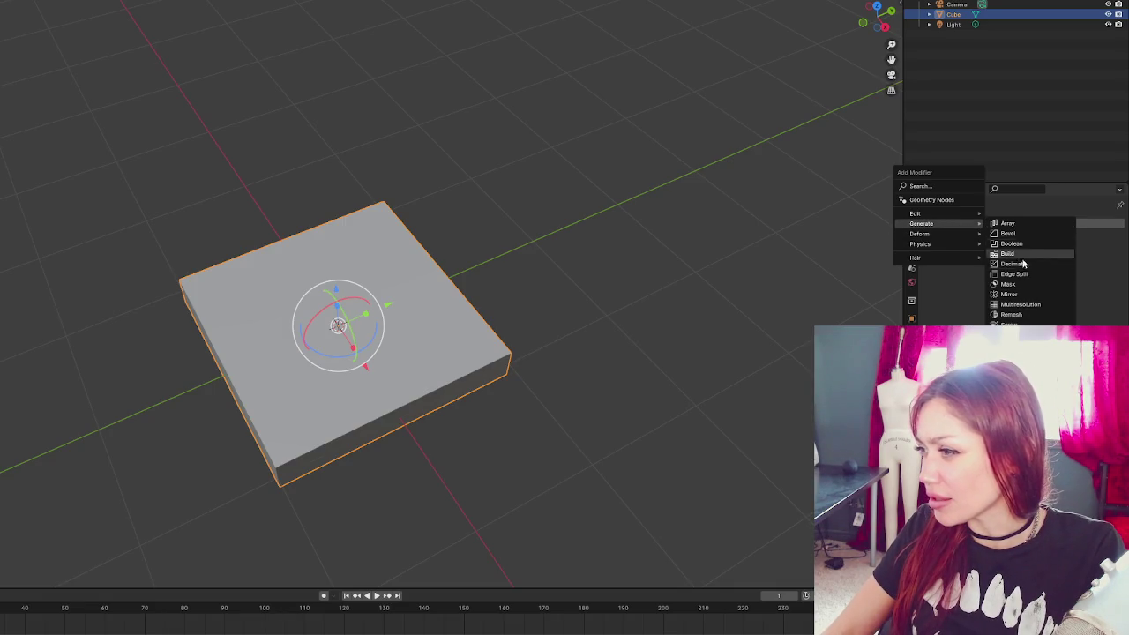
{"action": "left_click", "coordinate": [1023, 314]}
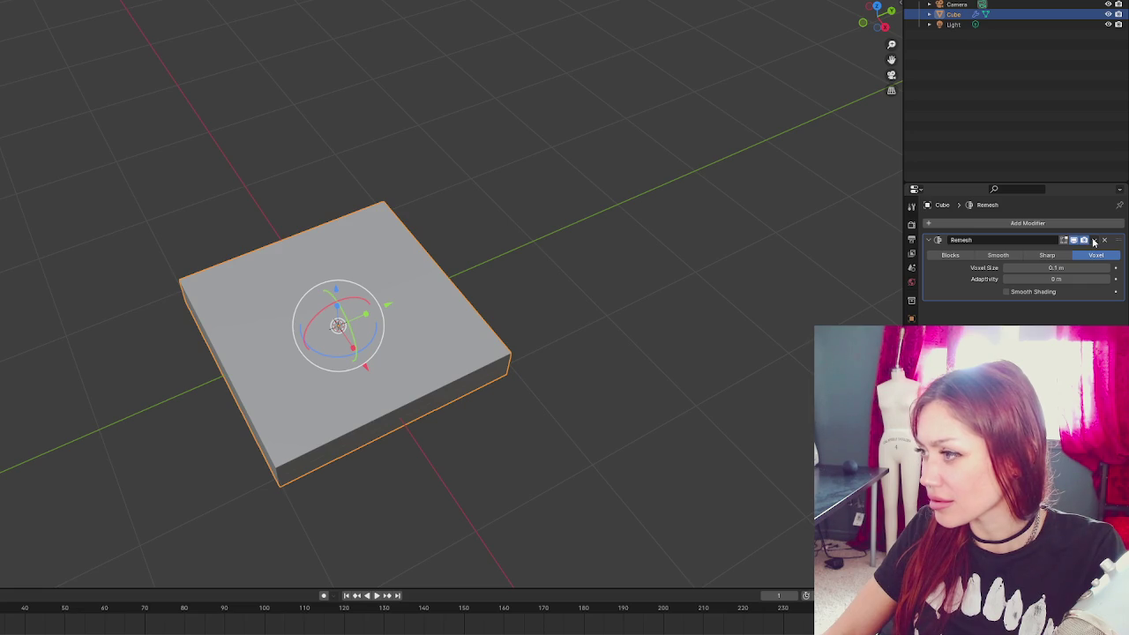
{"action": "key", "text": "z"}
{"action": "left_click", "coordinate": [576, 279]}
- Apply the Remesh modifier at 0.1 m voxel size, turning the slab into a dense grid
{"action": "left_click", "coordinate": [1094, 240]}
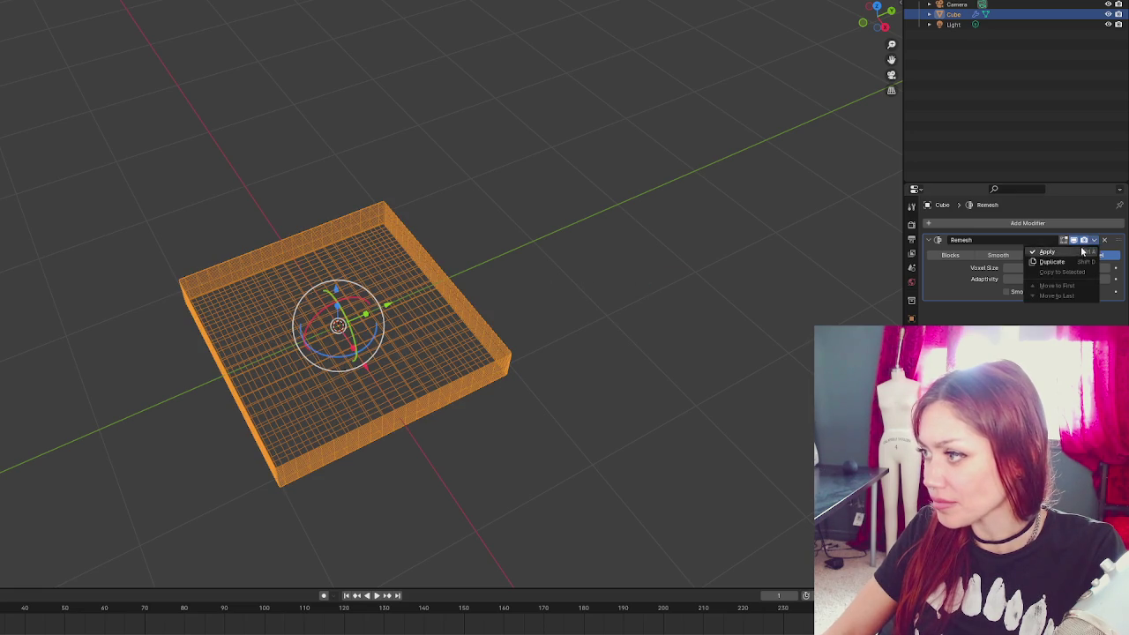
{"action": "left_click", "coordinate": [1046, 253]}
{"action": "left_click", "coordinate": [663, 308]}
{"action": "left_click_drag", "start_coordinate": [663, 307], "coordinate": [419, 336]}
{"action": "left_click", "coordinate": [419, 336]}
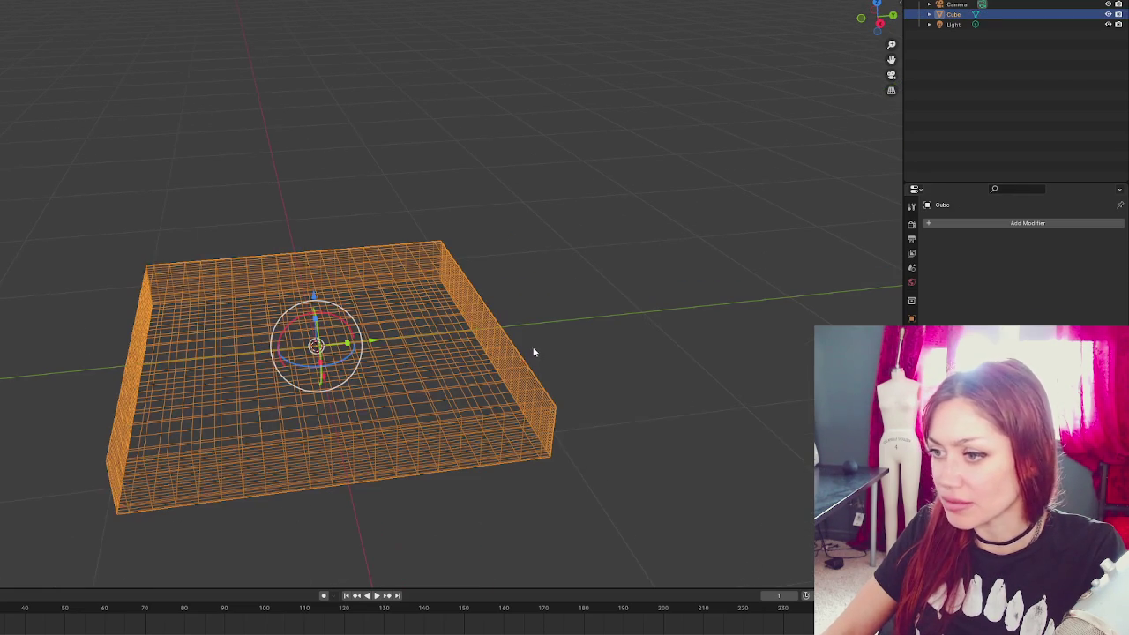
- Enter Sculpt mode and enlarge the brush radius to 206 px, then 315 px
{"action": "key", "text": "ctrl+Page_Down"}
{"action": "key", "text": "ctrl+Page_Down"}
{"action": "scroll", "coordinate": [503, 290], "scroll_direction": "up", "scroll_amount": 3}
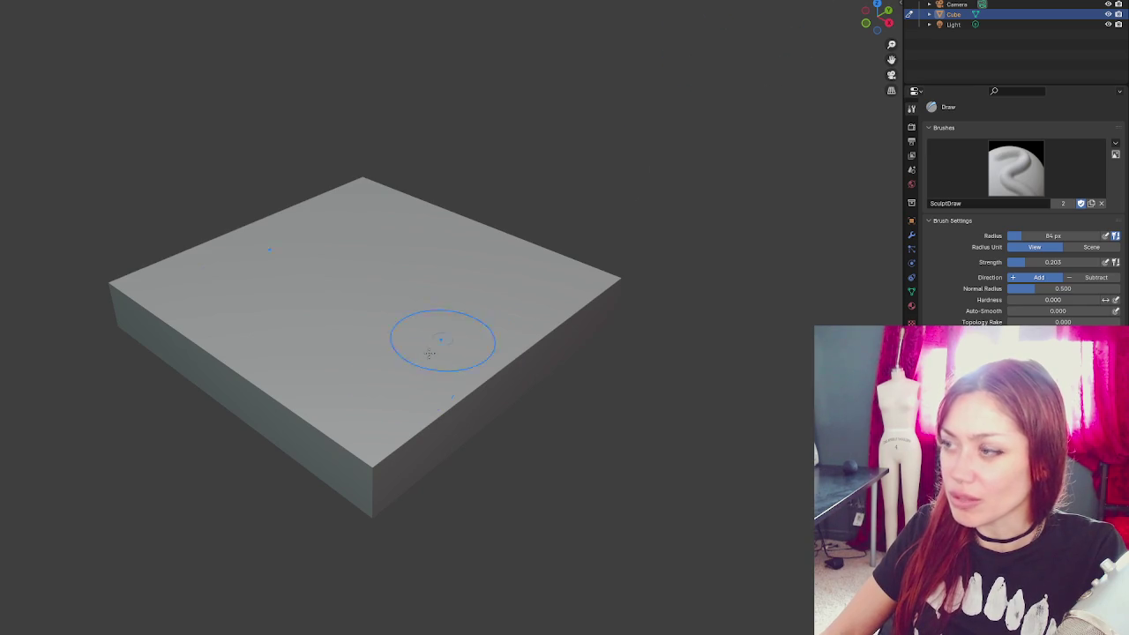
{"action": "key", "text": "f"}
{"action": "left_click", "coordinate": [362, 462]}
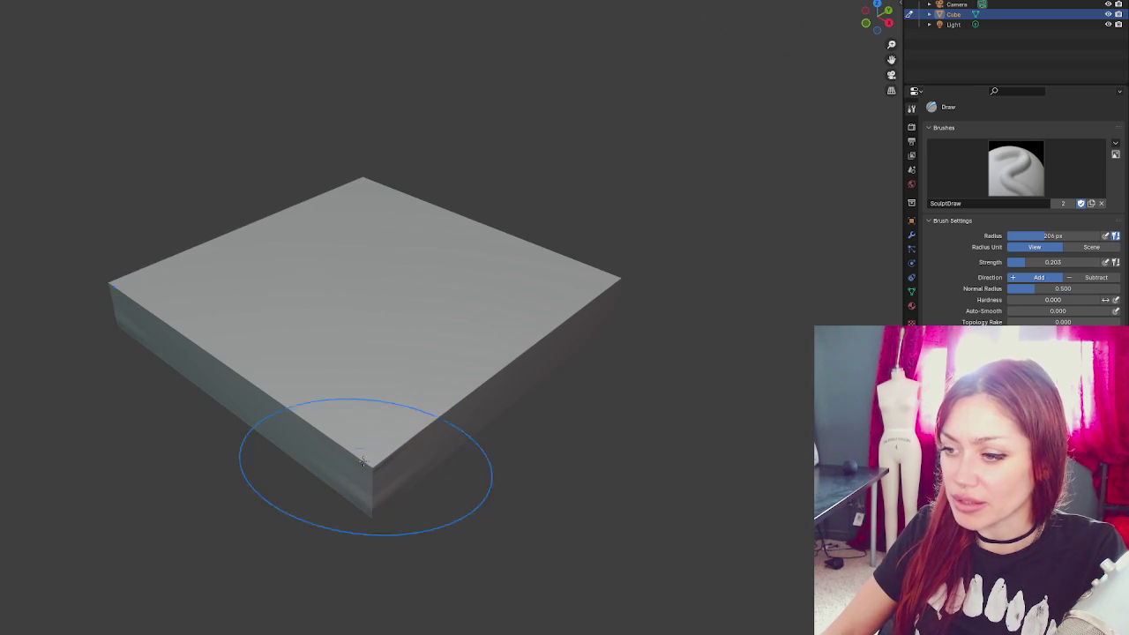
{"action": "key", "text": "f"}
{"action": "left_click", "coordinate": [511, 245]}
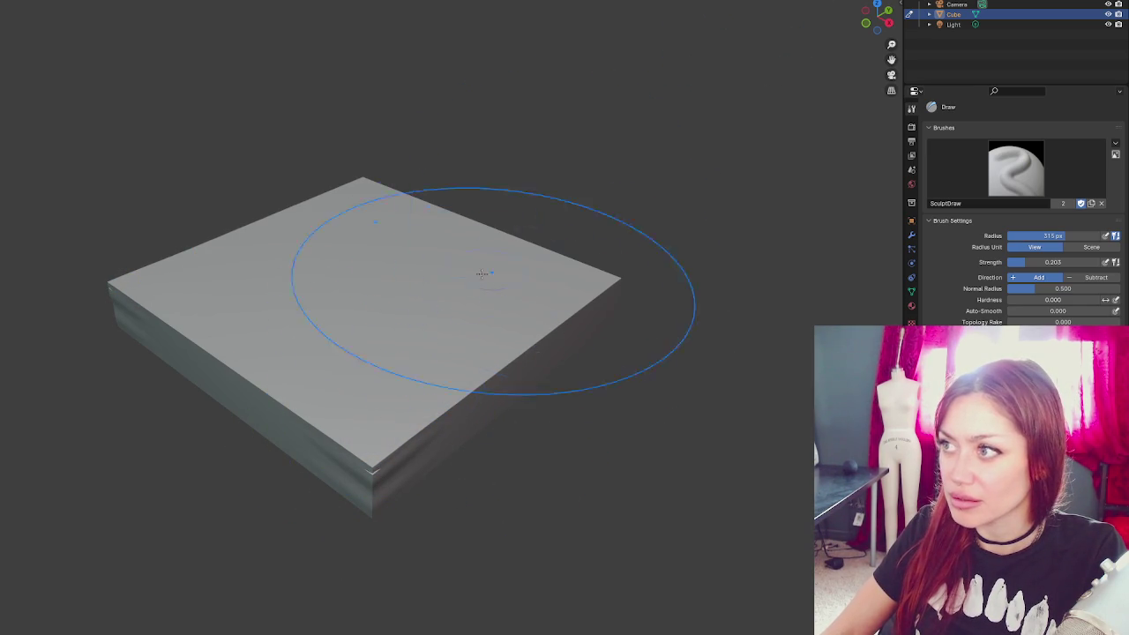
{"action": "scroll", "coordinate": [379, 406], "scroll_direction": "down", "scroll_amount": 3}
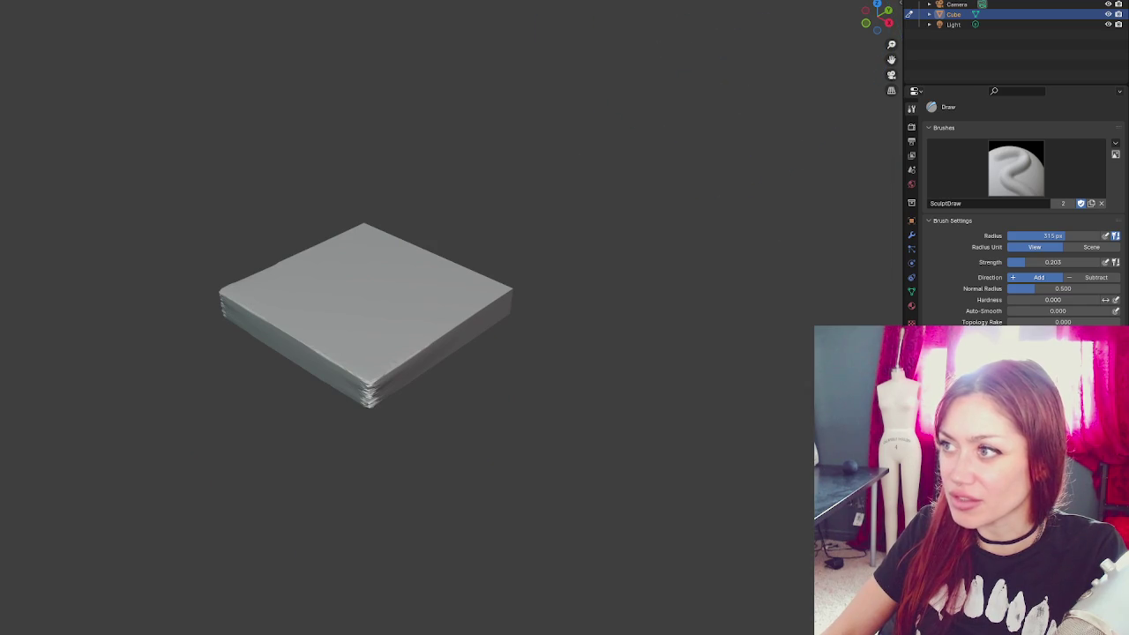
- Sculpt along the slab's front-left corner and view the result in wireframe
{"action": "left_click_drag", "start_coordinate": [513, 274], "coordinate": [554, 317]}
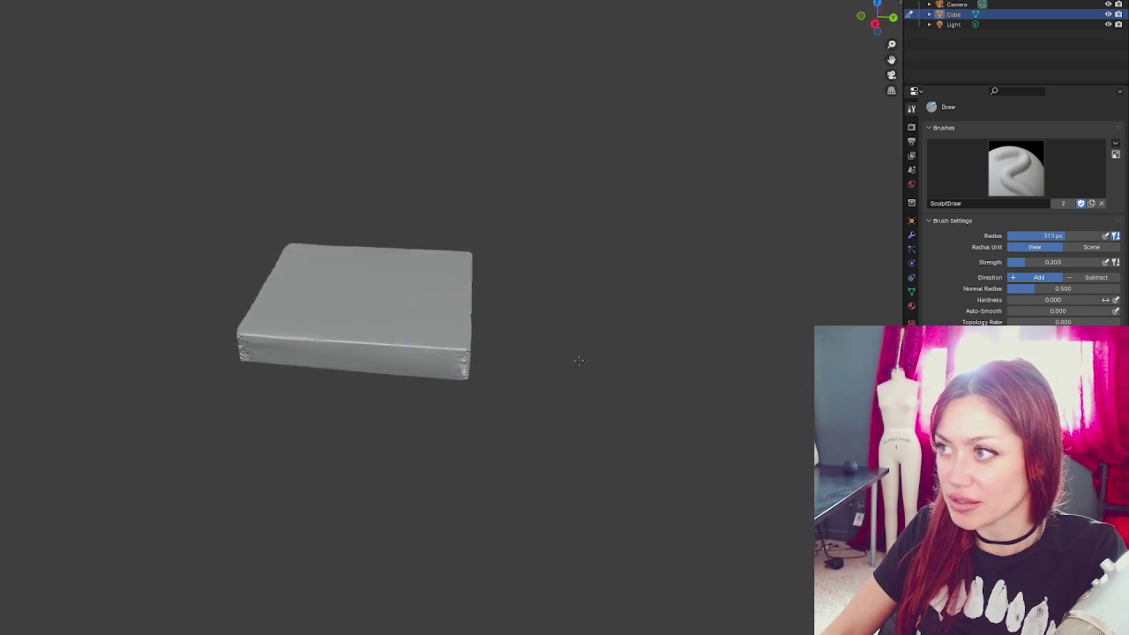
{"action": "left_click_drag", "start_coordinate": [592, 373], "coordinate": [429, 378]}
{"action": "scroll", "coordinate": [429, 379], "scroll_direction": "up", "scroll_amount": 2}
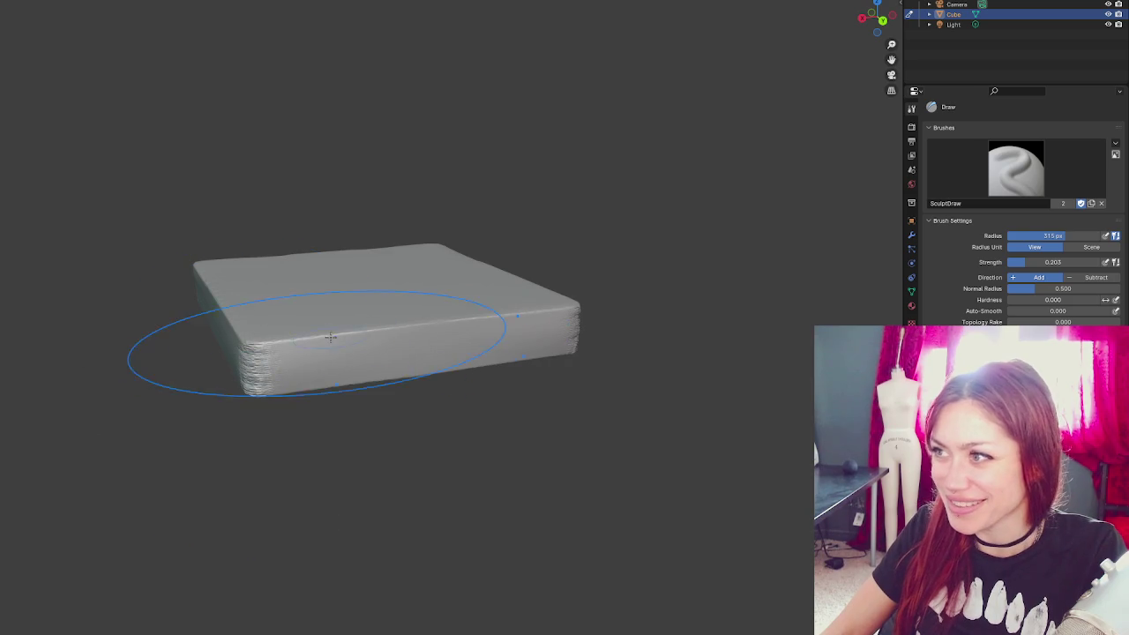
{"action": "mouse_move", "coordinate": [256, 328]}
{"action": "left_mouse_down"}
{"action": "mouse_move", "coordinate": [262, 396]}
{"action": "mouse_move", "coordinate": [270, 353]}
{"action": "mouse_move", "coordinate": [257, 315]}
{"action": "mouse_move", "coordinate": [436, 364]}
{"action": "left_mouse_up"}
{"action": "key", "text": "z"}
{"action": "left_click", "coordinate": [353, 357]}
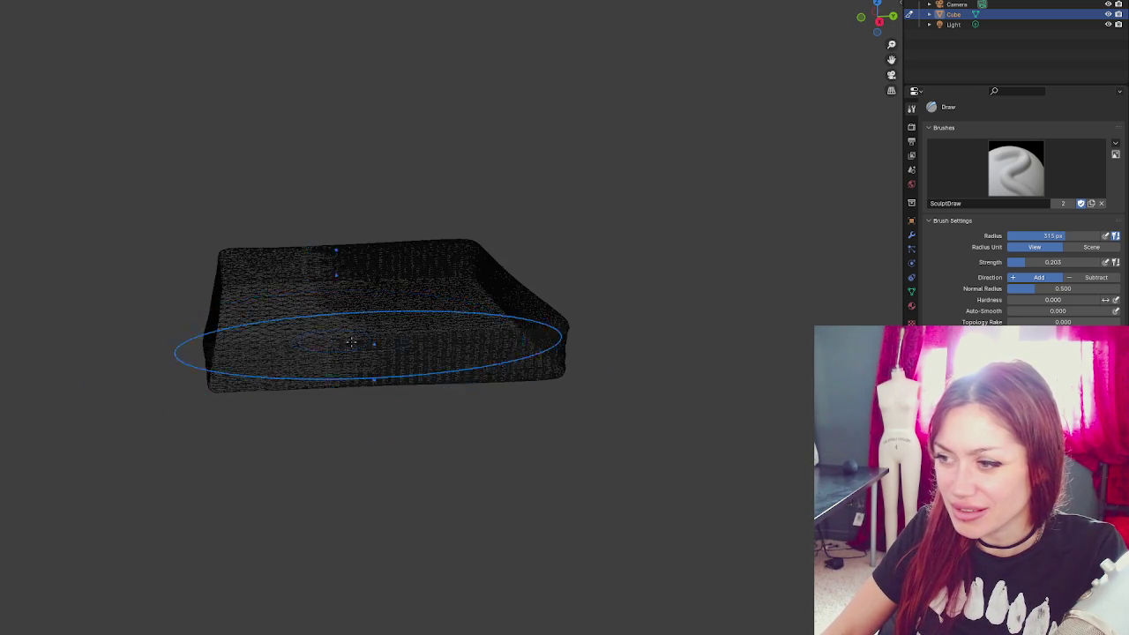
- Rebuild the mesh with dynamic topology detail and smooth the front corner into soft folds
{"action": "mouse_move", "coordinate": [327, 353]}
{"action": "left_mouse_down"}
{"action": "mouse_move", "coordinate": [425, 369]}
{"action": "mouse_move", "coordinate": [423, 424]}
{"action": "left_mouse_up"}
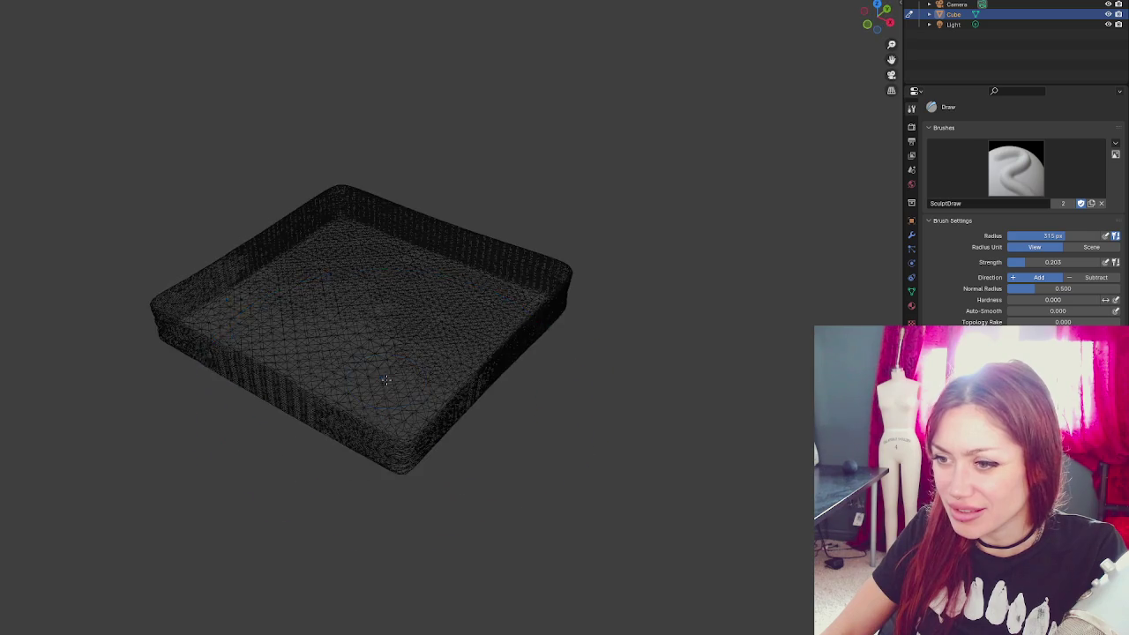
{"action": "mouse_move", "coordinate": [326, 406]}
{"action": "left_mouse_down"}
{"action": "mouse_move", "coordinate": [386, 406]}
{"action": "mouse_move", "coordinate": [366, 459]}
{"action": "left_mouse_up"}
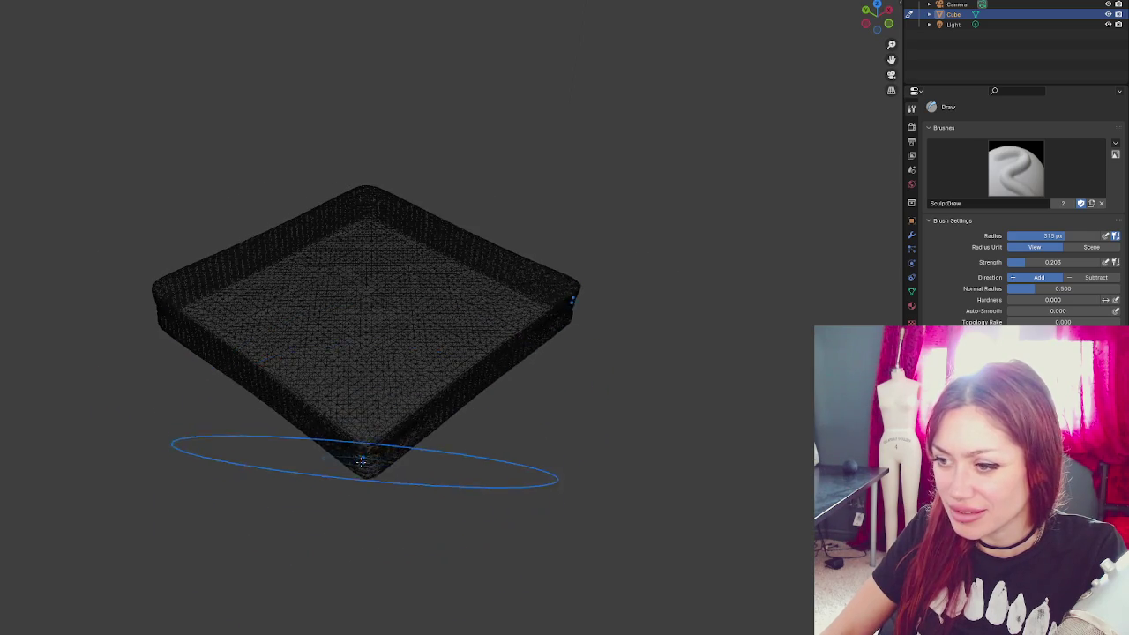
{"action": "scroll", "coordinate": [365, 459], "scroll_direction": "up", "scroll_amount": 5}
{"action": "scroll", "coordinate": [394, 465], "scroll_direction": "down", "scroll_amount": 5}
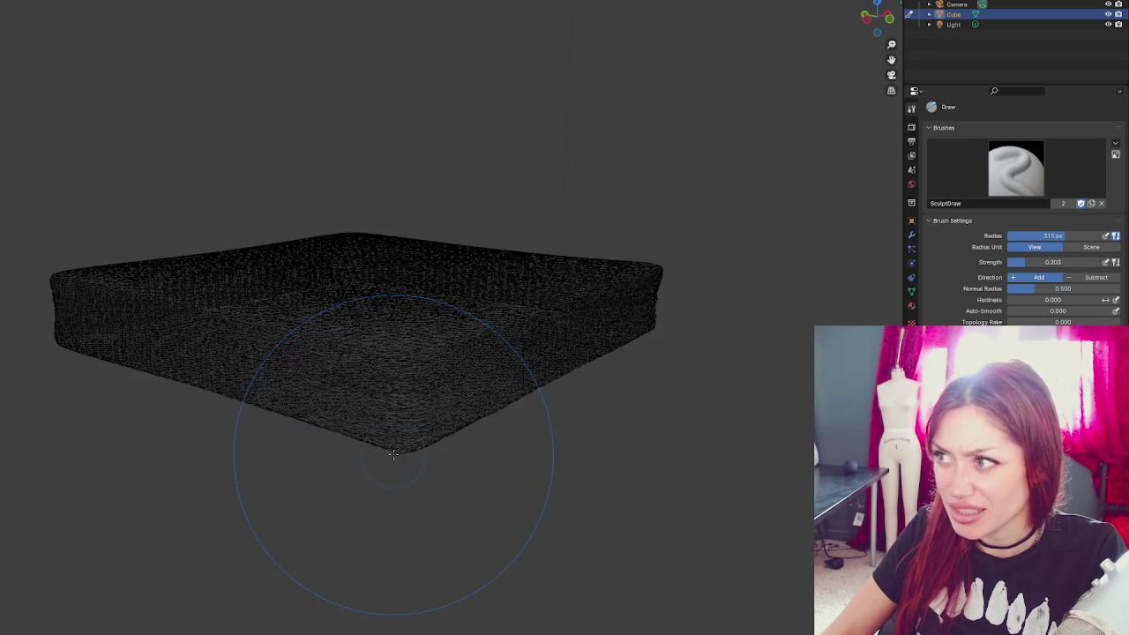
{"action": "left_click", "coordinate": [833, 2]}
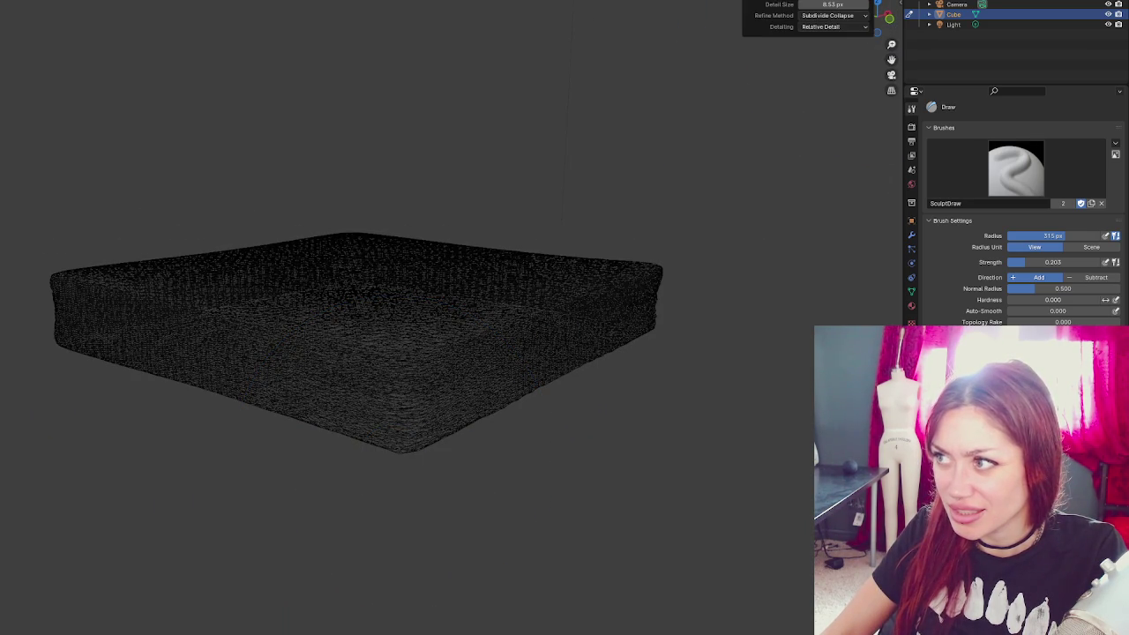
{"action": "key", "text": "ctrl+r"}
{"action": "left_click_drag", "start_coordinate": [389, 404], "coordinate": [399, 423]}
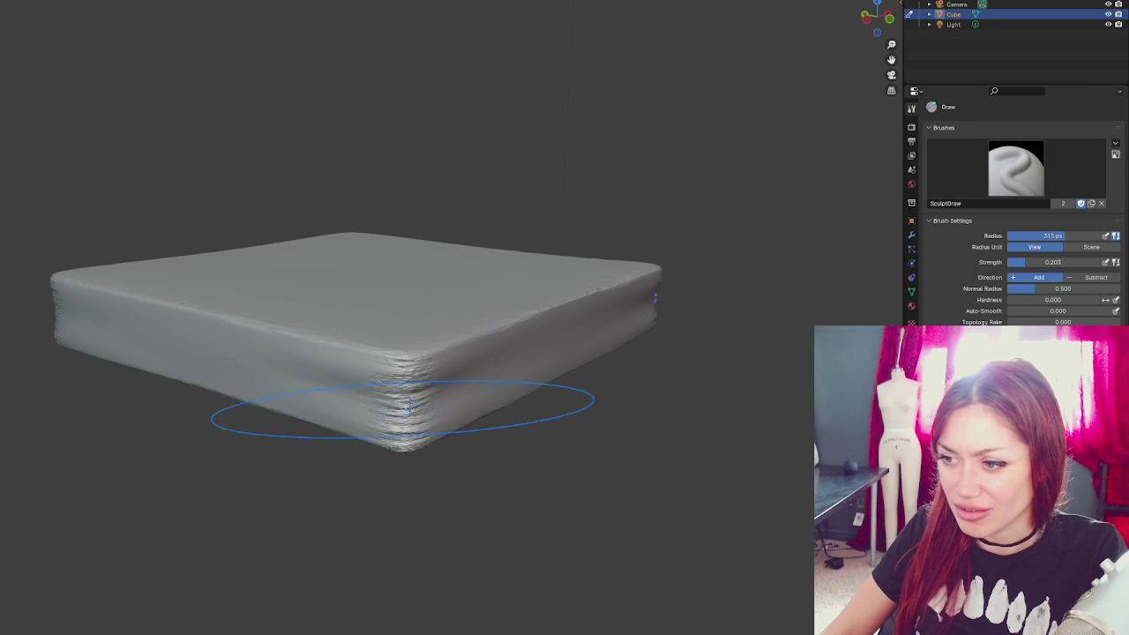
{"action": "scroll", "coordinate": [408, 411], "scroll_direction": "down", "scroll_amount": 2}
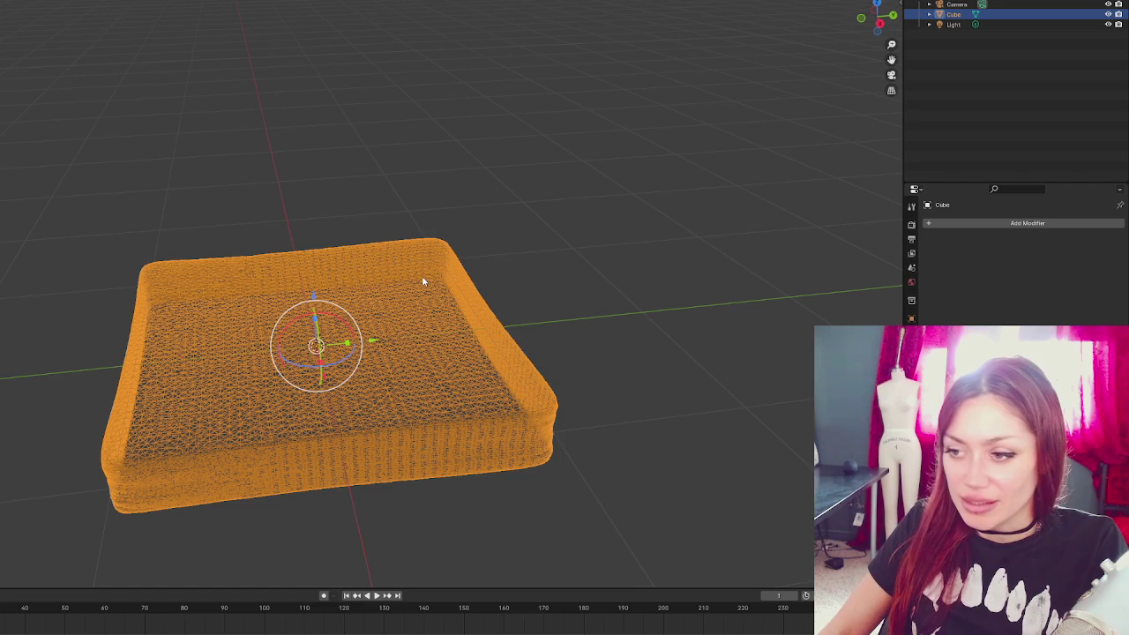
{"action": "left_click", "coordinate": [533, 243]}
- Delete the sculpted tray and add a fresh cube at the origin
{"action": "left_click", "coordinate": [402, 367]}
{"action": "key", "text": "Delete"}
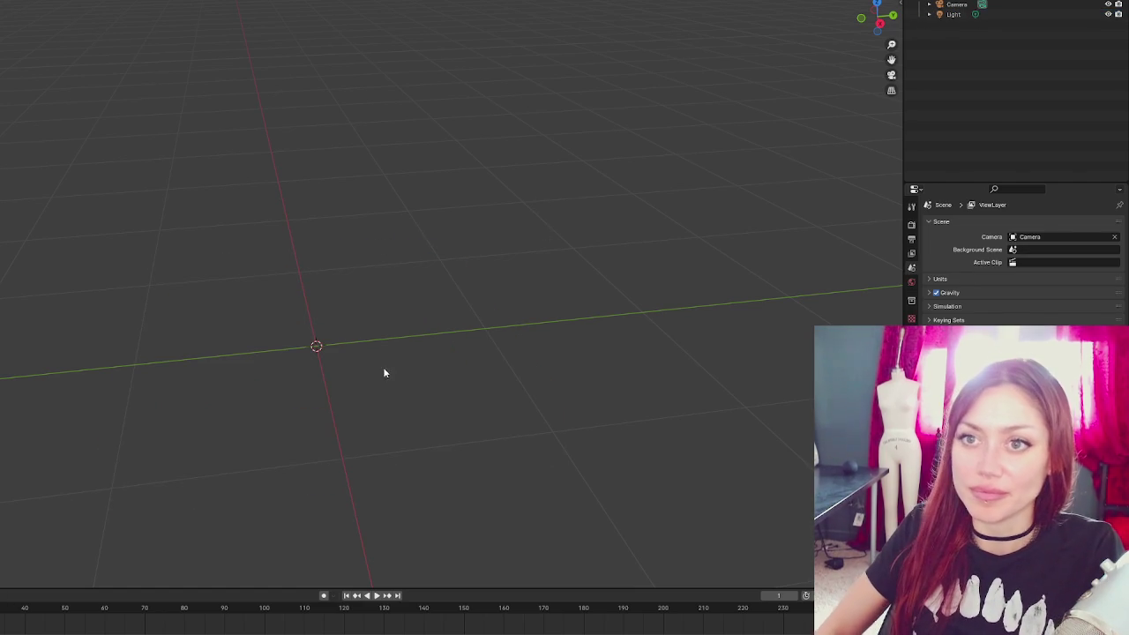
{"action": "key", "text": "shift+a"}
{"action": "mouse_move", "coordinate": [26, 2]}
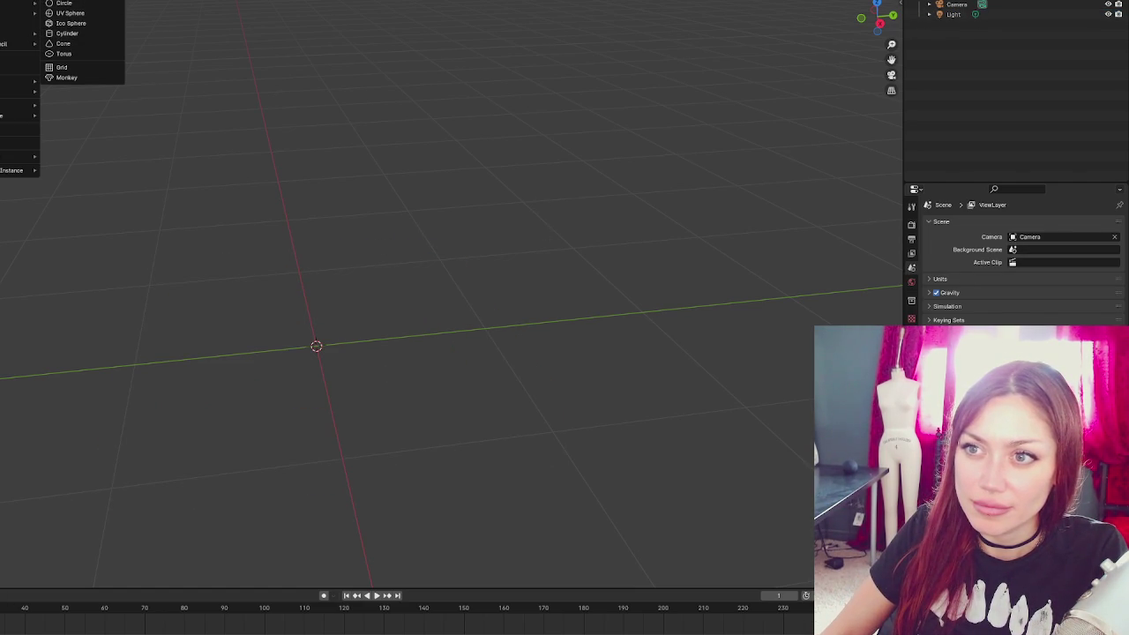
{"action": "left_click", "coordinate": [68, 2]}
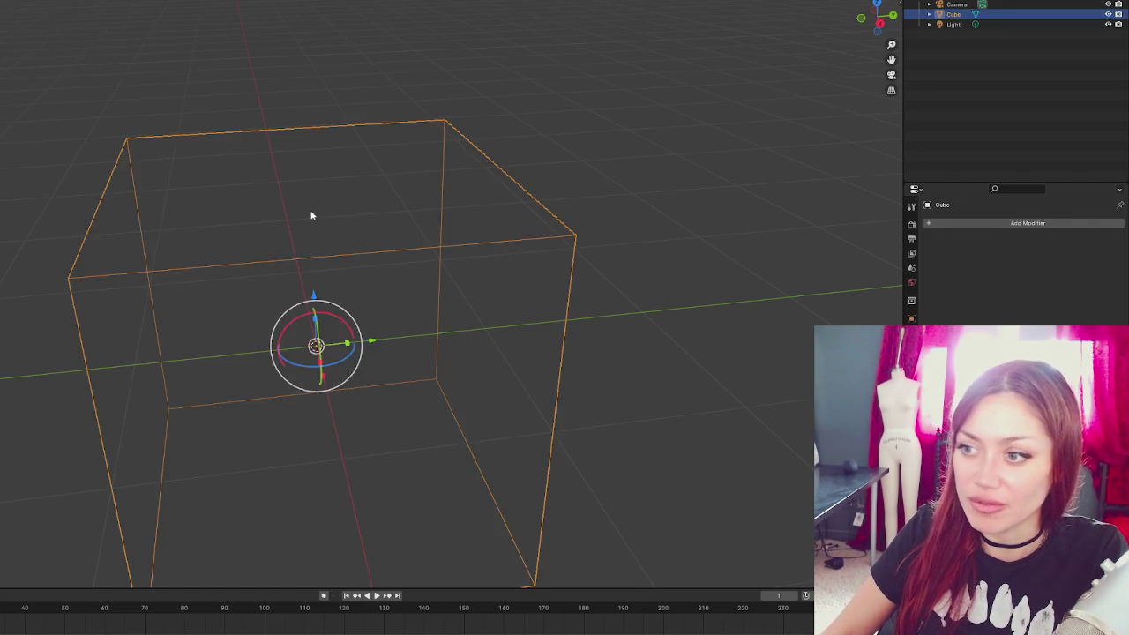
{"action": "scroll", "coordinate": [313, 217], "scroll_direction": "down", "scroll_amount": 3}
- Flatten the cube along Z into a 2 × 2 × 0.443 m slab and apply its scale
{"action": "key", "text": "s"}
{"action": "key", "text": "z"}
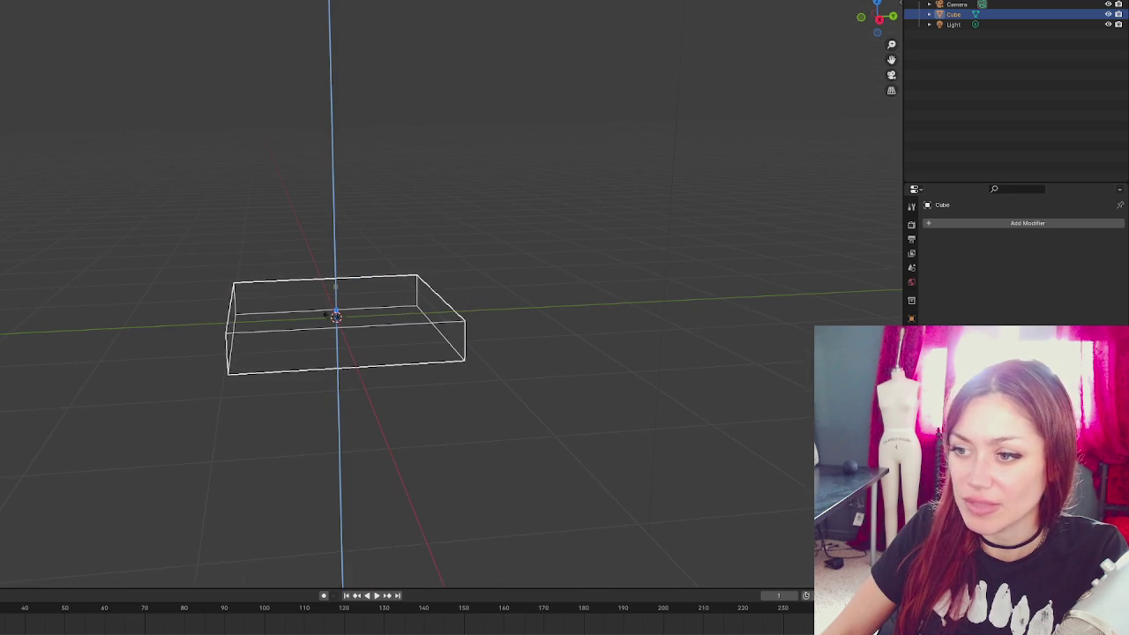
{"action": "key", "text": "Return"}
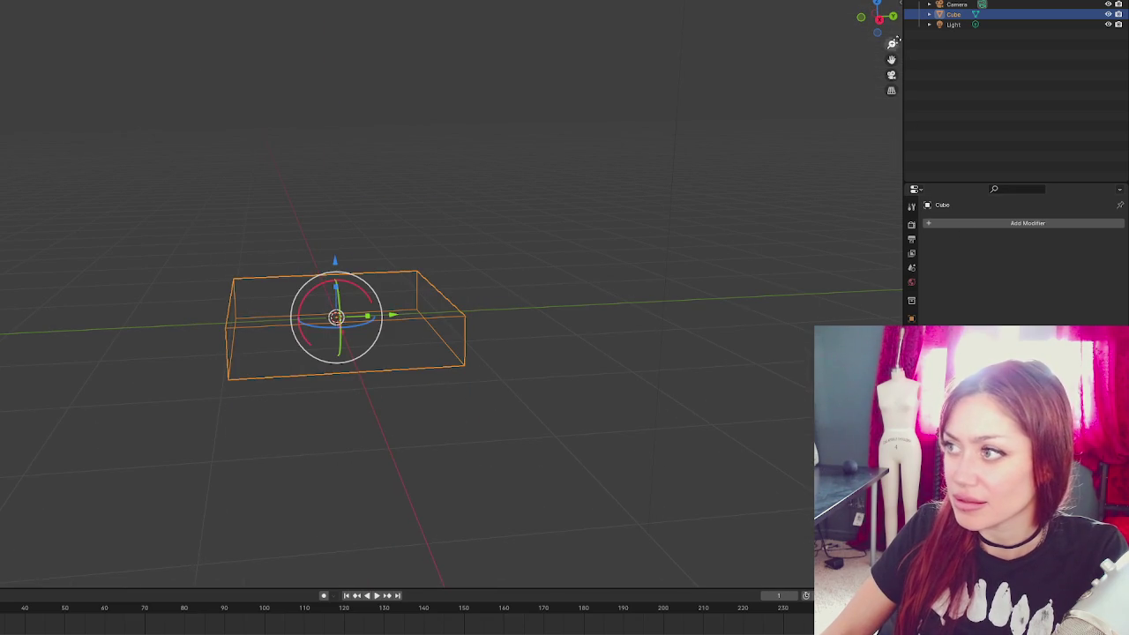
{"action": "left_click", "coordinate": [901, 3]}
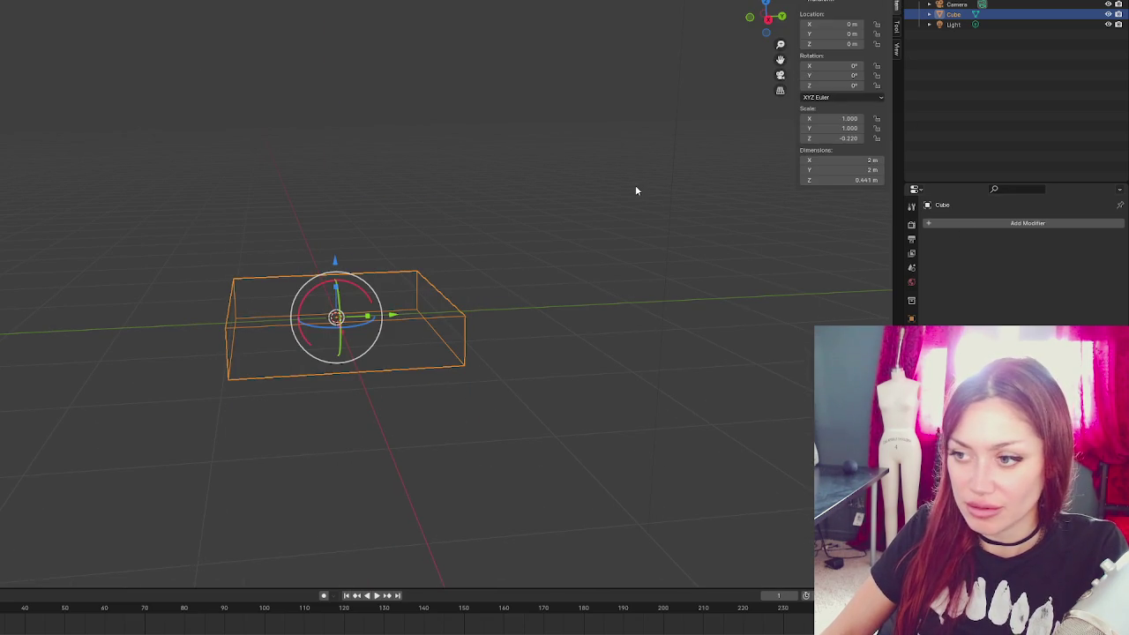
{"action": "key", "text": "ctrl+a"}
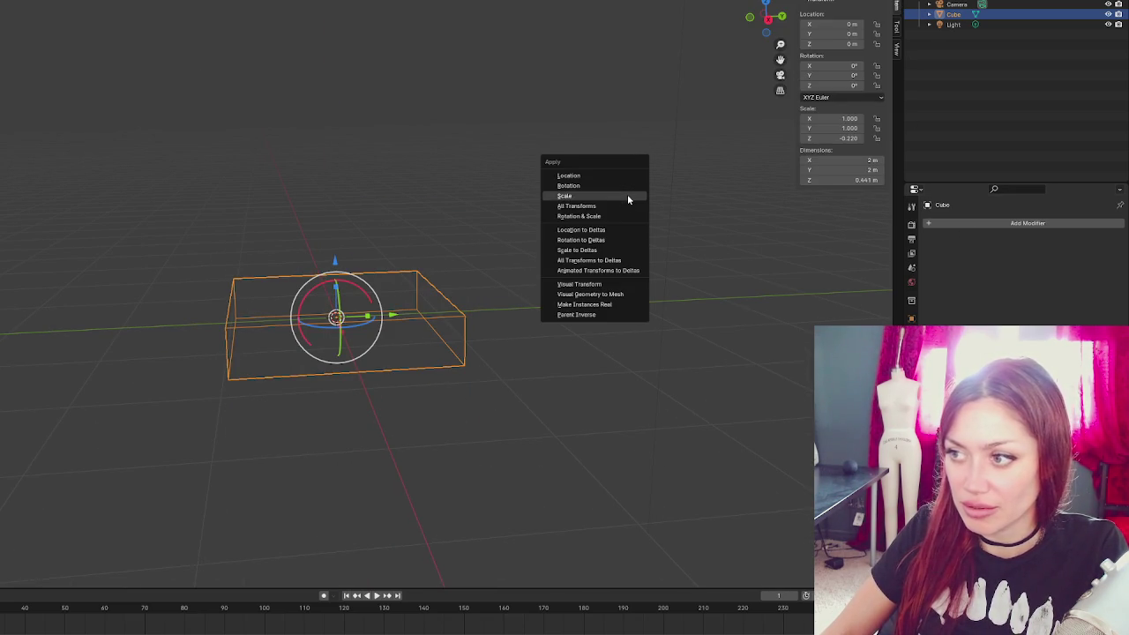
{"action": "left_click", "coordinate": [628, 200]}
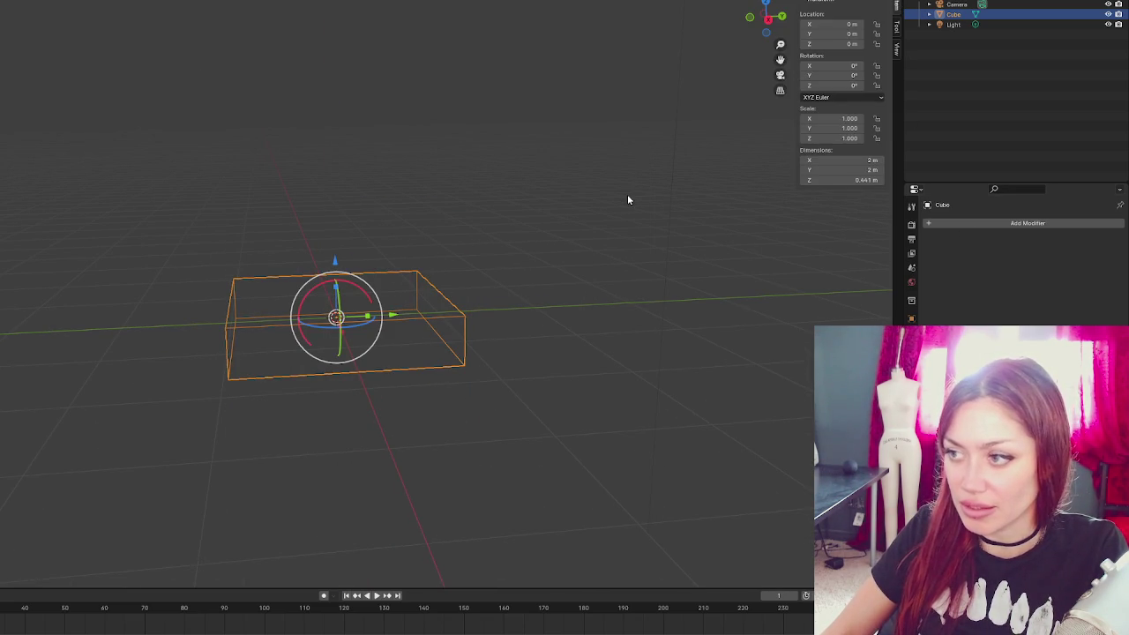
- Add and apply a Remesh modifier, then switch to the Sculpting workspace
{"action": "left_click", "coordinate": [979, 225]}
{"action": "mouse_move", "coordinate": [976, 227]}
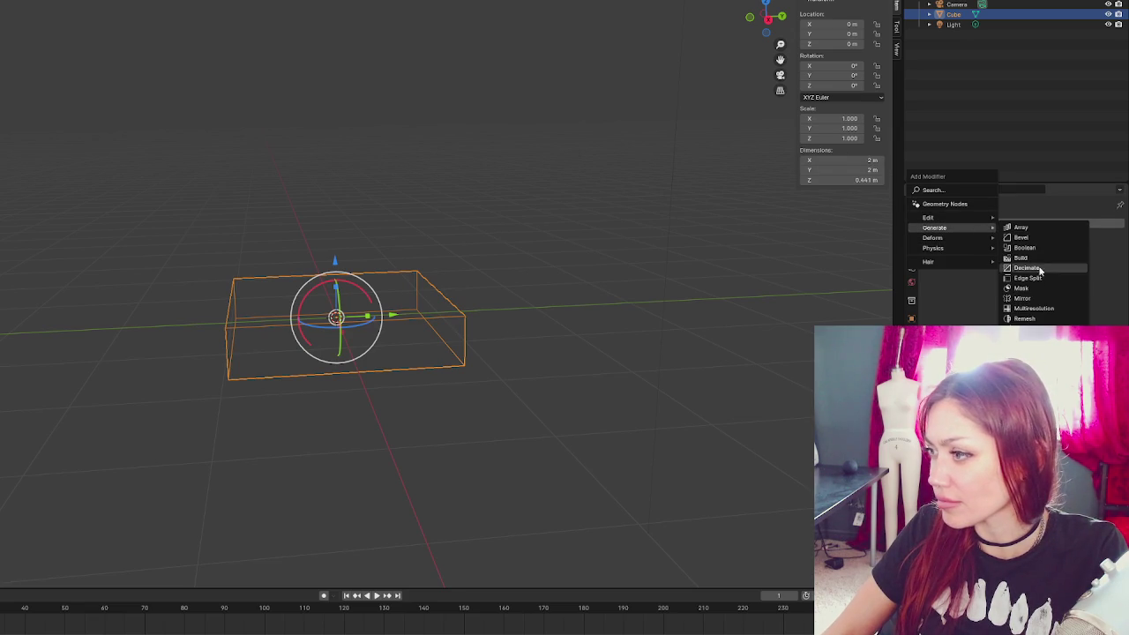
{"action": "left_click", "coordinate": [1026, 319]}
{"action": "left_click", "coordinate": [1094, 240]}
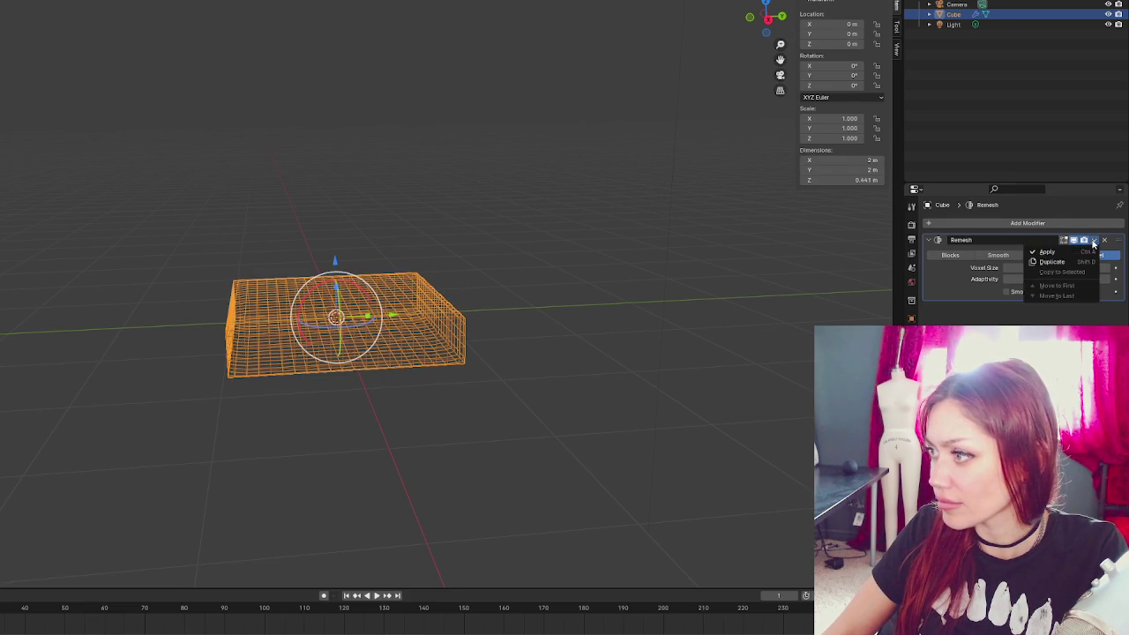
{"action": "left_click", "coordinate": [1074, 253]}
{"action": "left_click", "coordinate": [486, 236]}
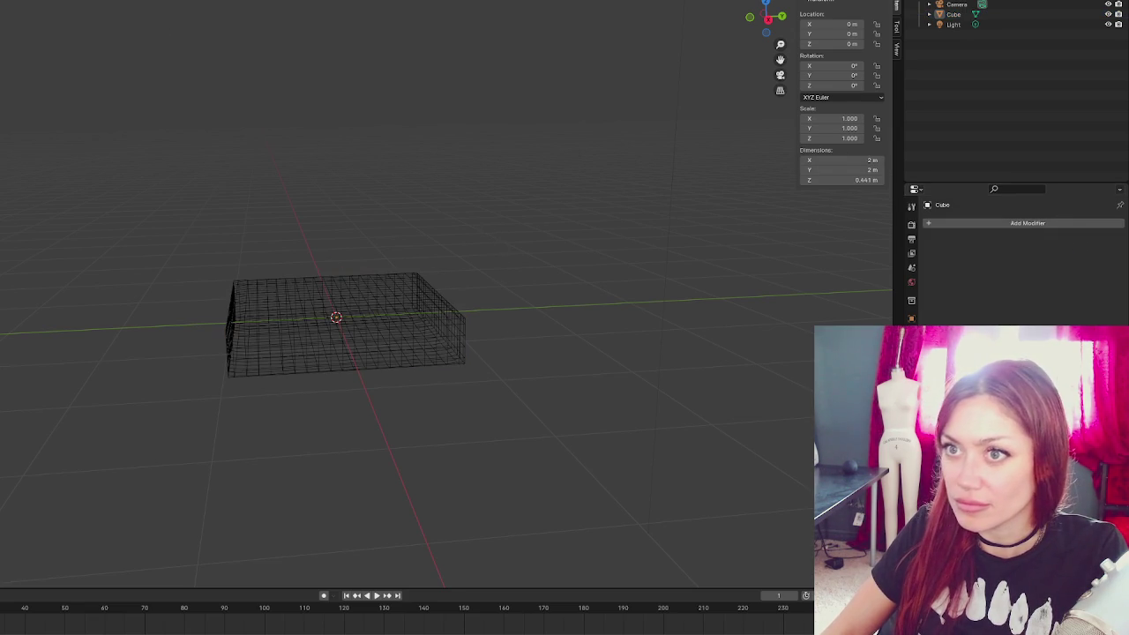
{"action": "left_click", "coordinate": [84, 1]}
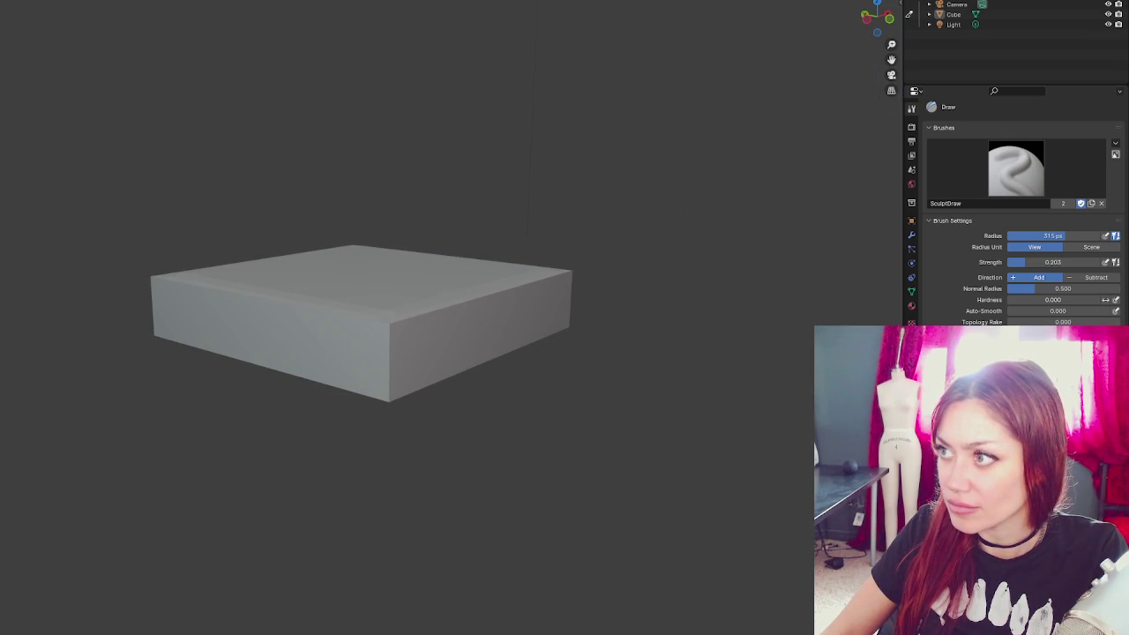
- Sculpt bumps on the front corner edge, undo them, and remesh to roughen the edges
{"action": "left_click_drag", "start_coordinate": [393, 323], "coordinate": [374, 379]}
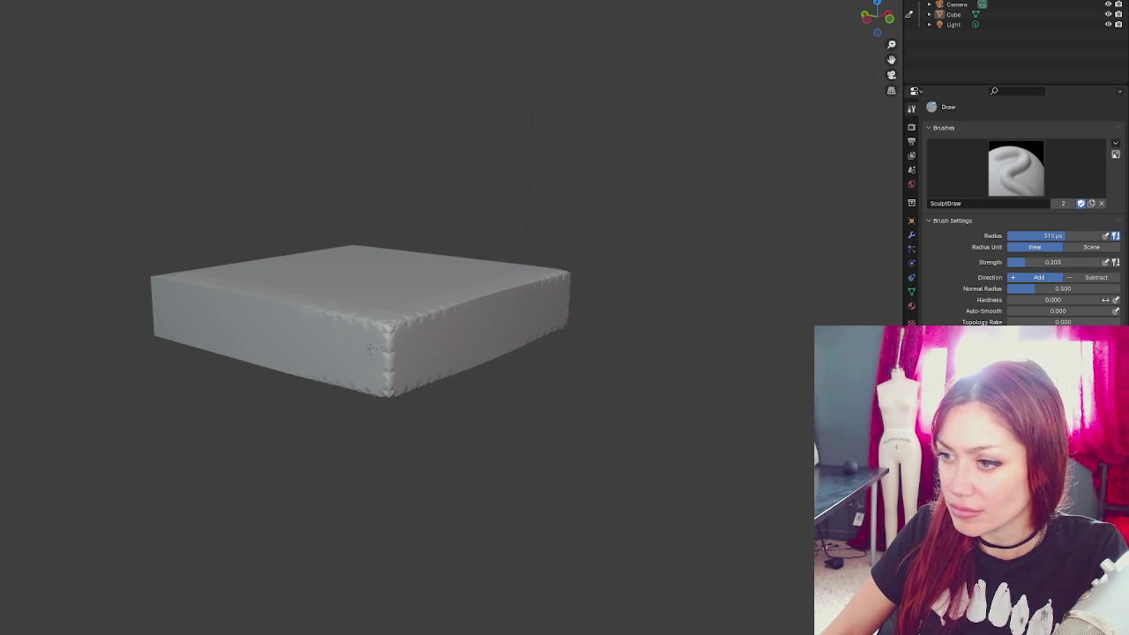
{"action": "key", "text": "ctrl+z"}
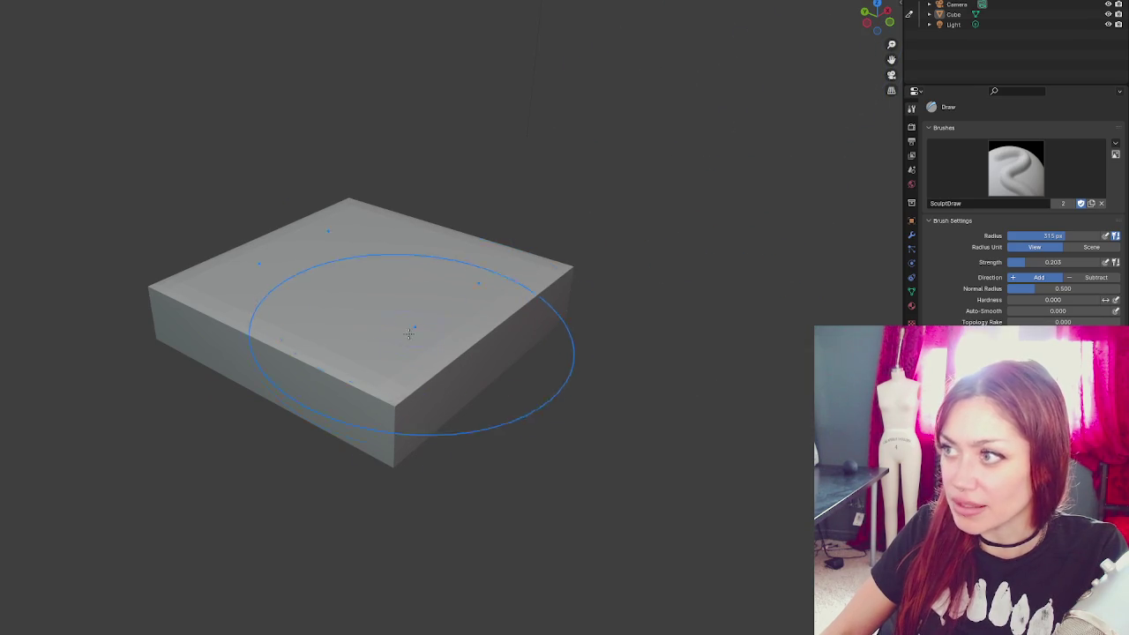
{"action": "left_click_drag", "start_coordinate": [403, 446], "coordinate": [484, 369]}
{"action": "key", "text": "ctrl+r"}
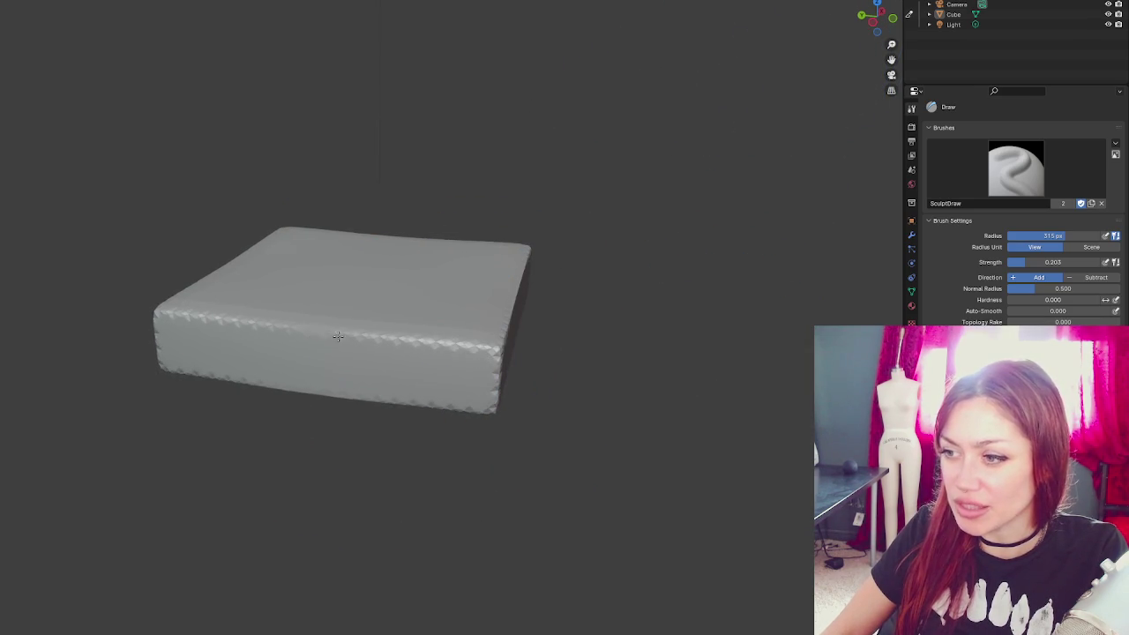
- Inspect the slab from several angles, then duplicate Cube into Cube.001
{"action": "mouse_move", "coordinate": [277, 428]}
{"action": "left_mouse_down"}
{"action": "mouse_move", "coordinate": [403, 363]}
{"action": "mouse_move", "coordinate": [469, 355]}
{"action": "mouse_move", "coordinate": [419, 332]}
{"action": "mouse_move", "coordinate": [391, 352]}
{"action": "left_mouse_up"}
{"action": "left_click_drag", "start_coordinate": [227, 353], "coordinate": [377, 402]}
{"action": "mouse_move", "coordinate": [485, 388]}
{"action": "left_mouse_down"}
{"action": "mouse_move", "coordinate": [403, 433]}
{"action": "mouse_move", "coordinate": [338, 418]}
{"action": "mouse_move", "coordinate": [528, 353]}
{"action": "left_mouse_up"}
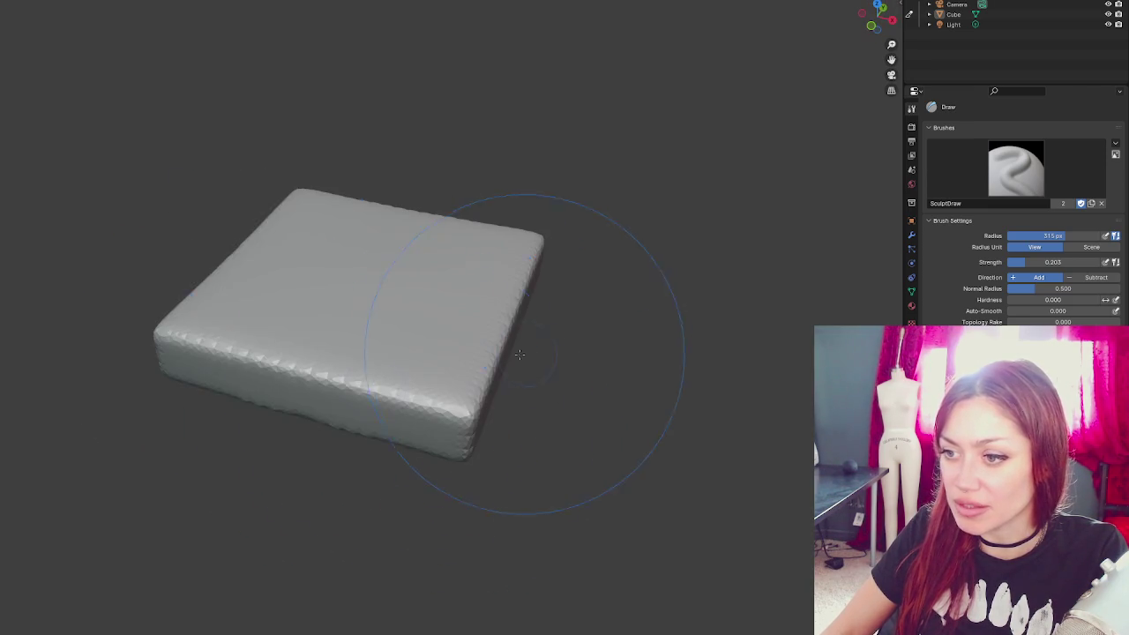
{"action": "mouse_move", "coordinate": [240, 356]}
{"action": "left_mouse_down"}
{"action": "mouse_move", "coordinate": [345, 396]}
{"action": "mouse_move", "coordinate": [377, 297]}
{"action": "mouse_move", "coordinate": [373, 335]}
{"action": "mouse_move", "coordinate": [517, 373]}
{"action": "mouse_move", "coordinate": [473, 232]}
{"action": "left_mouse_up"}
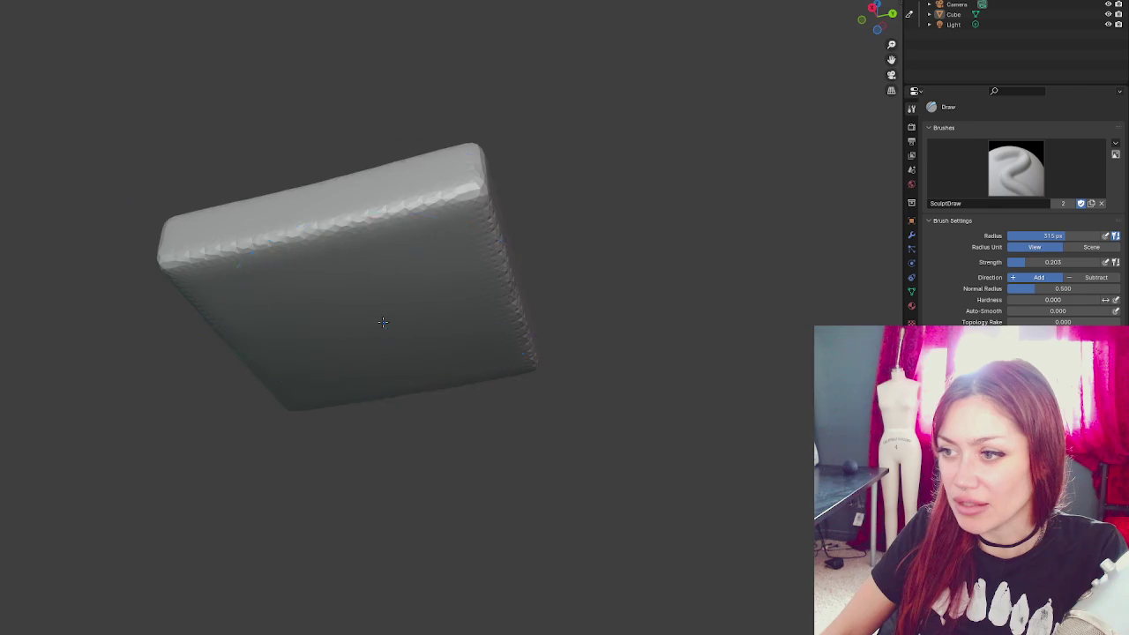
{"action": "left_click_drag", "start_coordinate": [382, 323], "coordinate": [403, 429]}
{"action": "mouse_move", "coordinate": [668, 206]}
{"action": "left_mouse_down"}
{"action": "mouse_move", "coordinate": [222, 194]}
{"action": "mouse_move", "coordinate": [587, 127]}
{"action": "left_mouse_up"}
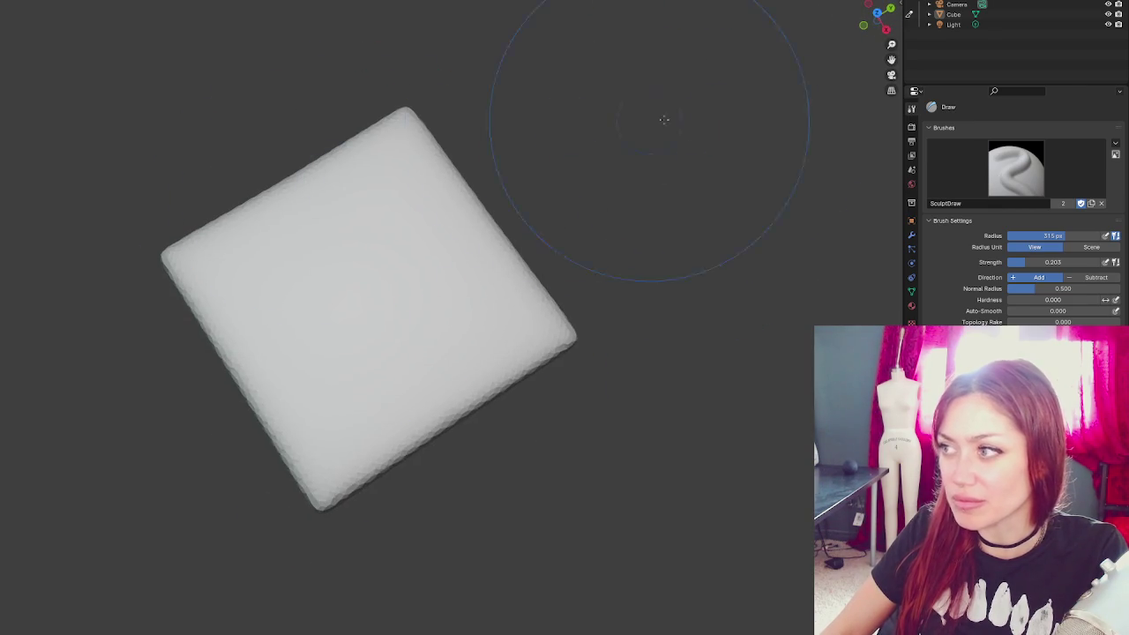
{"action": "left_click", "coordinate": [1034, 13]}
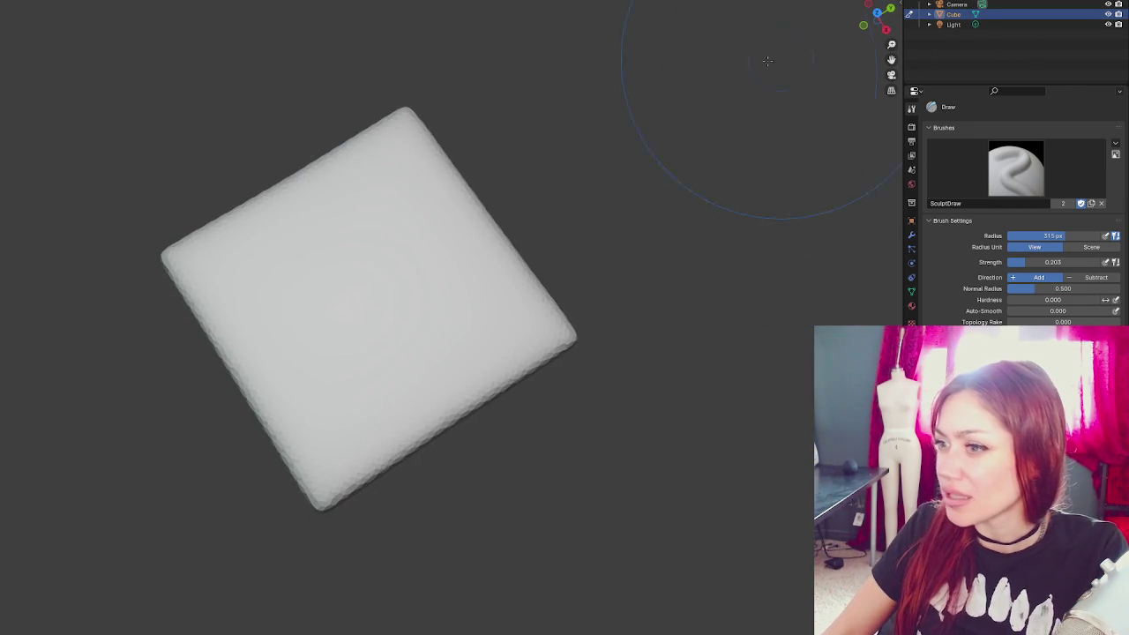
{"action": "key", "text": "shift+d"}
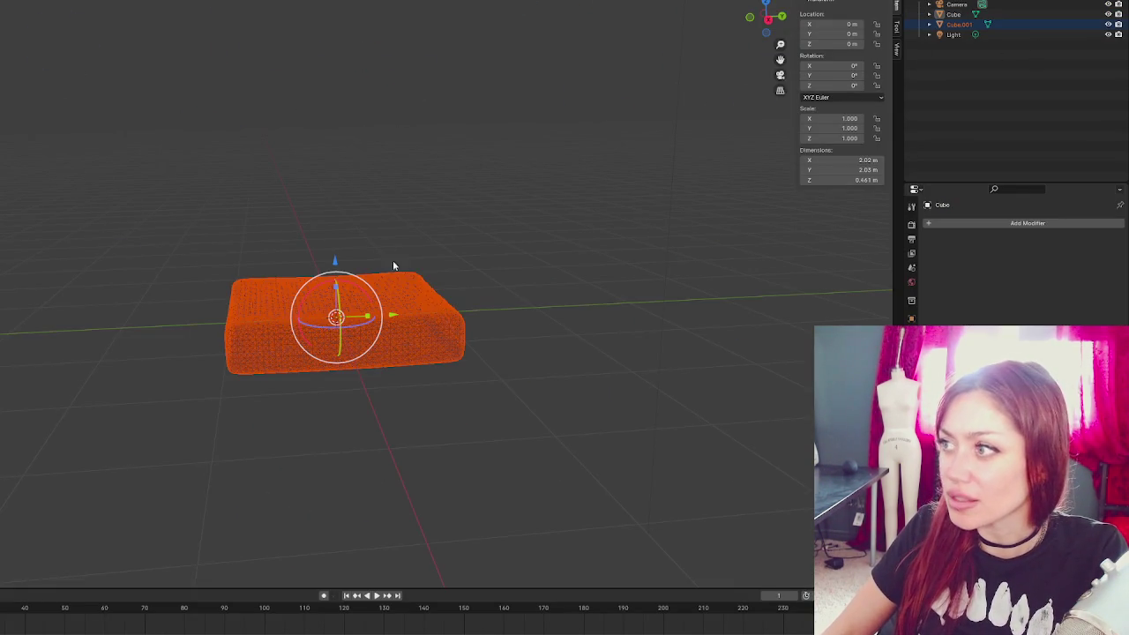
- Move the duplicate Cube.001 clear of the original along Y and frame both slabs
{"action": "left_click_drag", "start_coordinate": [394, 315], "coordinate": [61, 68]}
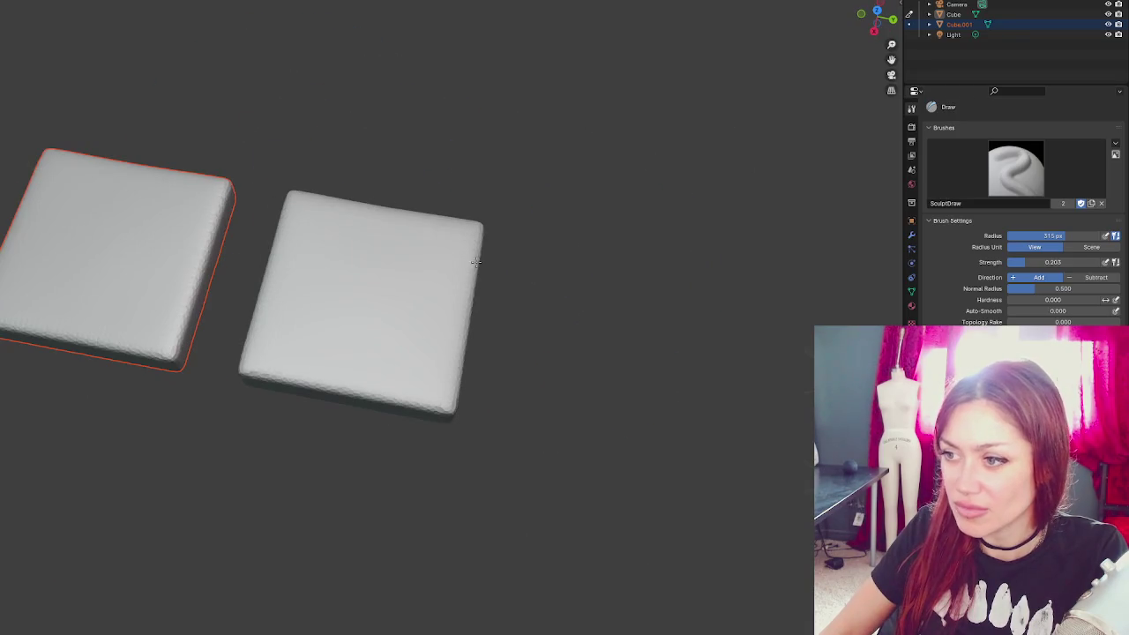
{"action": "scroll", "coordinate": [547, 150], "scroll_direction": "up", "scroll_amount": 2}
{"action": "left_click_drag", "start_coordinate": [547, 151], "coordinate": [529, 327]}
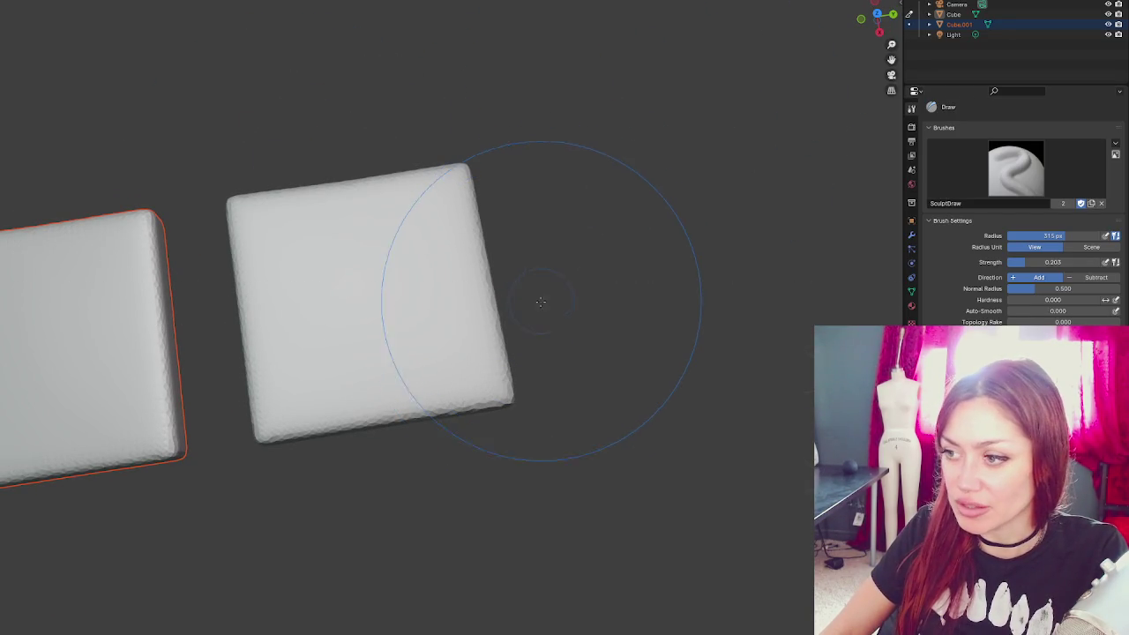
- With the Grab brush, bulge the second slab's right edge outward and reduce the radius to 231 px
{"action": "key", "text": "g"}
{"action": "mouse_move", "coordinate": [498, 336]}
{"action": "left_mouse_down"}
{"action": "mouse_move", "coordinate": [529, 331]}
{"action": "mouse_move", "coordinate": [513, 335]}
{"action": "left_mouse_up"}
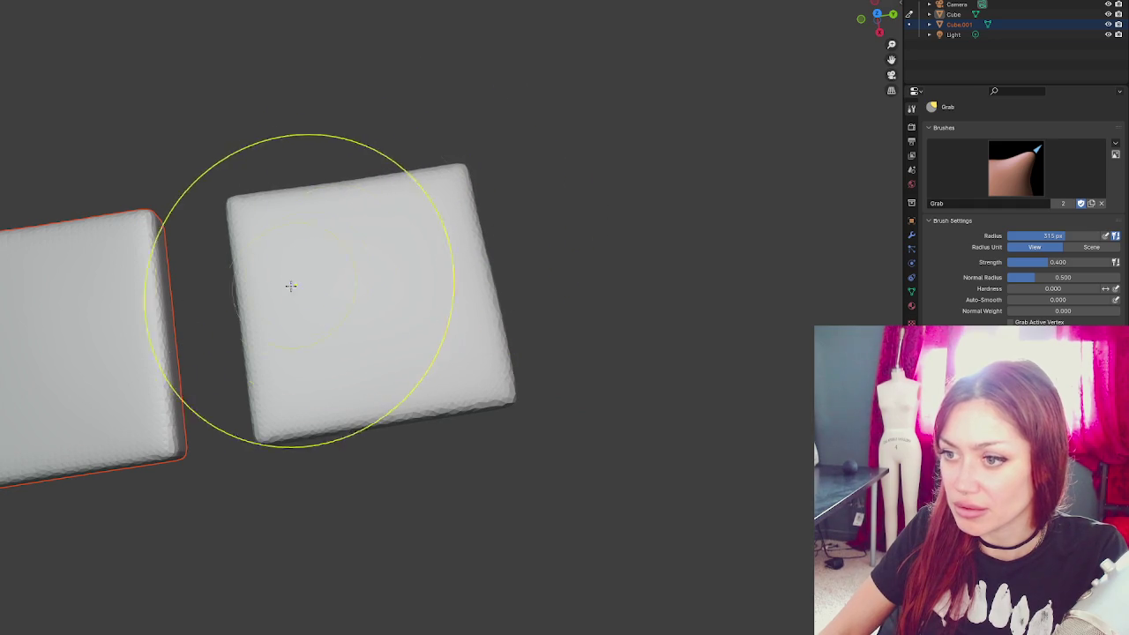
{"action": "left_click_drag", "start_coordinate": [345, 366], "coordinate": [260, 409]}
{"action": "key", "text": "KP_1"}
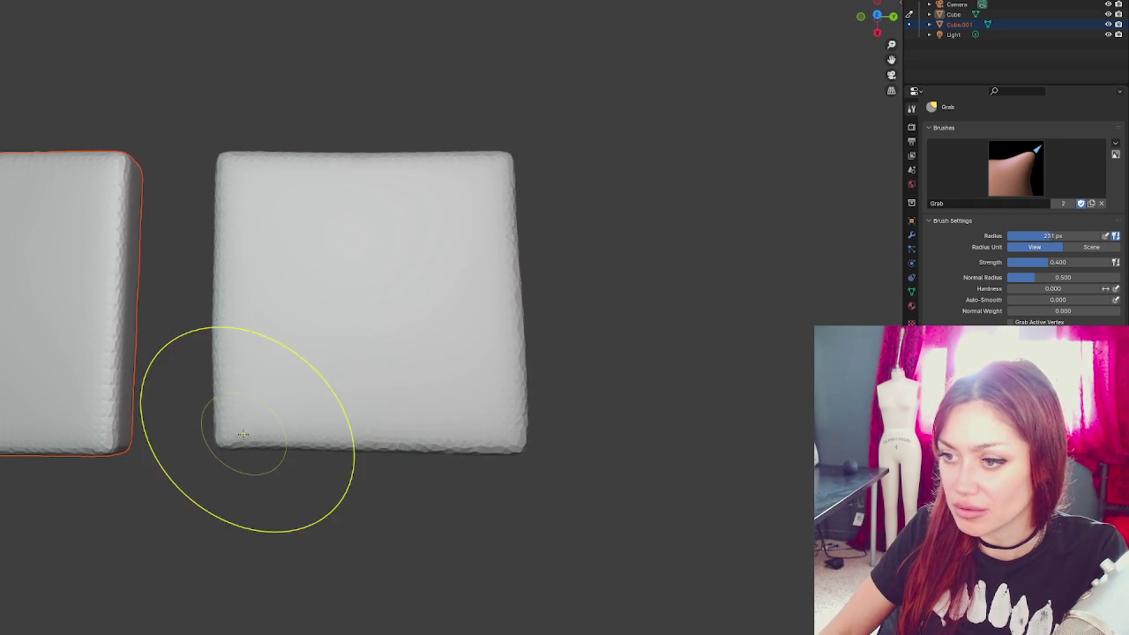
{"action": "left_click", "coordinate": [230, 439]}
- Orbit around both slabs to inspect them from front, side, low and top-down angles
{"action": "left_click_drag", "start_coordinate": [501, 455], "coordinate": [566, 331]}
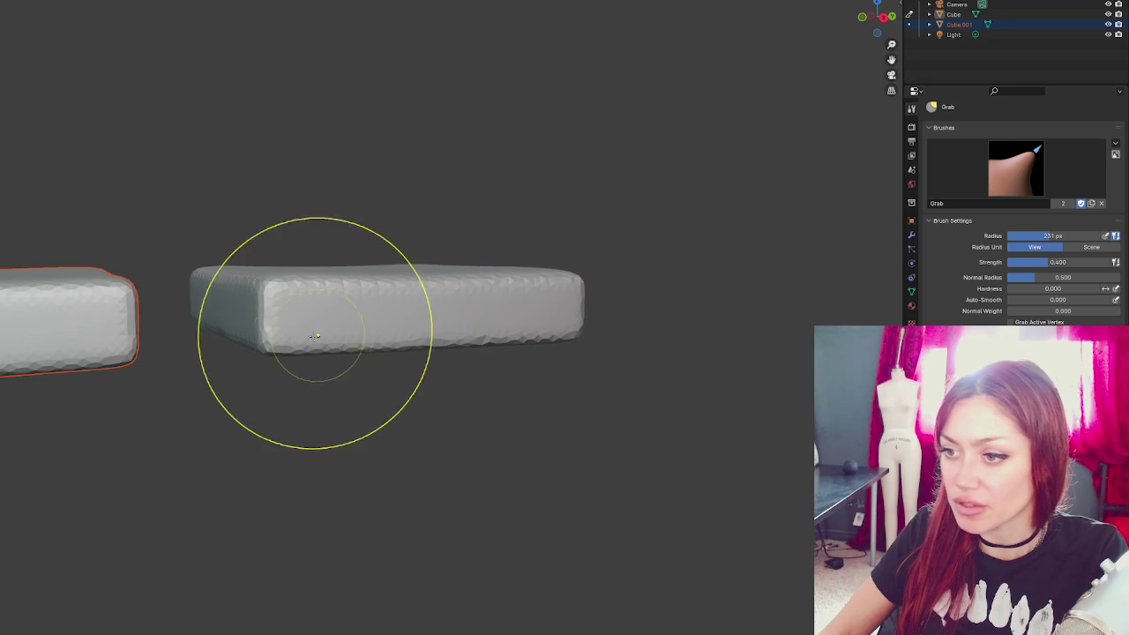
{"action": "mouse_move", "coordinate": [673, 308]}
{"action": "left_mouse_down"}
{"action": "mouse_move", "coordinate": [609, 341]}
{"action": "mouse_move", "coordinate": [532, 356]}
{"action": "left_mouse_up"}
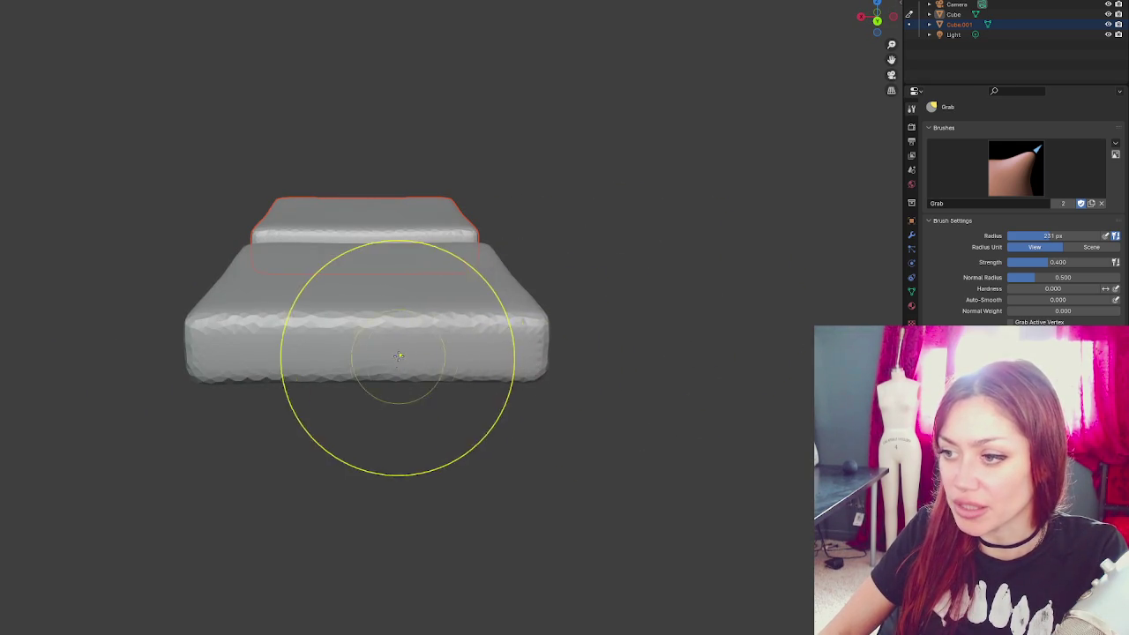
{"action": "left_click_drag", "start_coordinate": [375, 382], "coordinate": [457, 381]}
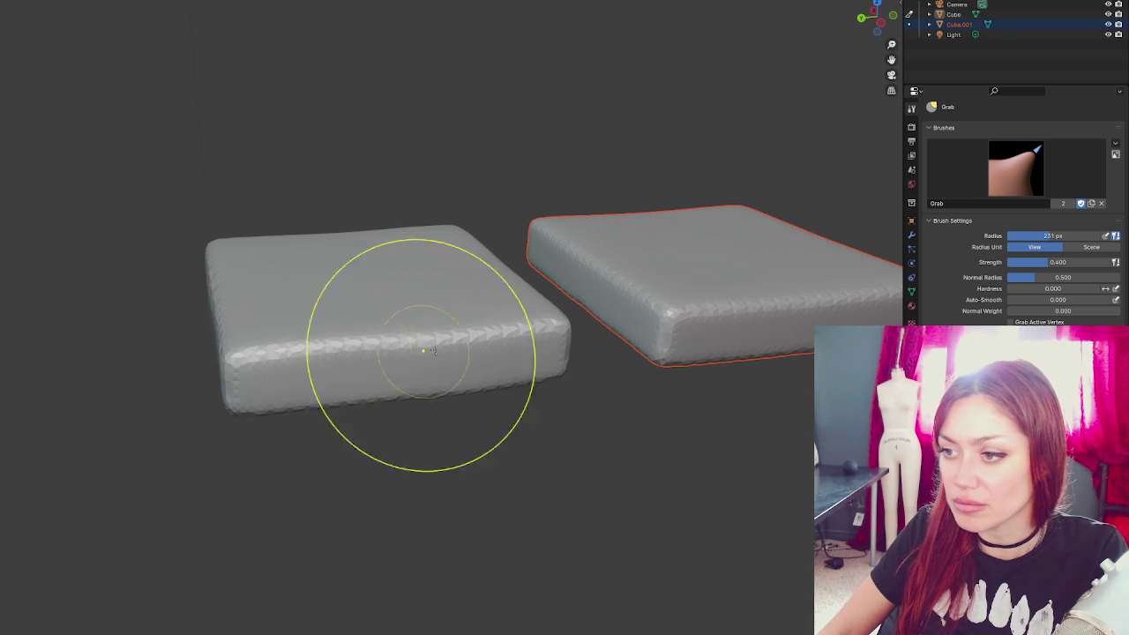
{"action": "left_click_drag", "start_coordinate": [365, 347], "coordinate": [479, 328]}
{"action": "left_click_drag", "start_coordinate": [295, 341], "coordinate": [452, 342]}
{"action": "mouse_move", "coordinate": [387, 287]}
{"action": "left_mouse_down"}
{"action": "mouse_move", "coordinate": [335, 306]}
{"action": "mouse_move", "coordinate": [349, 304]}
{"action": "left_mouse_up"}
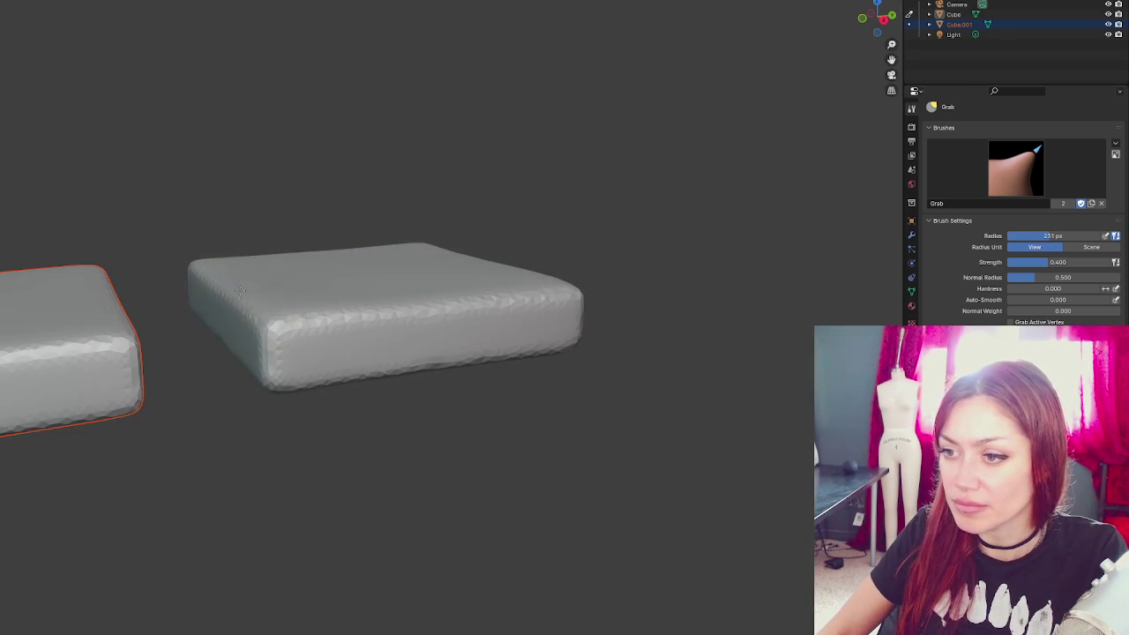
{"action": "left_click_drag", "start_coordinate": [274, 344], "coordinate": [343, 338]}
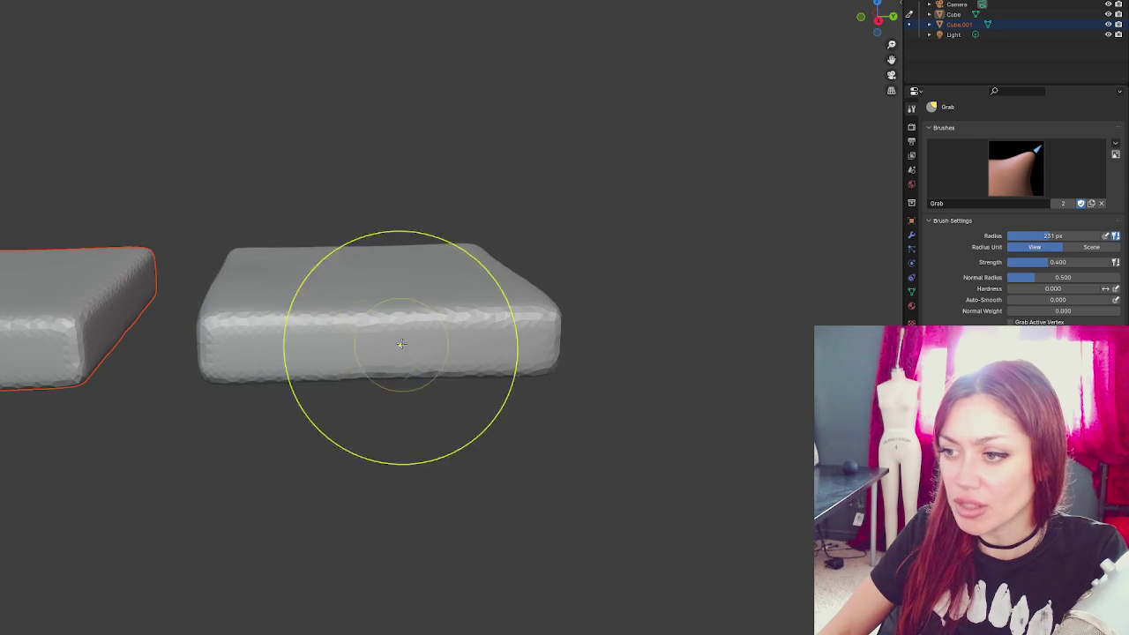
{"action": "left_click_drag", "start_coordinate": [470, 337], "coordinate": [497, 316]}
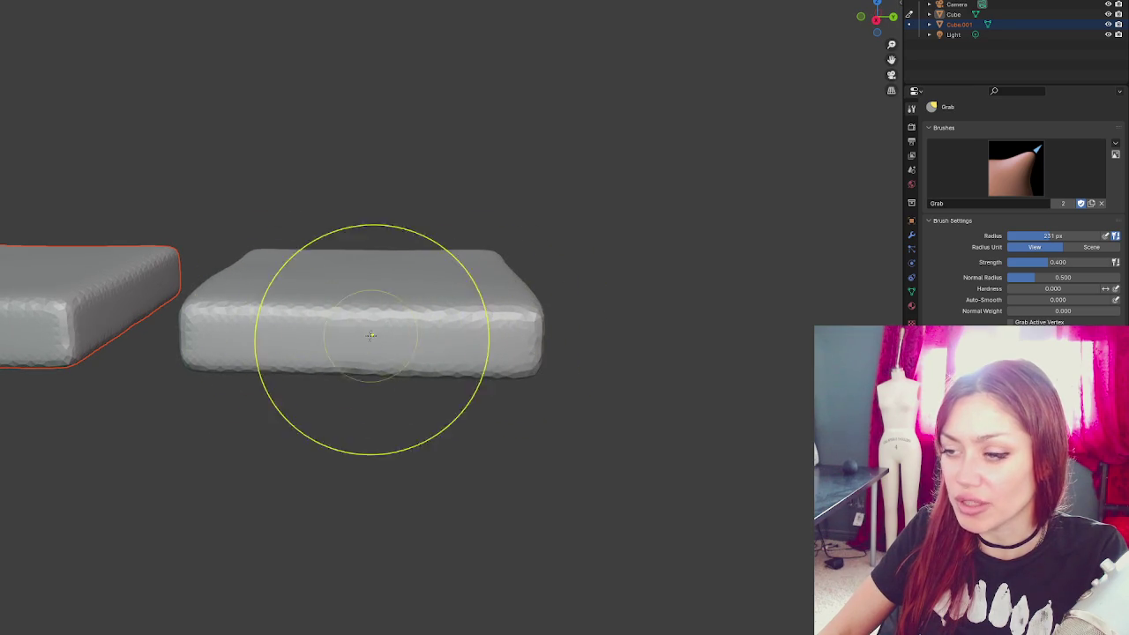
{"action": "left_click_drag", "start_coordinate": [374, 333], "coordinate": [287, 305]}
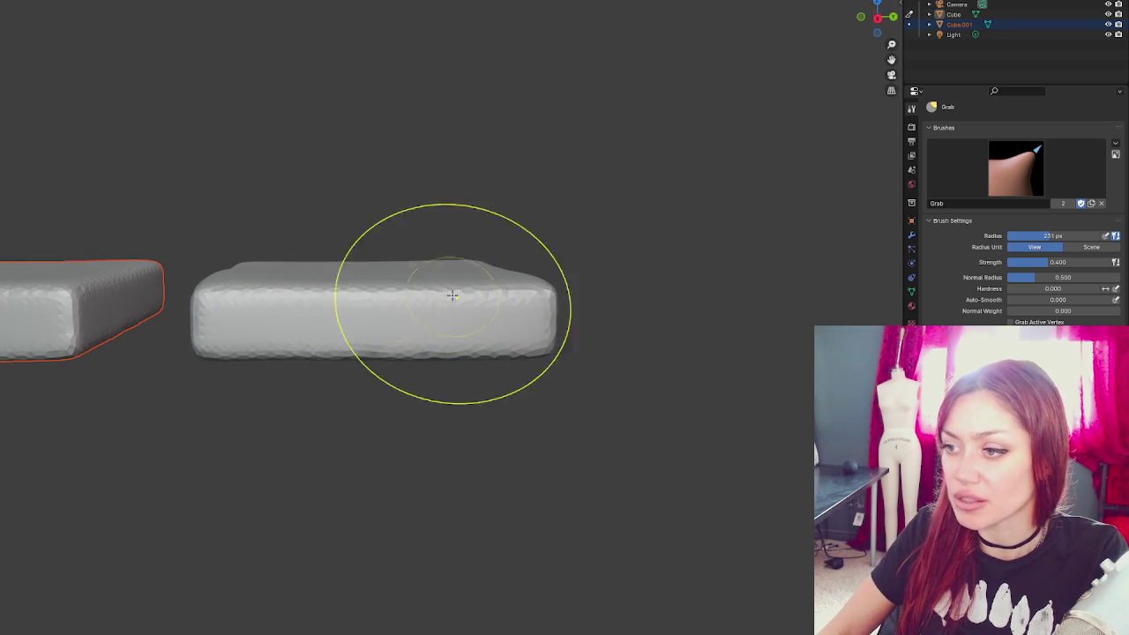
{"action": "left_click_drag", "start_coordinate": [450, 297], "coordinate": [396, 312]}
{"action": "mouse_move", "coordinate": [474, 315]}
{"action": "left_mouse_down"}
{"action": "mouse_move", "coordinate": [441, 379]}
{"action": "mouse_move", "coordinate": [421, 353]}
{"action": "left_mouse_up"}
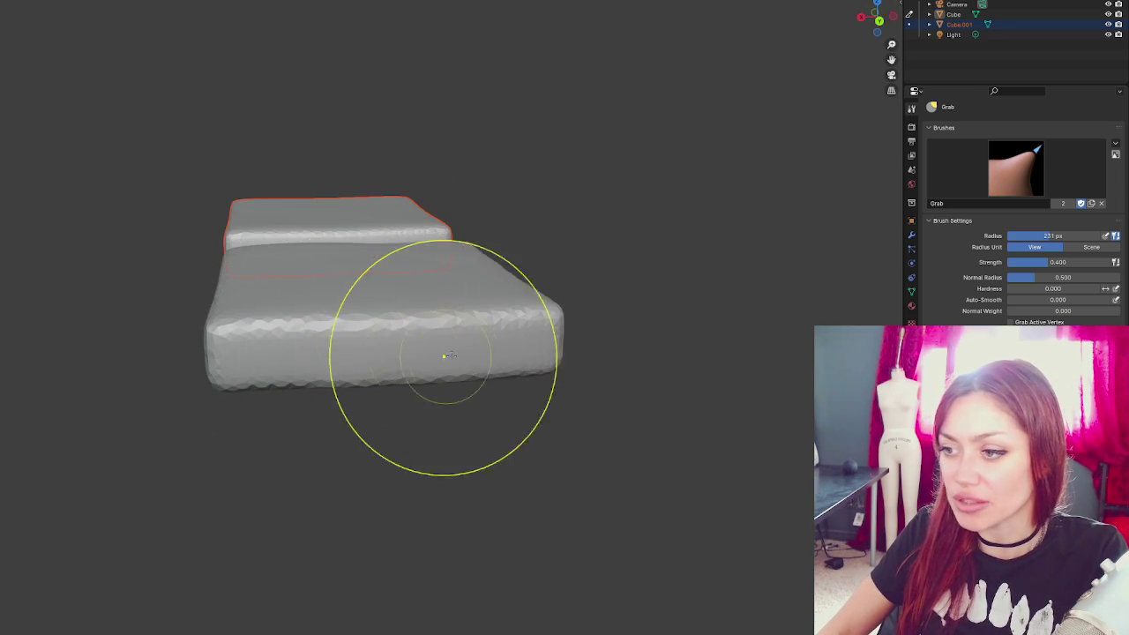
{"action": "left_click_drag", "start_coordinate": [512, 322], "coordinate": [473, 318]}
{"action": "mouse_move", "coordinate": [382, 318]}
{"action": "left_mouse_down"}
{"action": "mouse_move", "coordinate": [514, 300]}
{"action": "mouse_move", "coordinate": [487, 335]}
{"action": "mouse_move", "coordinate": [479, 376]}
{"action": "left_mouse_up"}
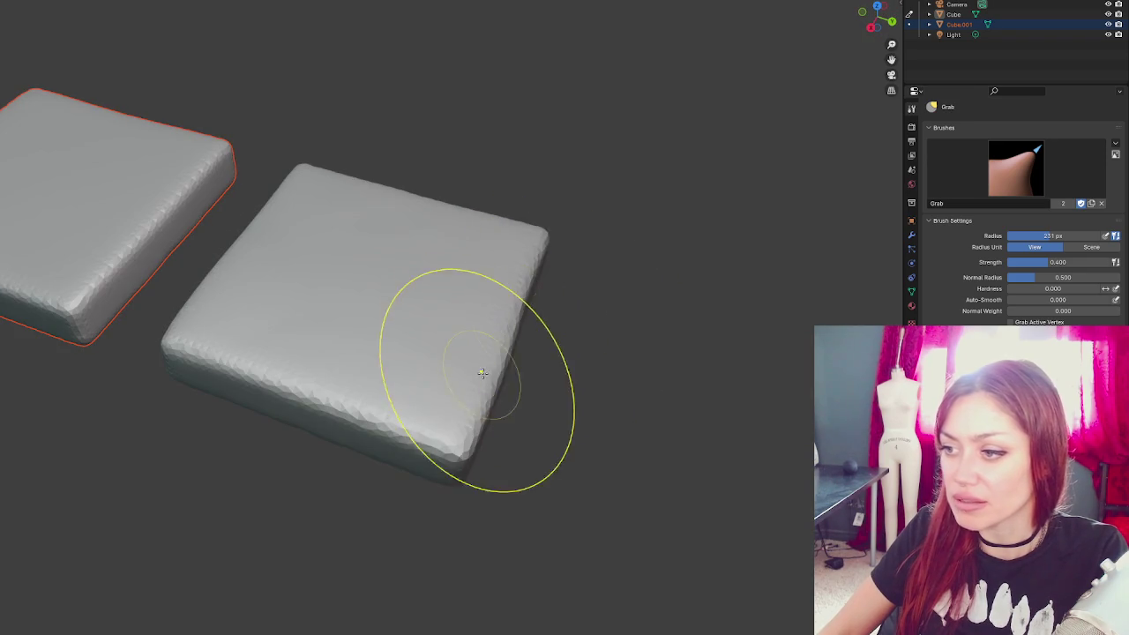
{"action": "left_click_drag", "start_coordinate": [537, 327], "coordinate": [438, 274]}
{"action": "mouse_move", "coordinate": [529, 318]}
{"action": "left_mouse_down"}
{"action": "mouse_move", "coordinate": [353, 318]}
{"action": "mouse_move", "coordinate": [429, 309]}
{"action": "mouse_move", "coordinate": [531, 330]}
{"action": "mouse_move", "coordinate": [547, 366]}
{"action": "mouse_move", "coordinate": [276, 342]}
{"action": "mouse_move", "coordinate": [481, 342]}
{"action": "mouse_move", "coordinate": [449, 383]}
{"action": "mouse_move", "coordinate": [315, 385]}
{"action": "left_mouse_up"}
{"action": "scroll", "coordinate": [315, 386], "scroll_direction": "up", "scroll_amount": 2}
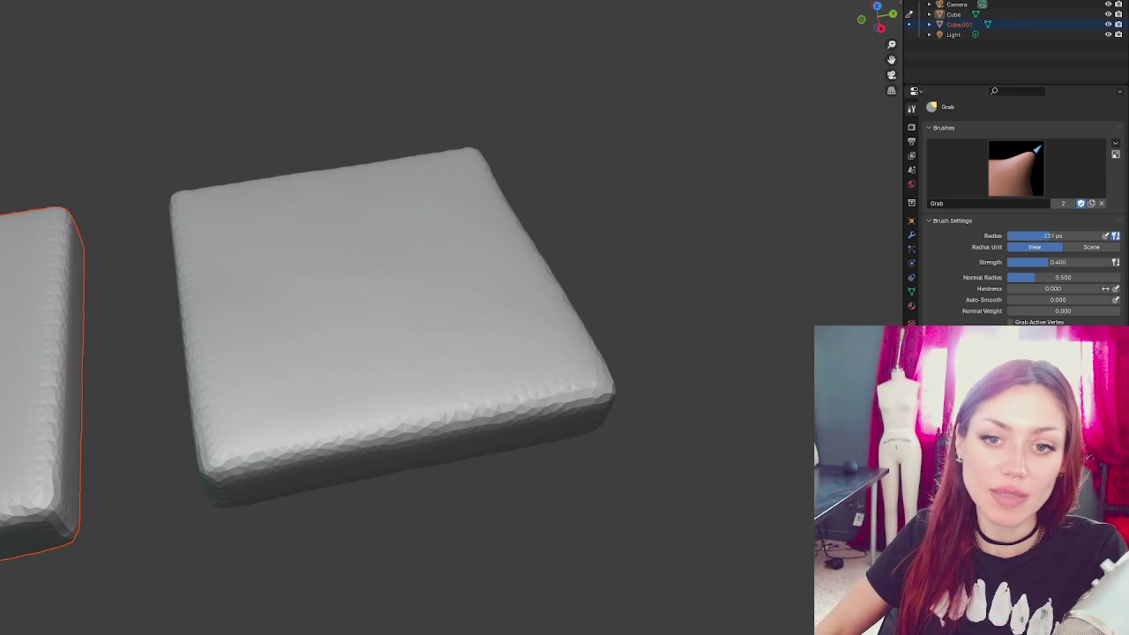
{"action": "mouse_move", "coordinate": [5, 441]}
{"action": "left_mouse_down"}
{"action": "mouse_move", "coordinate": [53, 379]}
{"action": "mouse_move", "coordinate": [174, 297]}
{"action": "left_mouse_up"}
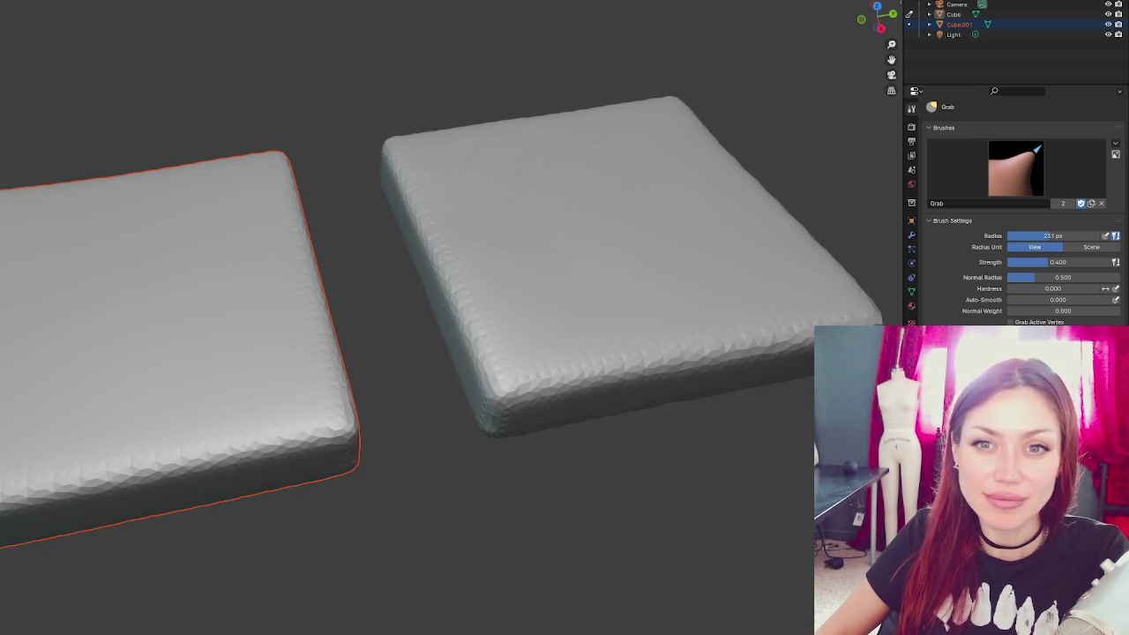
{"action": "mouse_move", "coordinate": [174, 297]}
{"action": "left_mouse_down"}
{"action": "mouse_move", "coordinate": [171, 189]}
{"action": "mouse_move", "coordinate": [402, 170]}
{"action": "left_mouse_up"}
- Enlarge the brush to 310 px and make the copied left slab the one being sculpted
{"action": "key", "text": "f"}
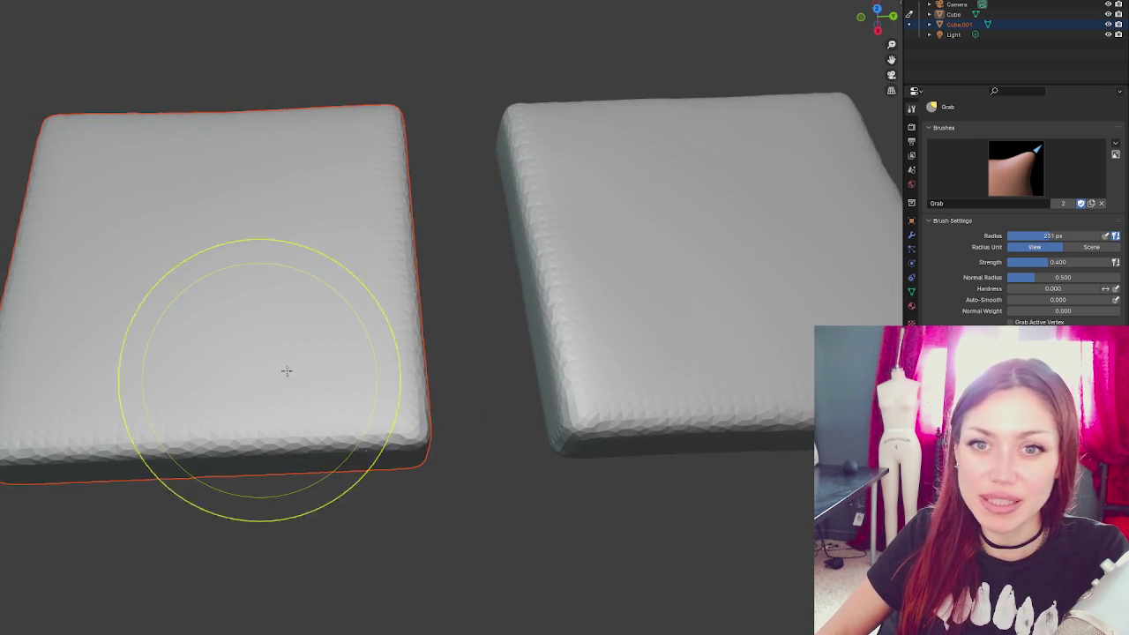
{"action": "left_click", "coordinate": [389, 445]}
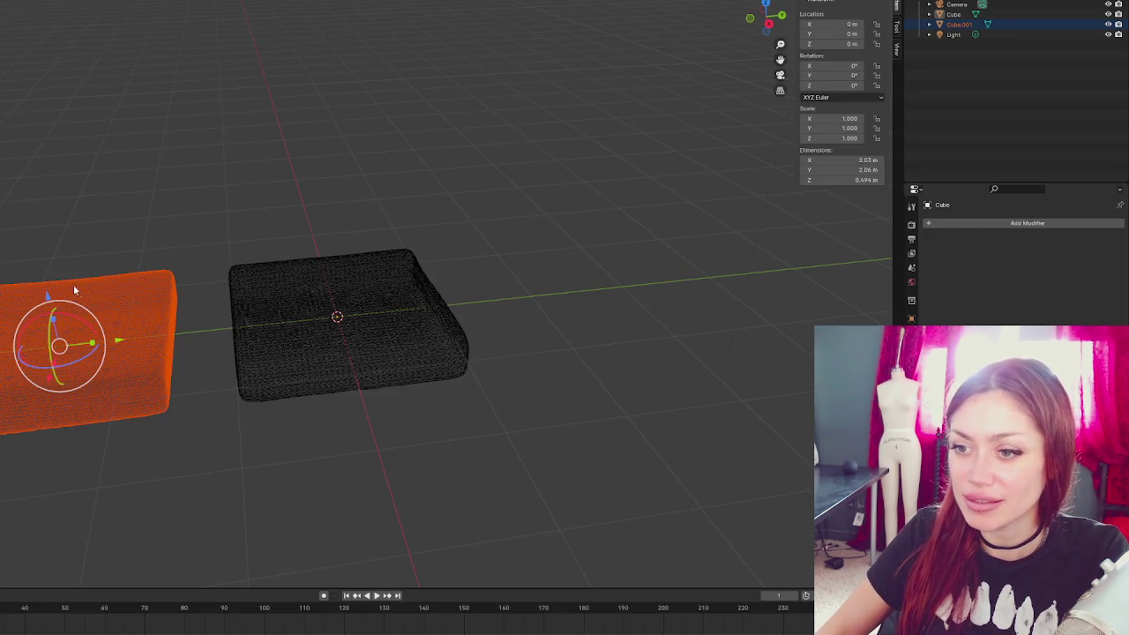
{"action": "left_click", "coordinate": [220, 302]}
{"action": "key", "text": "ctrl+z"}
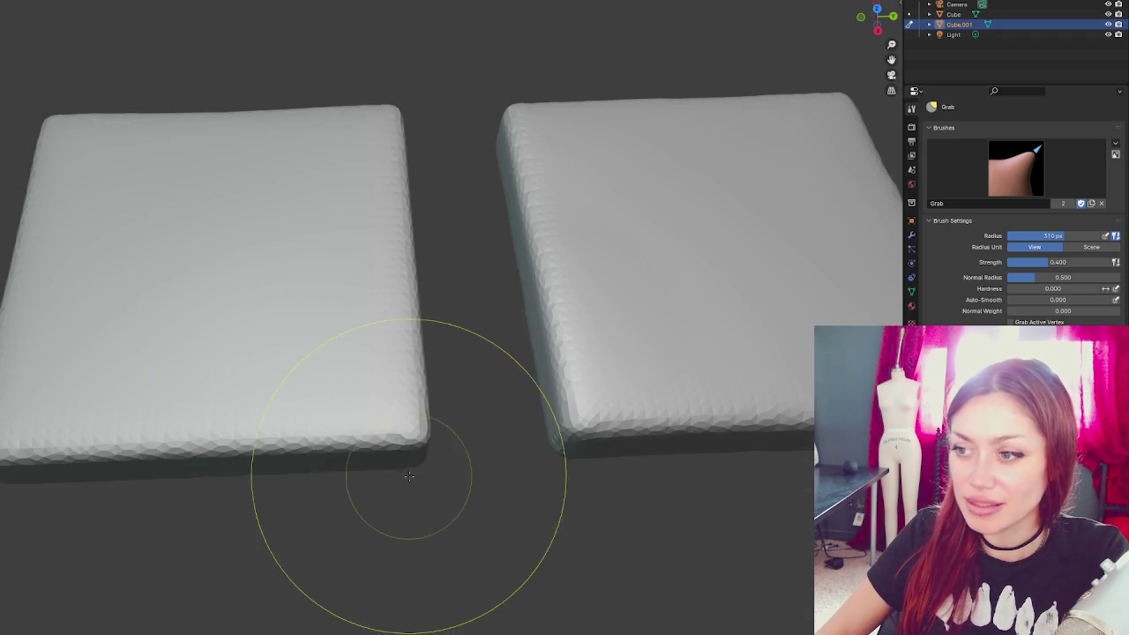
- Try Grab strokes on the left slab's bottom edge and end, undoing both, then orbit closer
{"action": "mouse_move", "coordinate": [379, 504]}
{"action": "left_mouse_down"}
{"action": "mouse_move", "coordinate": [327, 404]}
{"action": "mouse_move", "coordinate": [290, 403]}
{"action": "mouse_move", "coordinate": [323, 380]}
{"action": "mouse_move", "coordinate": [362, 403]}
{"action": "left_mouse_up"}
{"action": "key", "text": "ctrl+z"}
{"action": "left_click_drag", "start_coordinate": [391, 315], "coordinate": [434, 263]}
{"action": "key", "text": "ctrl+z"}
{"action": "mouse_move", "coordinate": [486, 237]}
{"action": "left_mouse_down"}
{"action": "mouse_move", "coordinate": [385, 282]}
{"action": "mouse_move", "coordinate": [403, 323]}
{"action": "mouse_move", "coordinate": [375, 286]}
{"action": "mouse_move", "coordinate": [315, 291]}
{"action": "mouse_move", "coordinate": [386, 381]}
{"action": "mouse_move", "coordinate": [292, 393]}
{"action": "mouse_move", "coordinate": [342, 445]}
{"action": "mouse_move", "coordinate": [321, 379]}
{"action": "mouse_move", "coordinate": [302, 370]}
{"action": "mouse_move", "coordinate": [315, 391]}
{"action": "mouse_move", "coordinate": [276, 344]}
{"action": "mouse_move", "coordinate": [302, 370]}
{"action": "mouse_move", "coordinate": [328, 310]}
{"action": "left_mouse_up"}
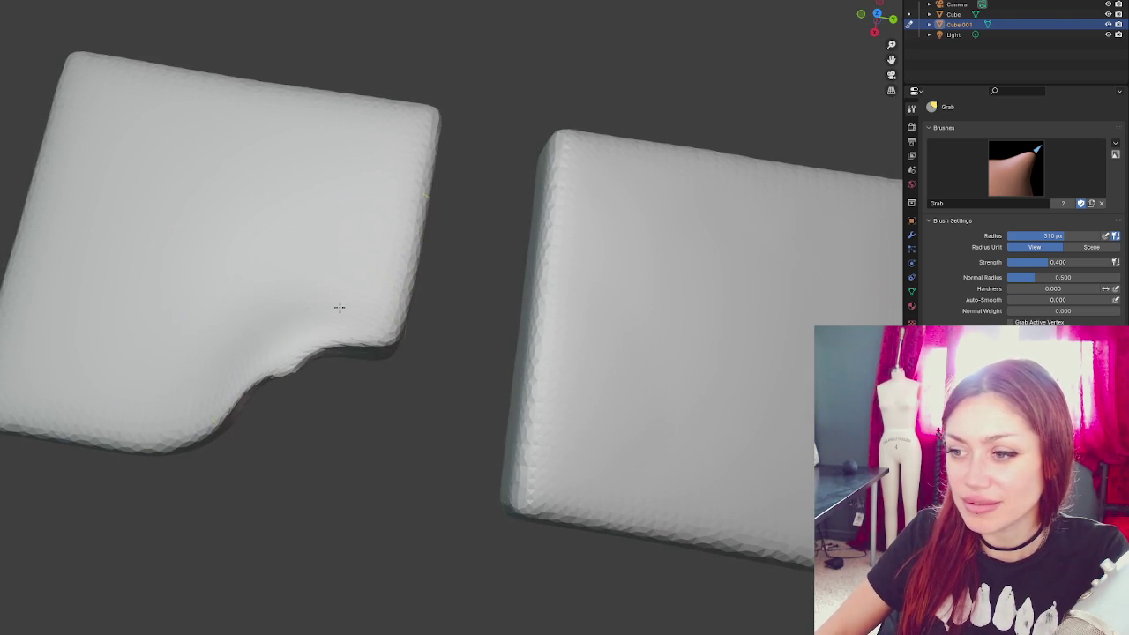
{"action": "mouse_move", "coordinate": [367, 359]}
{"action": "left_mouse_down"}
{"action": "mouse_move", "coordinate": [394, 254]}
{"action": "mouse_move", "coordinate": [283, 207]}
{"action": "mouse_move", "coordinate": [292, 300]}
{"action": "mouse_move", "coordinate": [247, 265]}
{"action": "mouse_move", "coordinate": [200, 253]}
{"action": "left_mouse_up"}
{"action": "left_click_drag", "start_coordinate": [339, 230], "coordinate": [353, 441]}
{"action": "key", "text": "f"}
{"action": "left_click", "coordinate": [295, 444]}
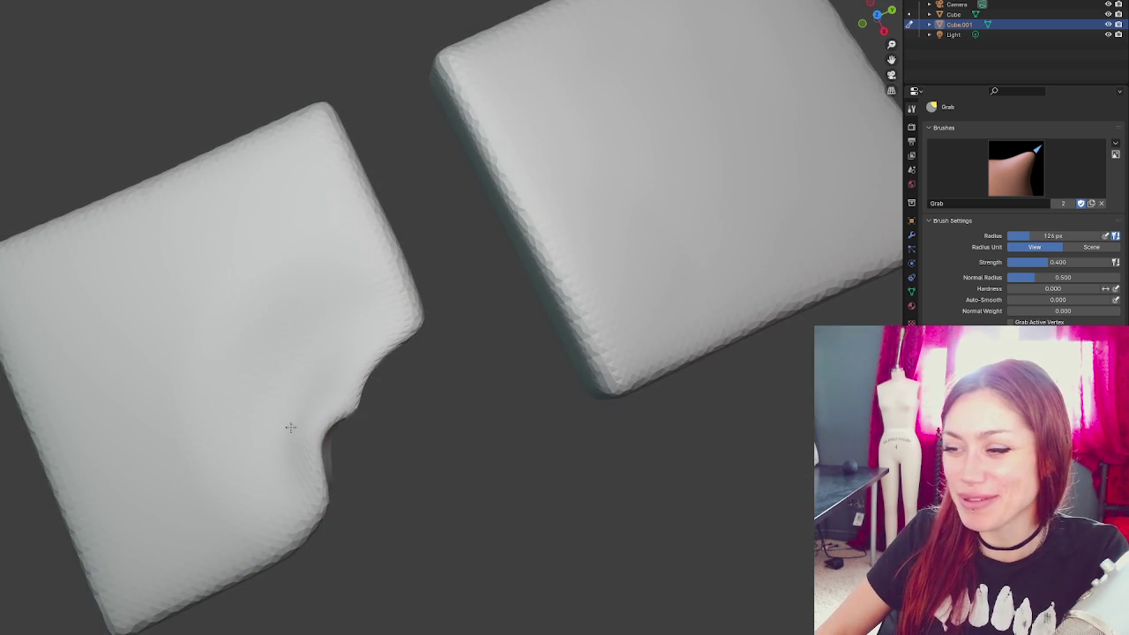
{"action": "left_click_drag", "start_coordinate": [362, 401], "coordinate": [316, 373]}
{"action": "mouse_move", "coordinate": [348, 320]}
{"action": "left_mouse_down"}
{"action": "mouse_move", "coordinate": [376, 312]}
{"action": "mouse_move", "coordinate": [326, 205]}
{"action": "mouse_move", "coordinate": [309, 235]}
{"action": "left_mouse_up"}
{"action": "key", "text": "bracketright"}
{"action": "key", "text": "bracketright"}
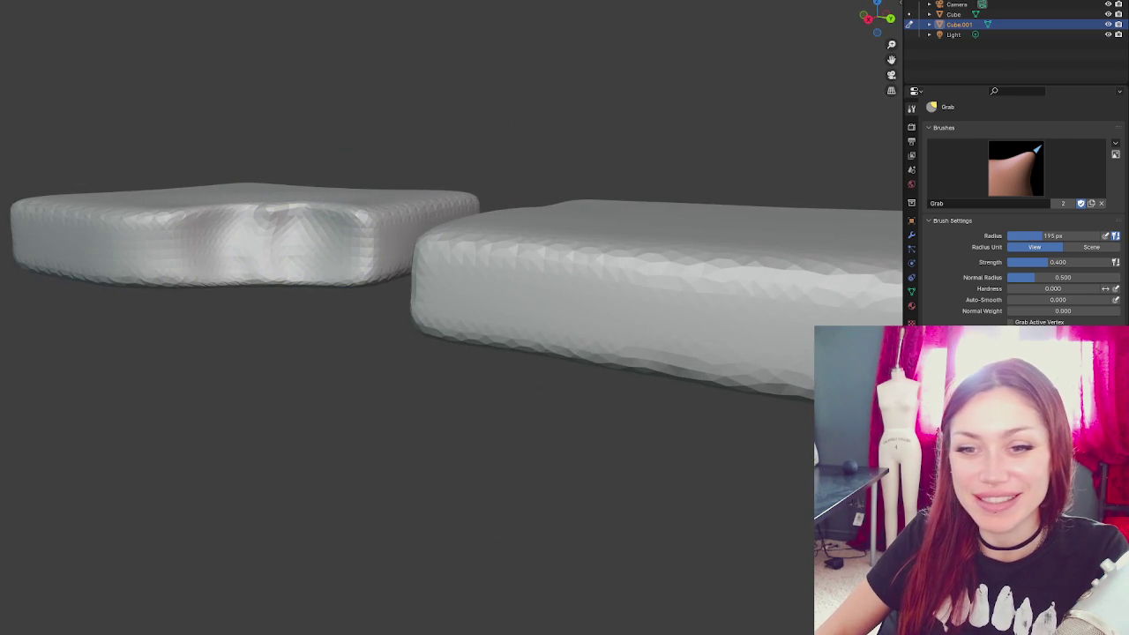
{"action": "left_click_drag", "start_coordinate": [291, 264], "coordinate": [320, 253]}
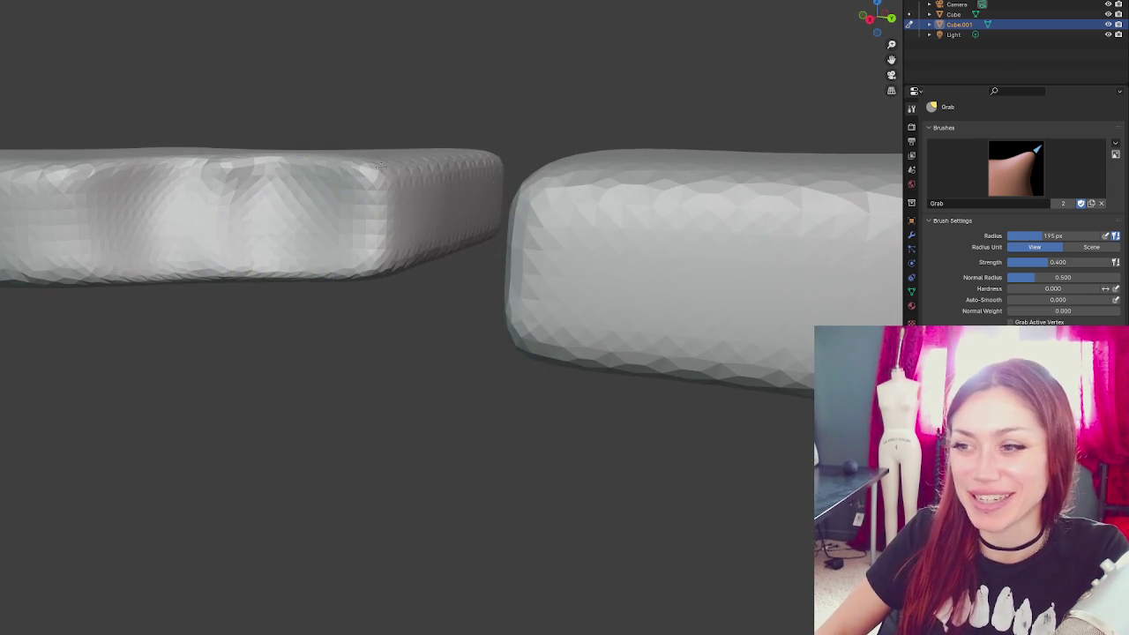
{"action": "left_click_drag", "start_coordinate": [263, 188], "coordinate": [264, 221]}
{"action": "left_click_drag", "start_coordinate": [225, 179], "coordinate": [188, 232]}
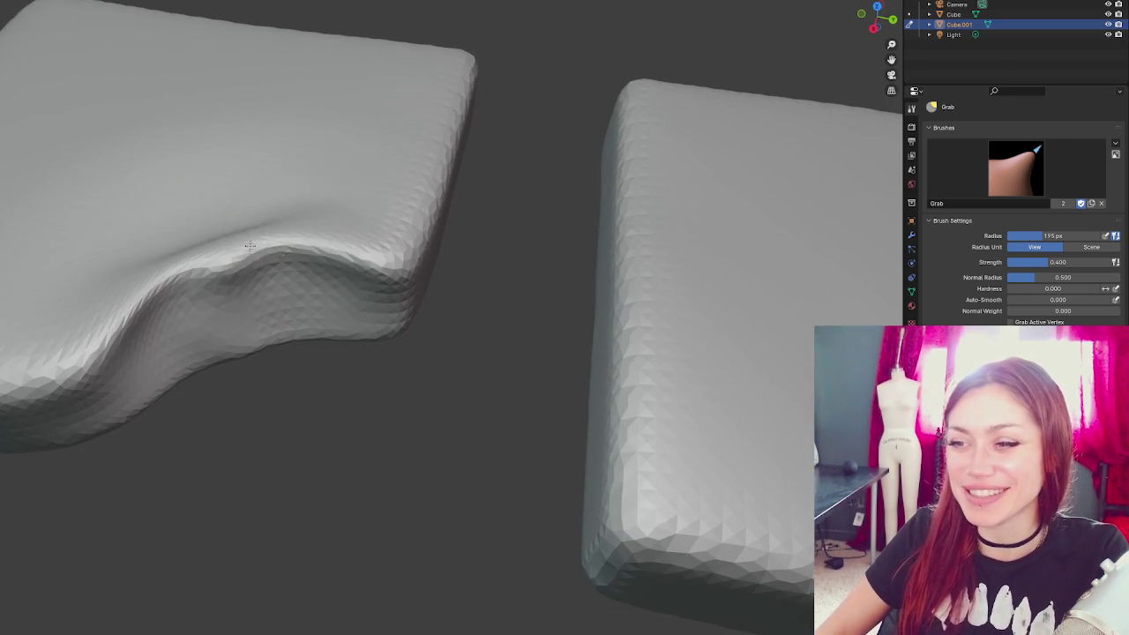
{"action": "left_click_drag", "start_coordinate": [298, 239], "coordinate": [248, 177]}
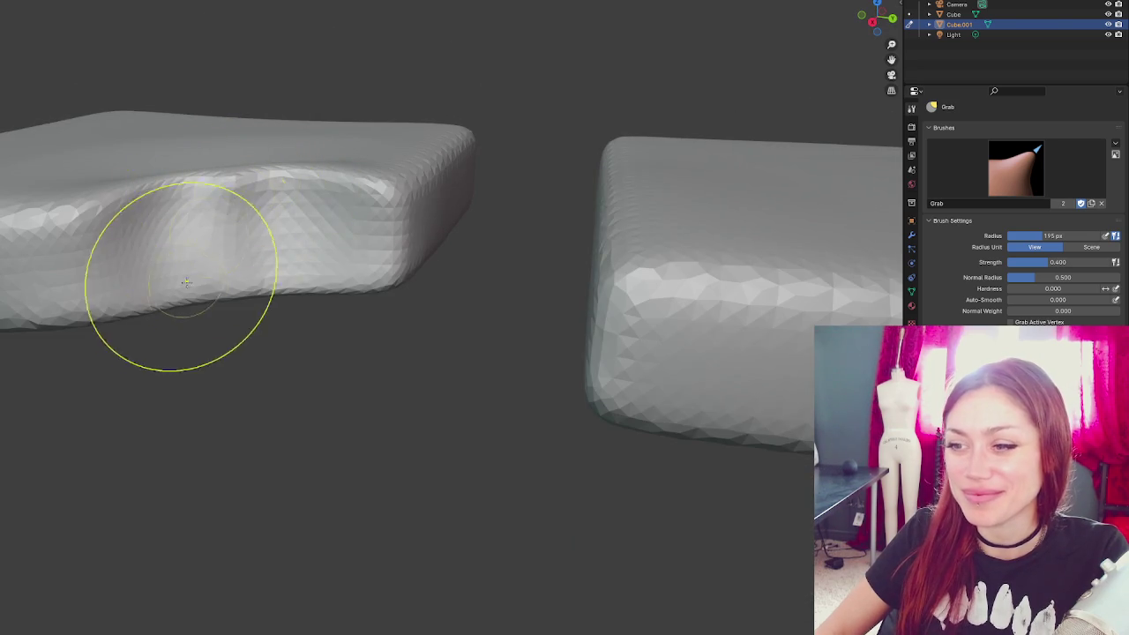
{"action": "mouse_move", "coordinate": [202, 283]}
{"action": "left_mouse_down"}
{"action": "mouse_move", "coordinate": [217, 238]}
{"action": "mouse_move", "coordinate": [232, 240]}
{"action": "mouse_move", "coordinate": [265, 202]}
{"action": "mouse_move", "coordinate": [194, 194]}
{"action": "mouse_move", "coordinate": [327, 205]}
{"action": "left_mouse_up"}
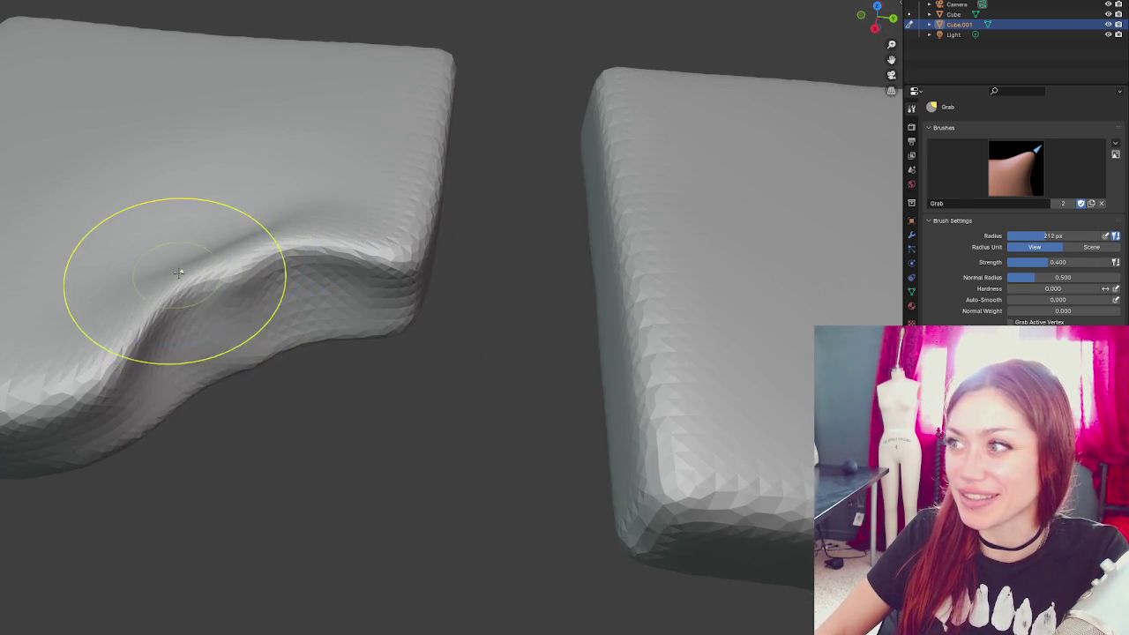
{"action": "key", "text": "x"}
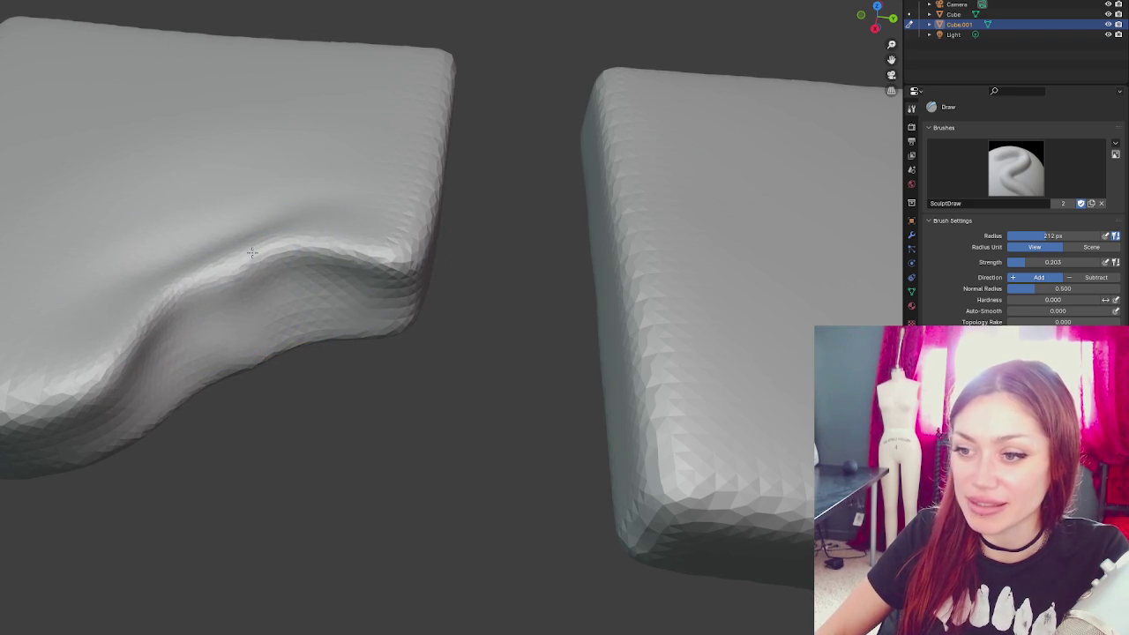
{"action": "left_click_drag", "start_coordinate": [273, 257], "coordinate": [227, 301]}
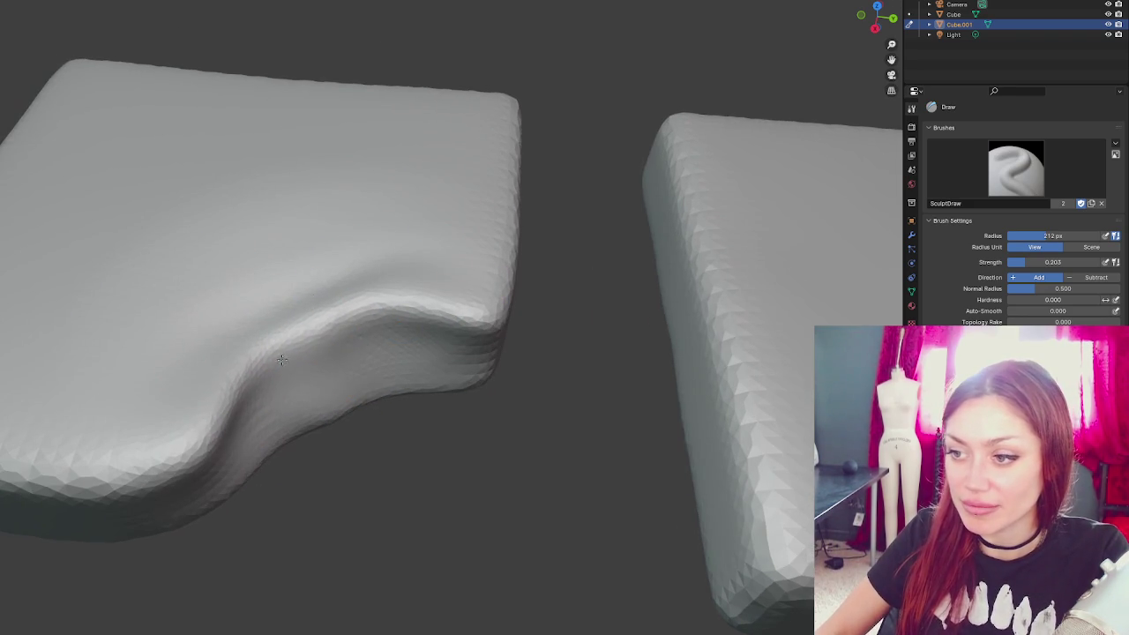
{"action": "mouse_move", "coordinate": [358, 303]}
{"action": "left_mouse_down"}
{"action": "mouse_move", "coordinate": [522, 307]}
{"action": "mouse_move", "coordinate": [532, 320]}
{"action": "left_mouse_up"}
{"action": "scroll", "coordinate": [379, 161], "scroll_direction": "up", "scroll_amount": 3}
{"action": "scroll", "coordinate": [458, 141], "scroll_direction": "down", "scroll_amount": 2}
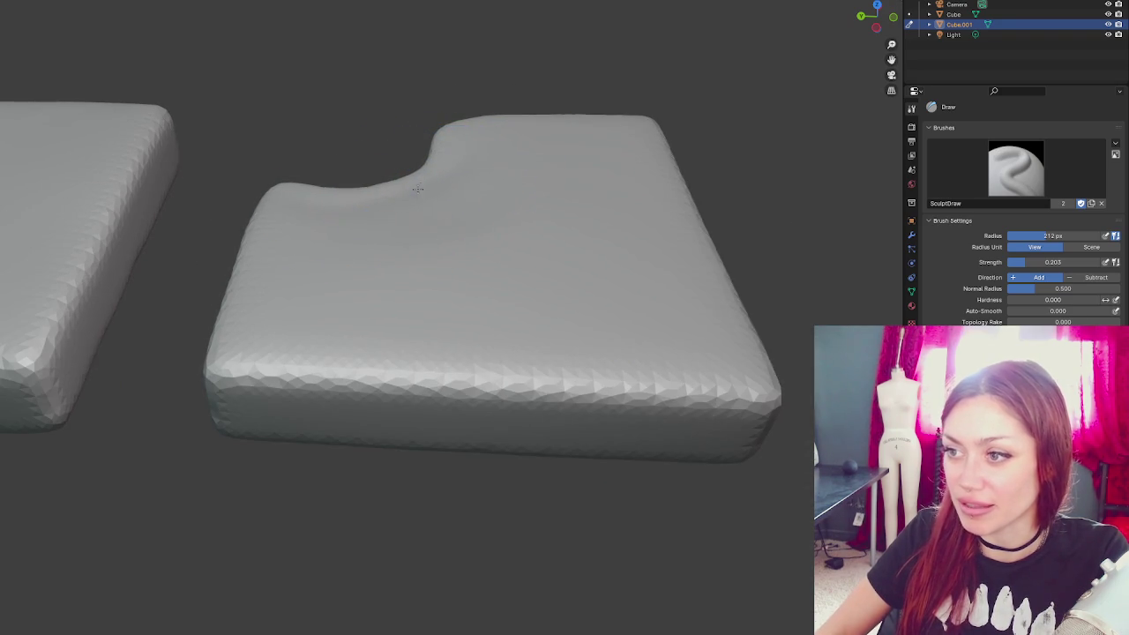
{"action": "left_click_drag", "start_coordinate": [439, 190], "coordinate": [318, 256]}
{"action": "scroll", "coordinate": [298, 269], "scroll_direction": "up", "scroll_amount": 4}
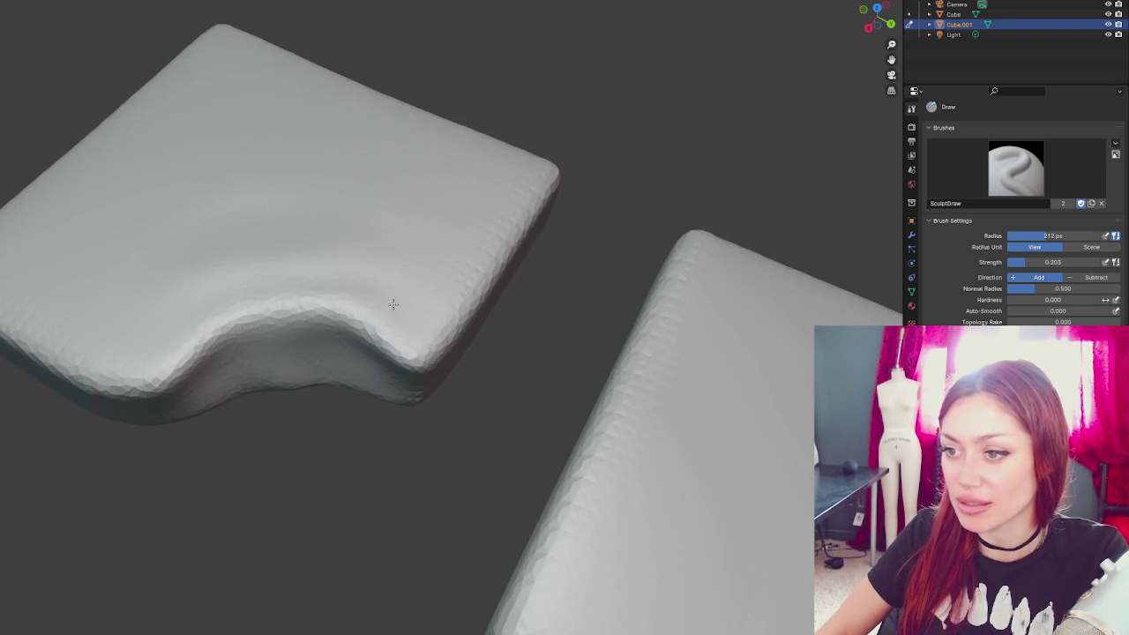
{"action": "key", "text": "f"}
{"action": "left_click", "coordinate": [296, 318]}
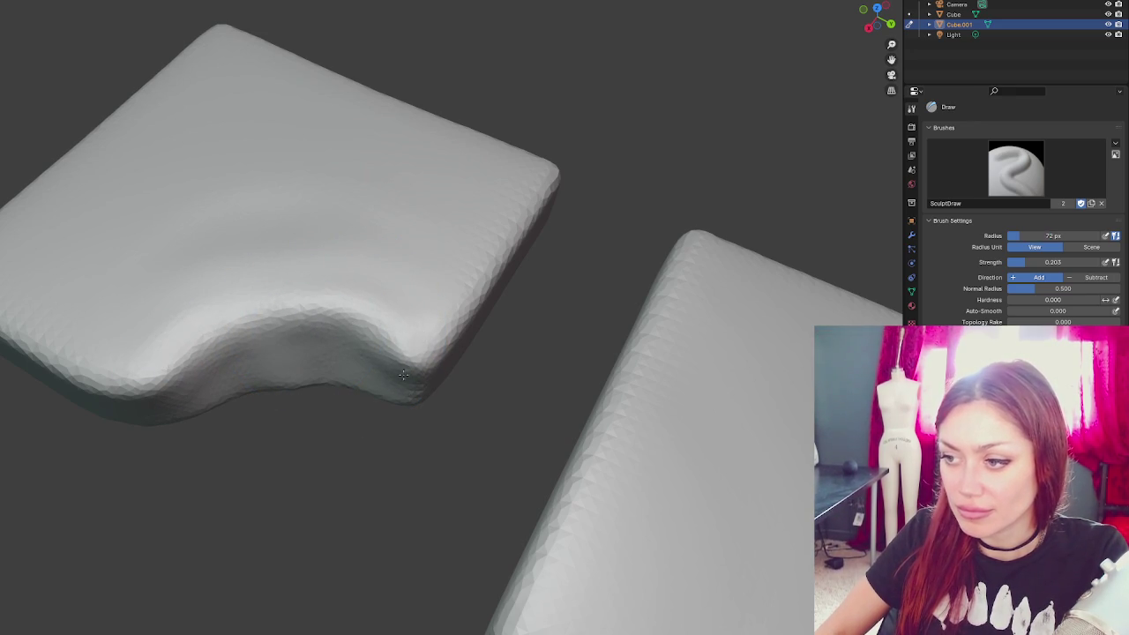
{"action": "key", "text": "g"}
- Pull the notch's front edges down and outward with the Grab brush into jagged chips
{"action": "left_click_drag", "start_coordinate": [360, 345], "coordinate": [346, 367]}
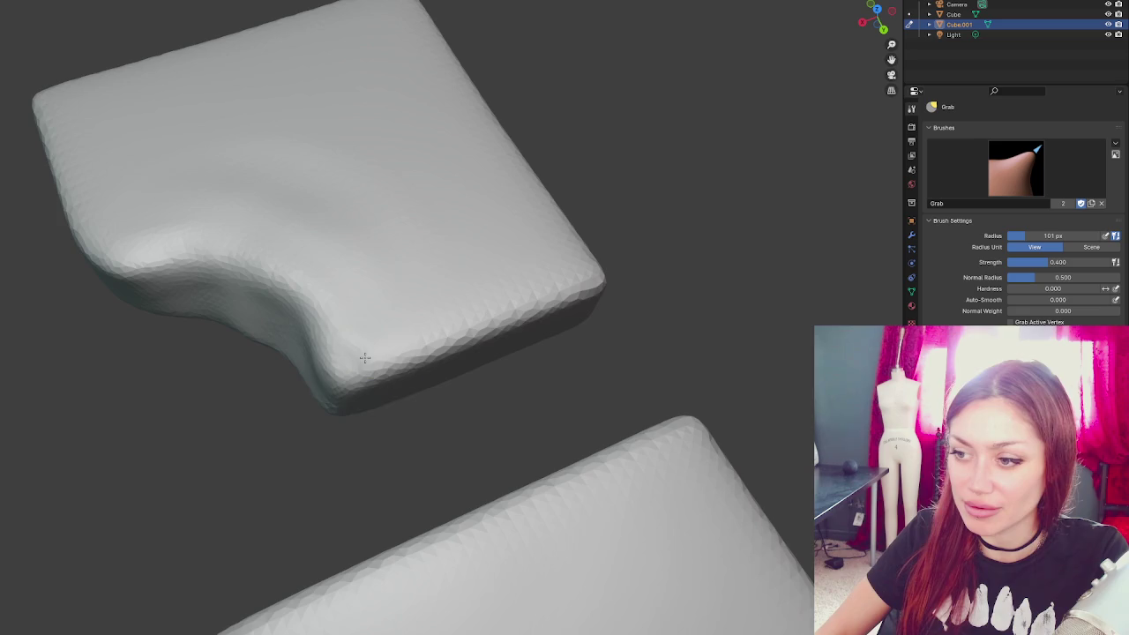
{"action": "left_click_drag", "start_coordinate": [330, 359], "coordinate": [335, 393]}
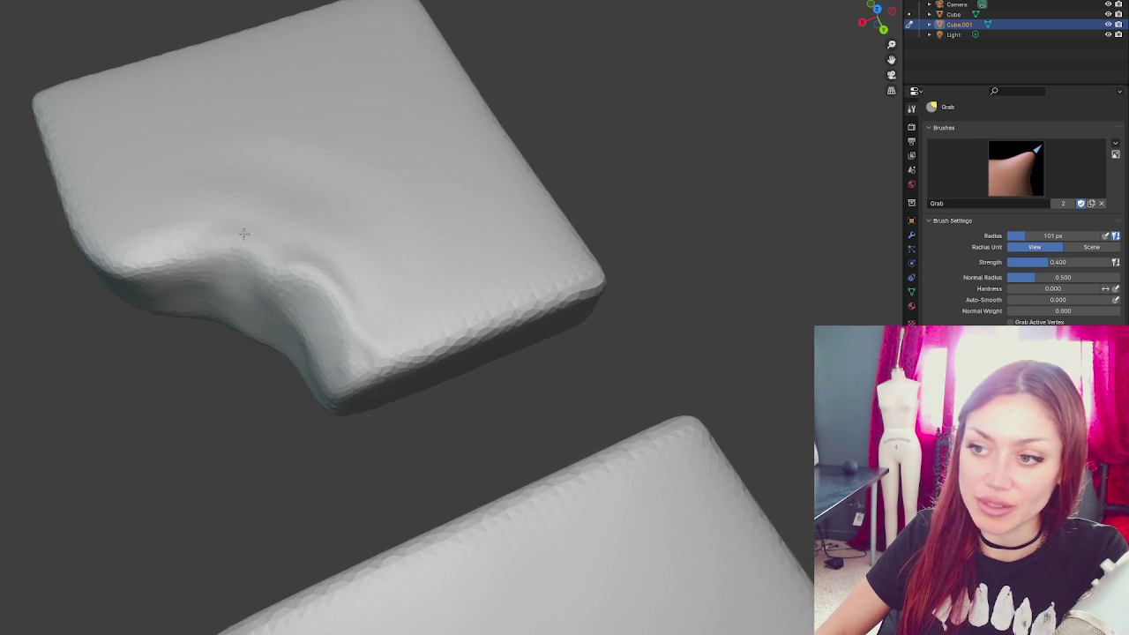
{"action": "mouse_move", "coordinate": [202, 259]}
{"action": "left_mouse_down"}
{"action": "mouse_move", "coordinate": [146, 280]}
{"action": "mouse_move", "coordinate": [126, 305]}
{"action": "mouse_move", "coordinate": [254, 392]}
{"action": "left_mouse_up"}
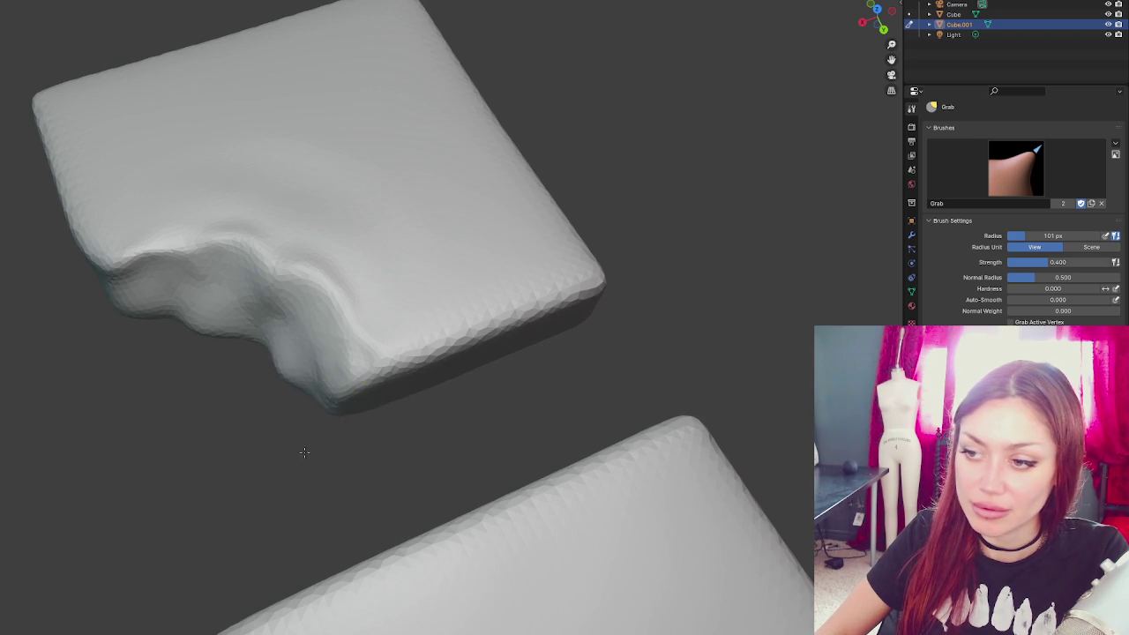
{"action": "left_click_drag", "start_coordinate": [322, 432], "coordinate": [283, 466]}
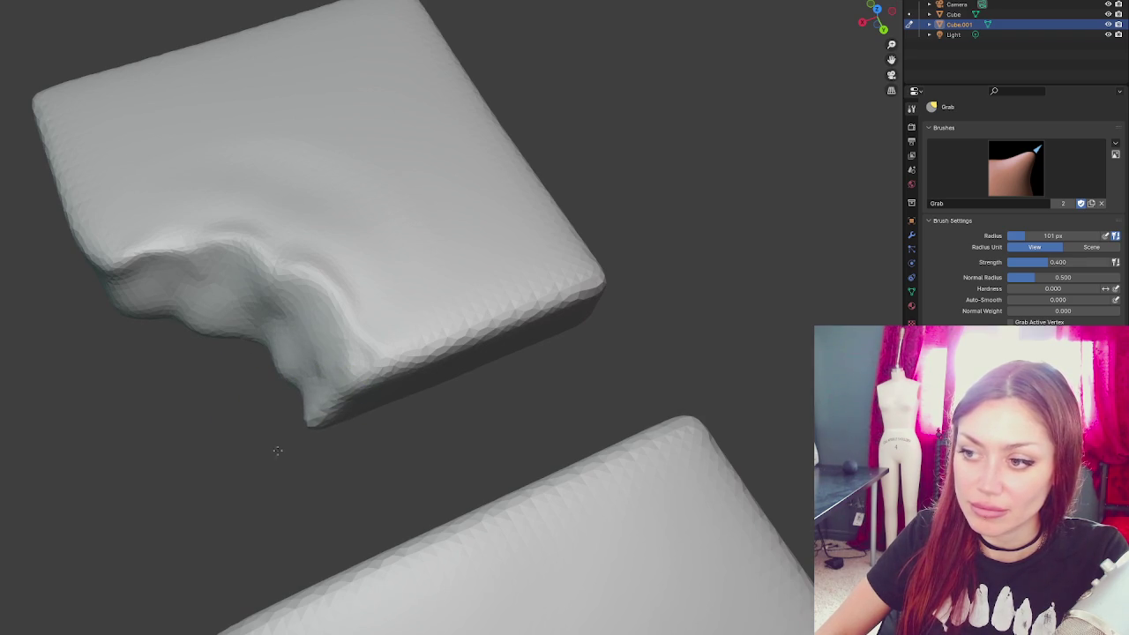
{"action": "left_click_drag", "start_coordinate": [341, 409], "coordinate": [473, 374]}
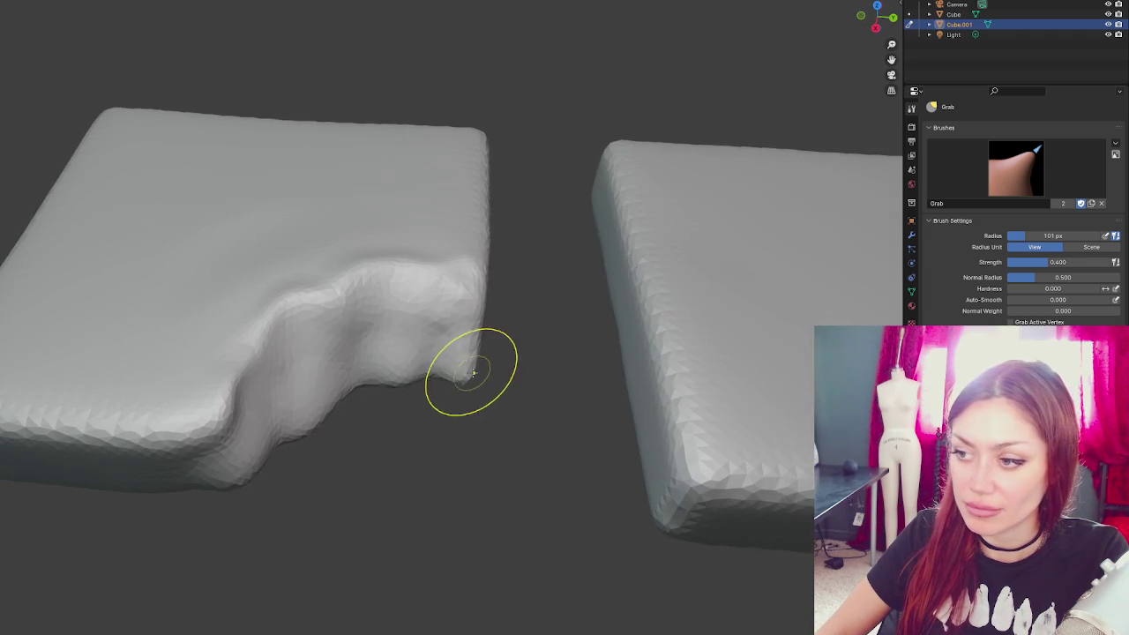
{"action": "left_click_drag", "start_coordinate": [214, 486], "coordinate": [302, 509]}
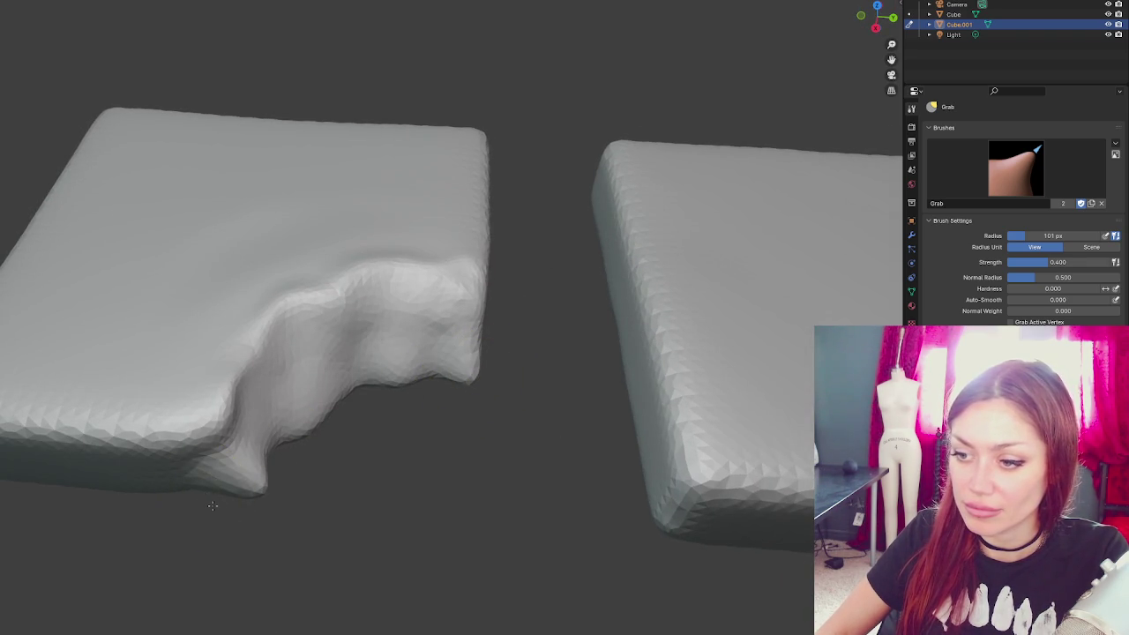
{"action": "mouse_move", "coordinate": [212, 429]}
{"action": "left_mouse_down"}
{"action": "mouse_move", "coordinate": [167, 433]}
{"action": "mouse_move", "coordinate": [212, 396]}
{"action": "mouse_move", "coordinate": [164, 382]}
{"action": "left_mouse_up"}
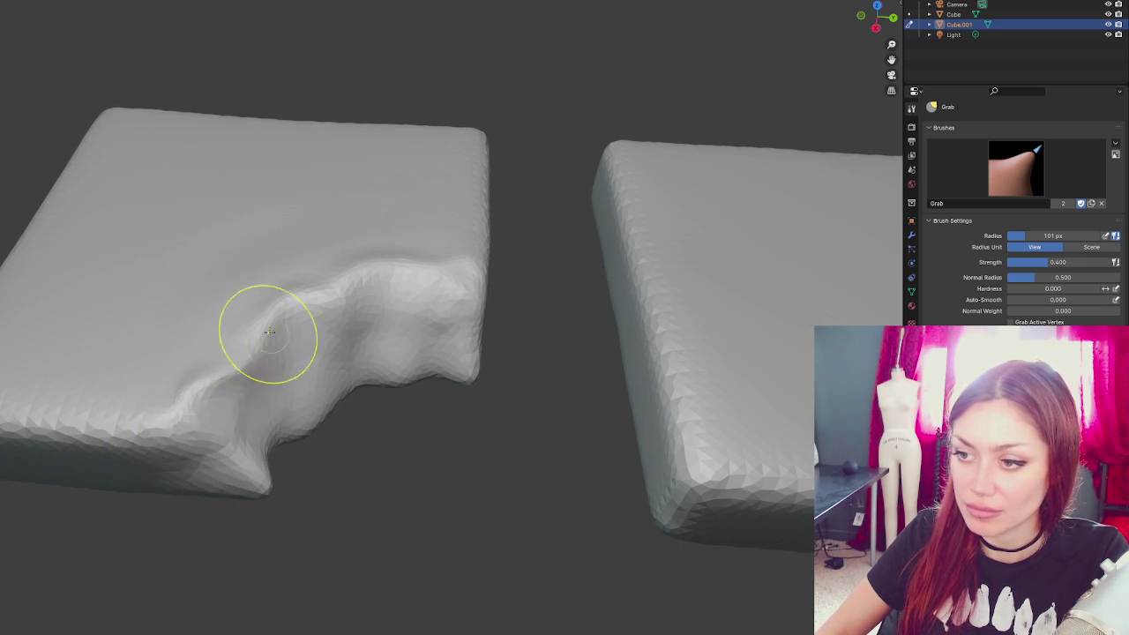
{"action": "scroll", "coordinate": [349, 296], "scroll_direction": "up", "scroll_amount": 2}
- Raise irregular bumps across the broken edge and the notch's upper rim with the Draw brush
{"action": "key", "text": "x"}
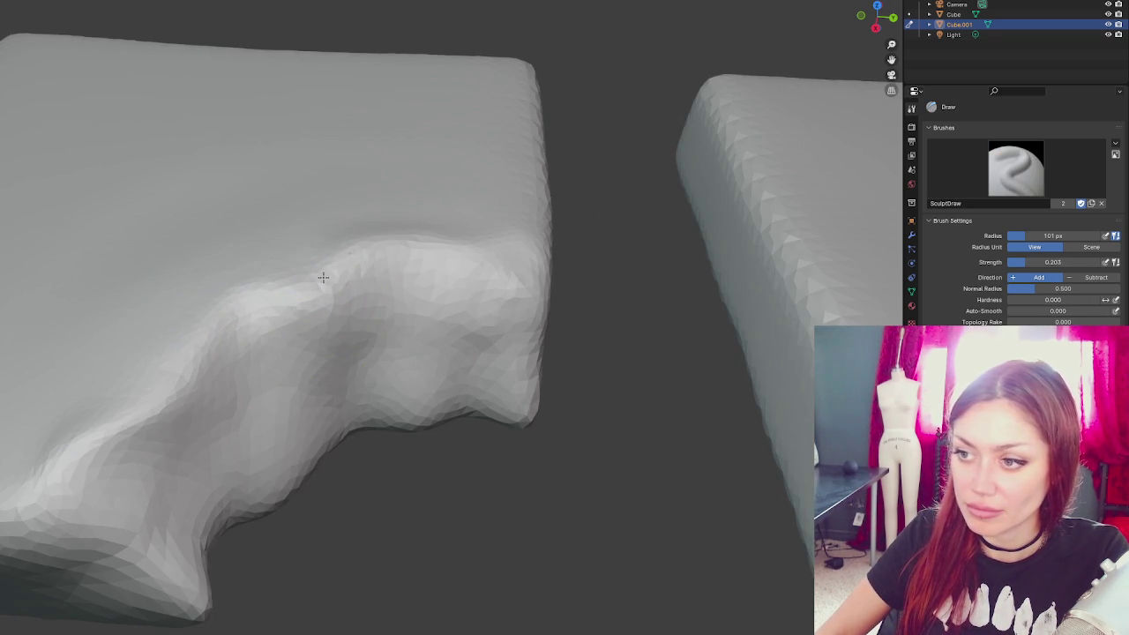
{"action": "left_click_drag", "start_coordinate": [252, 314], "coordinate": [146, 410]}
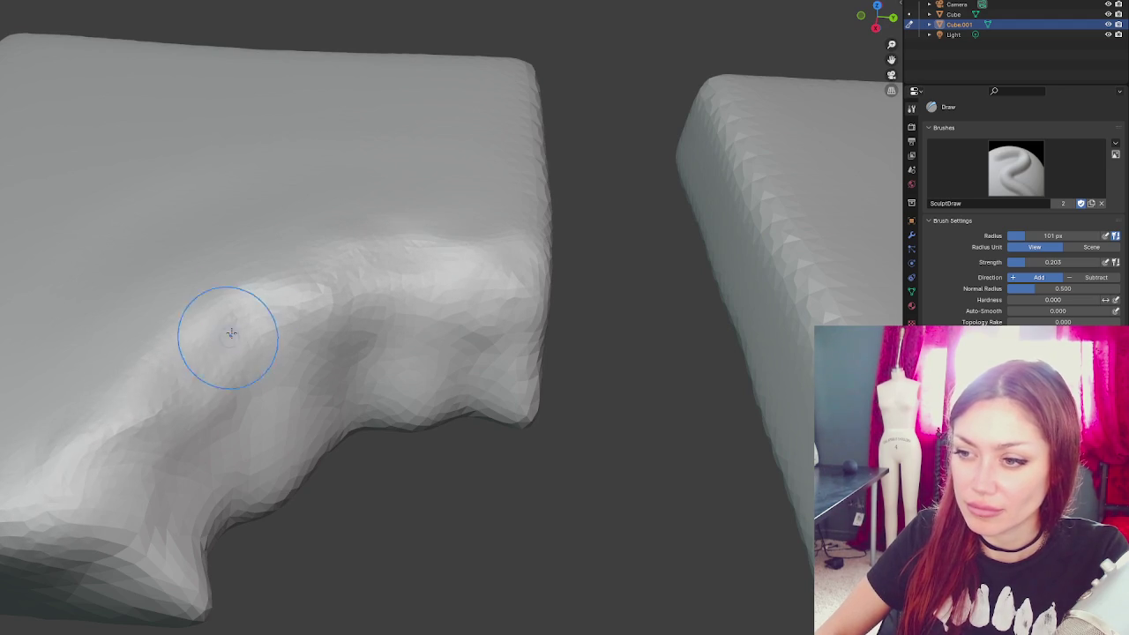
{"action": "left_click_drag", "start_coordinate": [196, 353], "coordinate": [186, 324]}
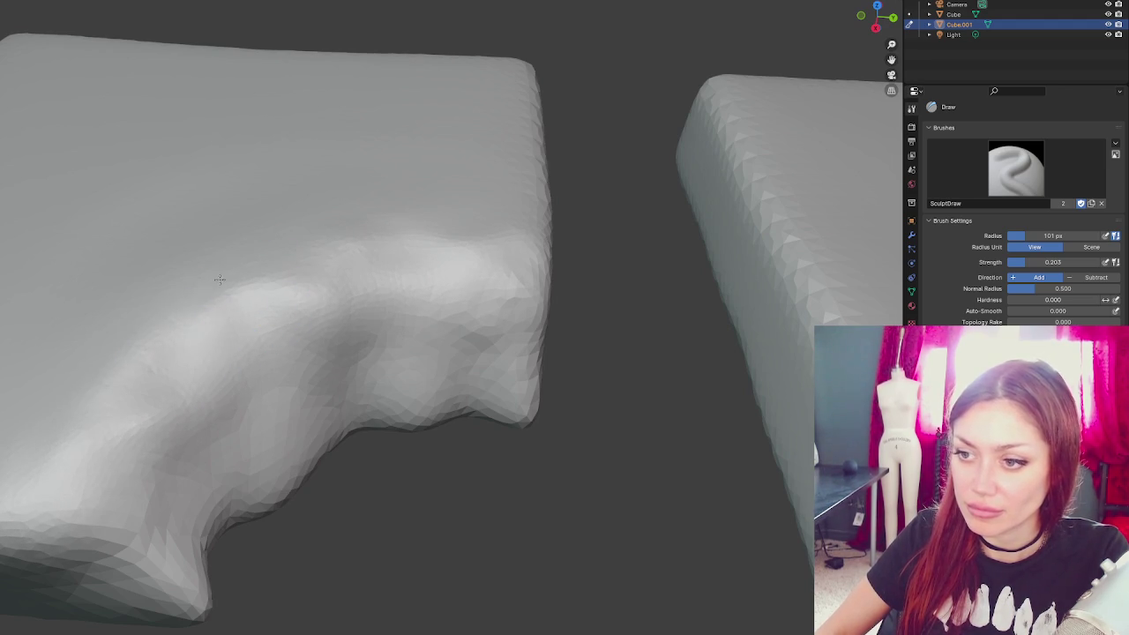
{"action": "mouse_move", "coordinate": [343, 241]}
{"action": "left_mouse_down"}
{"action": "mouse_move", "coordinate": [441, 291]}
{"action": "mouse_move", "coordinate": [326, 313]}
{"action": "mouse_move", "coordinate": [337, 295]}
{"action": "mouse_move", "coordinate": [445, 300]}
{"action": "left_mouse_up"}
{"action": "mouse_move", "coordinate": [200, 371]}
{"action": "left_mouse_down"}
{"action": "mouse_move", "coordinate": [252, 363]}
{"action": "mouse_move", "coordinate": [302, 322]}
{"action": "mouse_move", "coordinate": [274, 381]}
{"action": "mouse_move", "coordinate": [106, 433]}
{"action": "mouse_move", "coordinate": [89, 403]}
{"action": "mouse_move", "coordinate": [171, 303]}
{"action": "mouse_move", "coordinate": [320, 254]}
{"action": "left_mouse_up"}
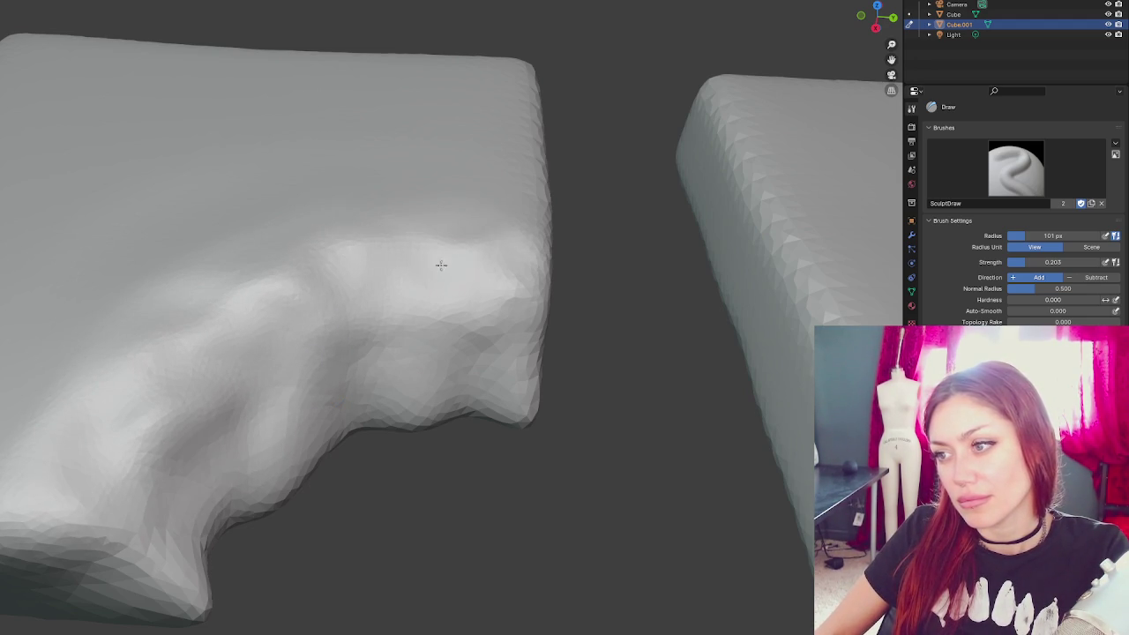
{"action": "scroll", "coordinate": [157, 381], "scroll_direction": "down", "scroll_amount": 5}
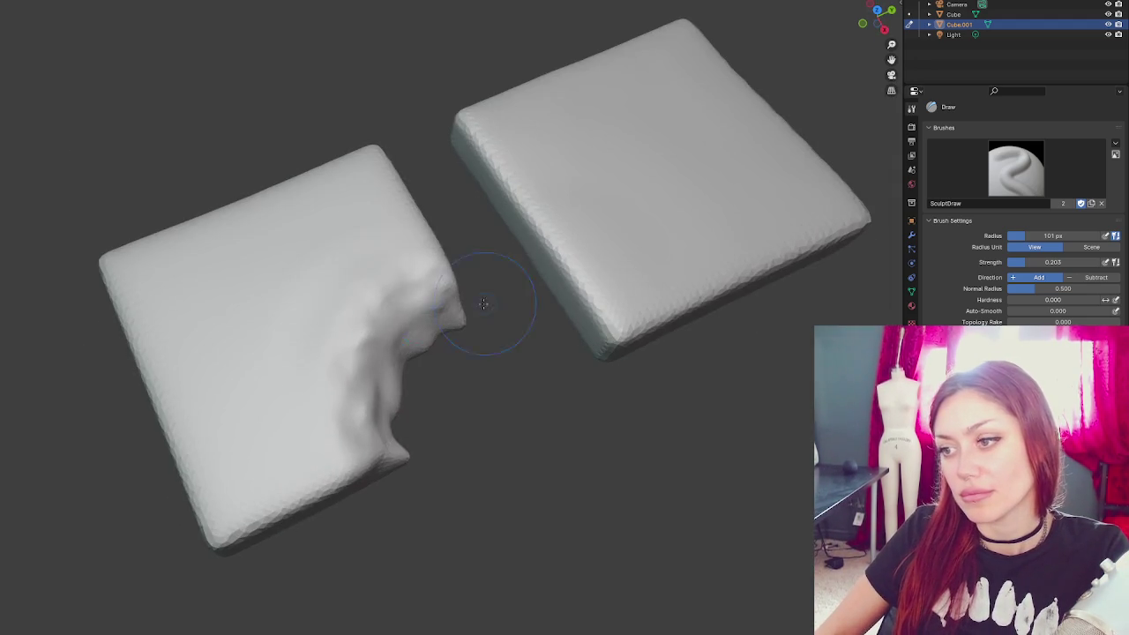
{"action": "scroll", "coordinate": [361, 438], "scroll_direction": "up", "scroll_amount": 5}
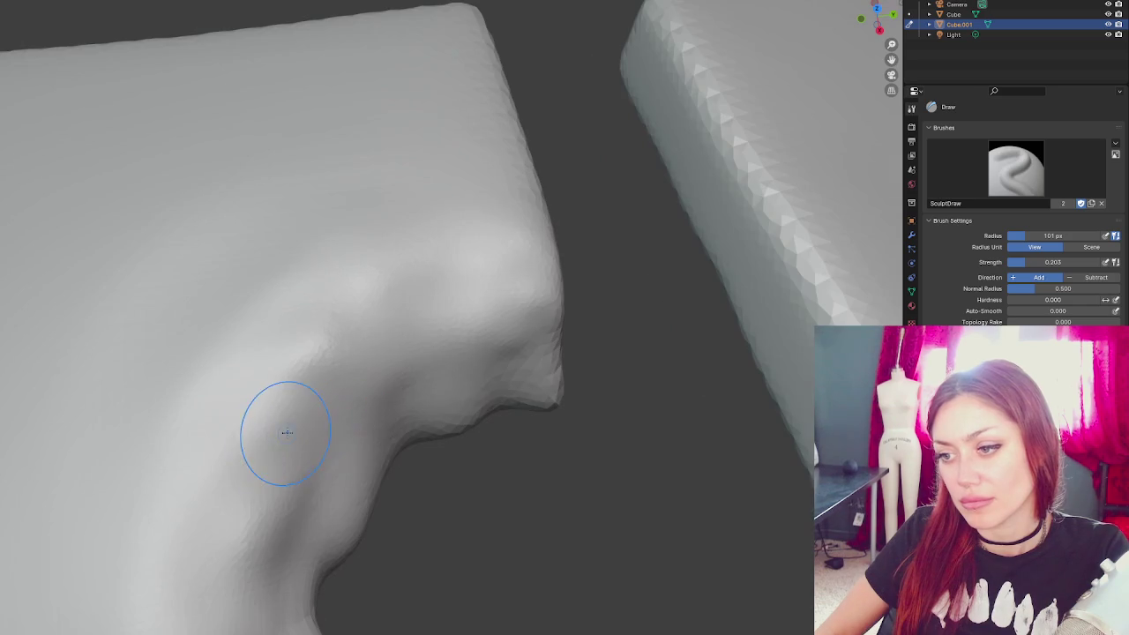
- Carve a short crease groove into the notch slope with the subtracting Crease brush
{"action": "key", "text": "shift+c"}
{"action": "scroll", "coordinate": [274, 353], "scroll_direction": "down", "scroll_amount": 4}
{"action": "left_click_drag", "start_coordinate": [285, 339], "coordinate": [211, 433]}
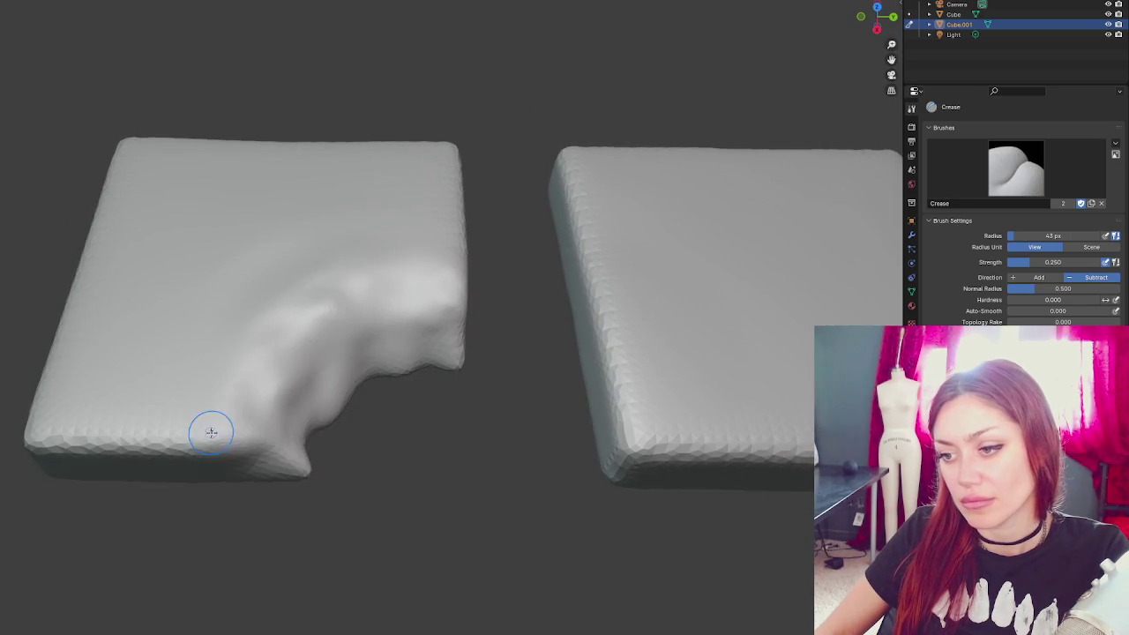
{"action": "left_click_drag", "start_coordinate": [266, 357], "coordinate": [240, 382]}
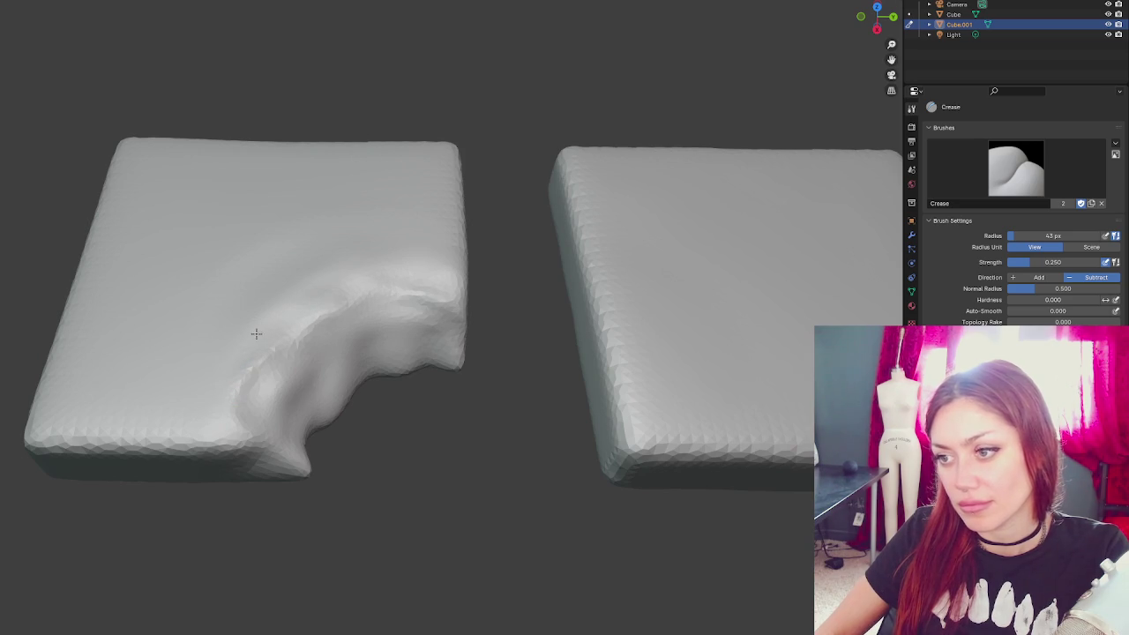
{"action": "left_click_drag", "start_coordinate": [365, 273], "coordinate": [383, 297]}
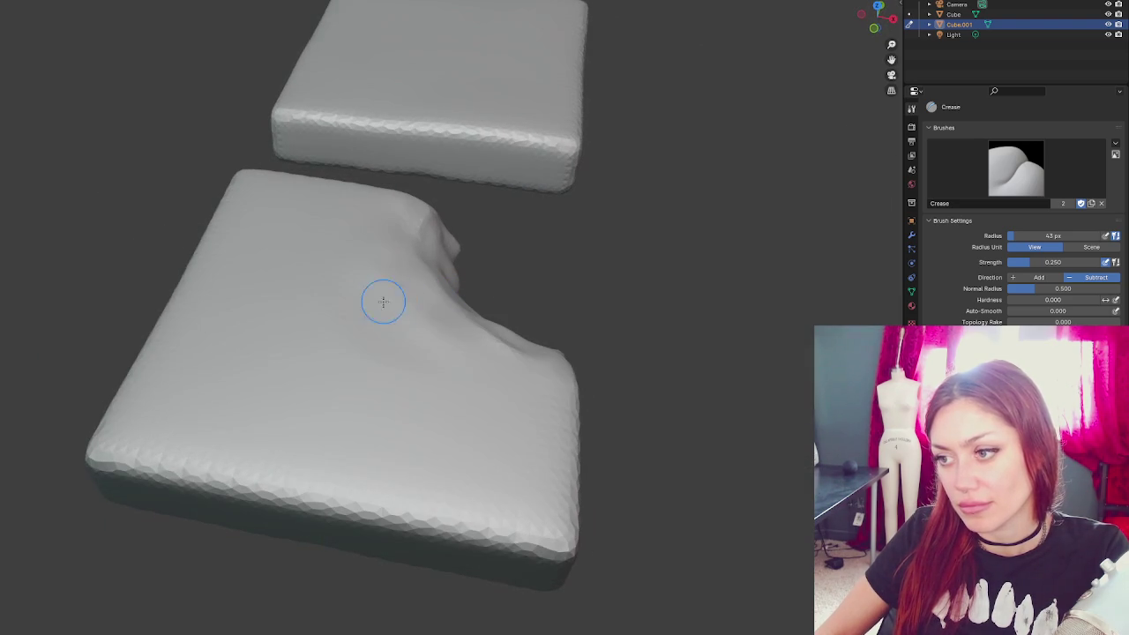
- Reshape the folds beside the notch with the Grab brush, then shrink the radius to 90 px
{"action": "key", "text": "x"}
{"action": "left_click_drag", "start_coordinate": [466, 356], "coordinate": [337, 230]}
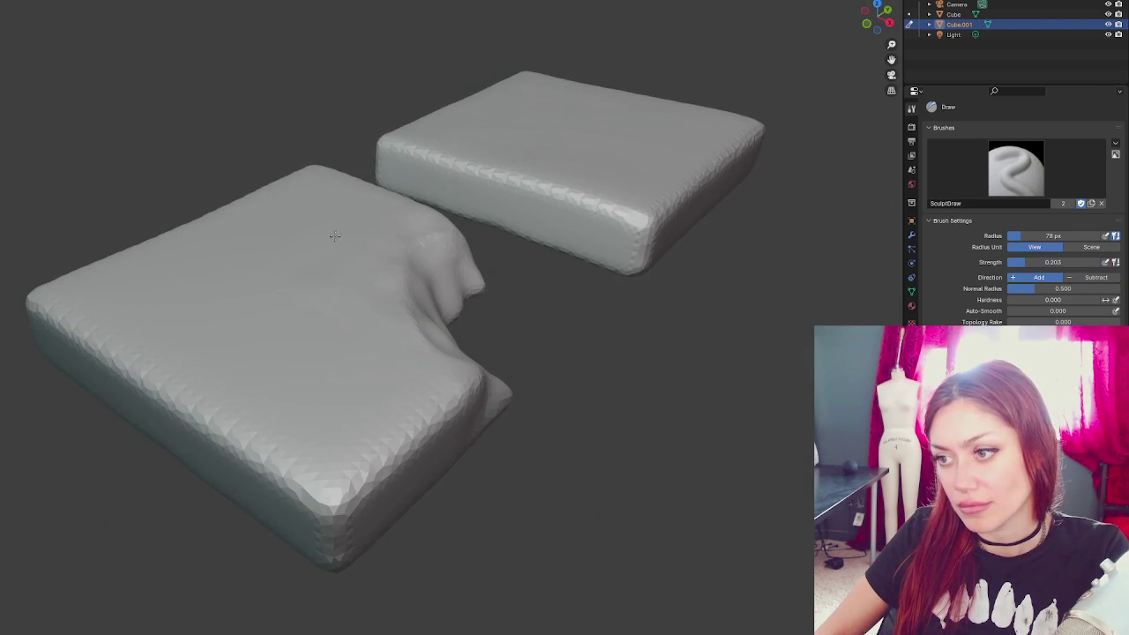
{"action": "left_click_drag", "start_coordinate": [463, 282], "coordinate": [472, 246]}
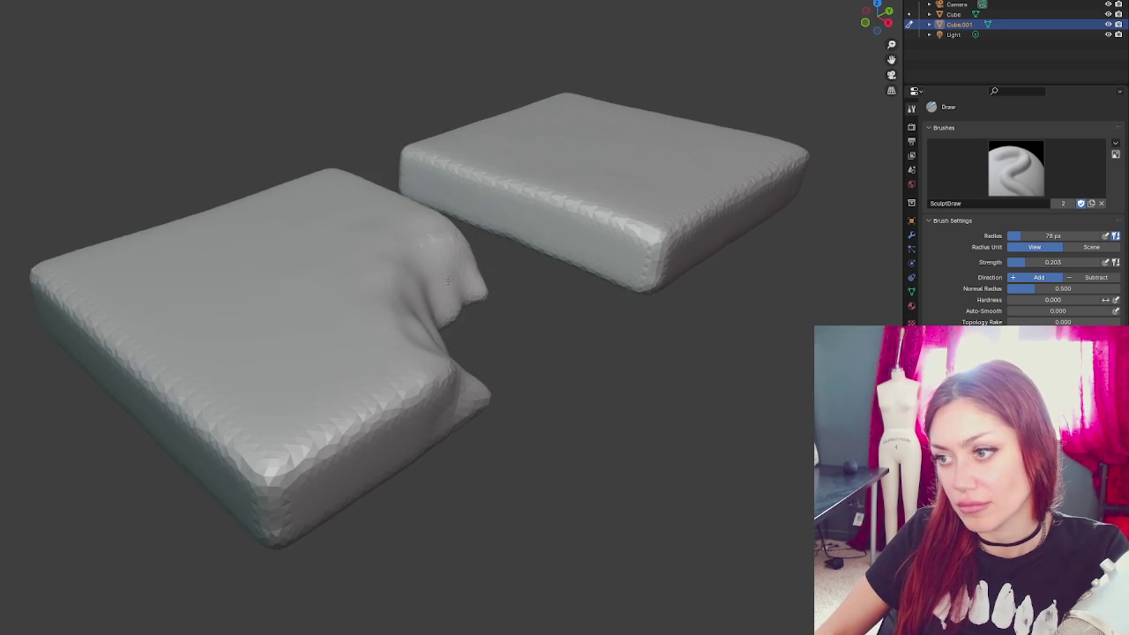
{"action": "key", "text": "g"}
{"action": "mouse_move", "coordinate": [426, 272]}
{"action": "left_mouse_down"}
{"action": "mouse_move", "coordinate": [415, 341]}
{"action": "mouse_move", "coordinate": [387, 393]}
{"action": "left_mouse_up"}
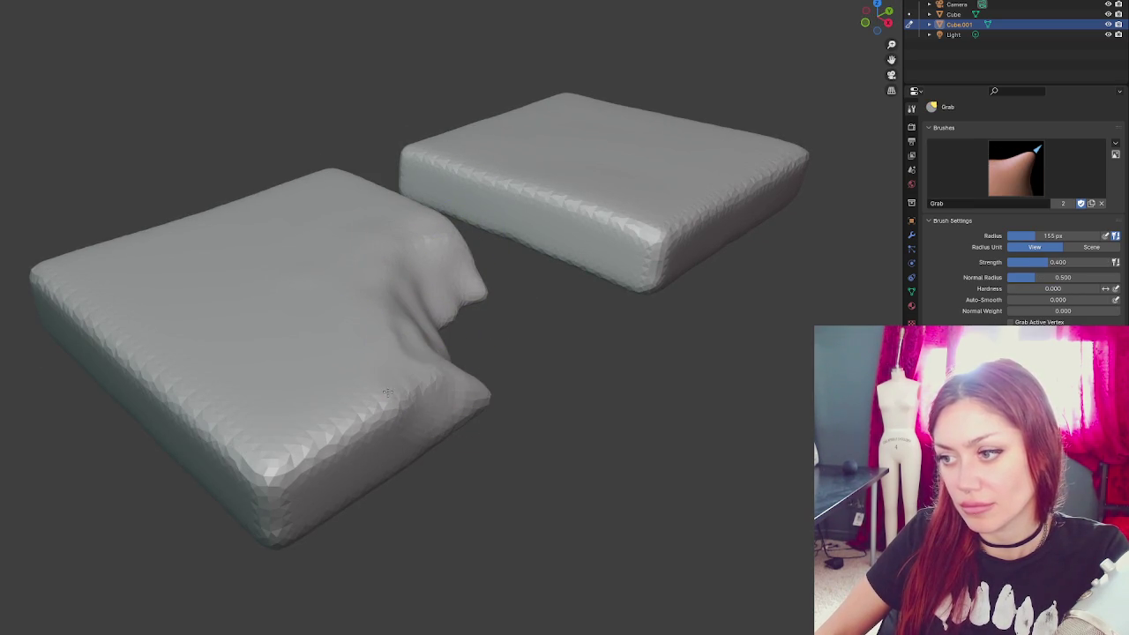
{"action": "mouse_move", "coordinate": [462, 415]}
{"action": "left_mouse_down"}
{"action": "mouse_move", "coordinate": [454, 401]}
{"action": "mouse_move", "coordinate": [462, 406]}
{"action": "left_mouse_up"}
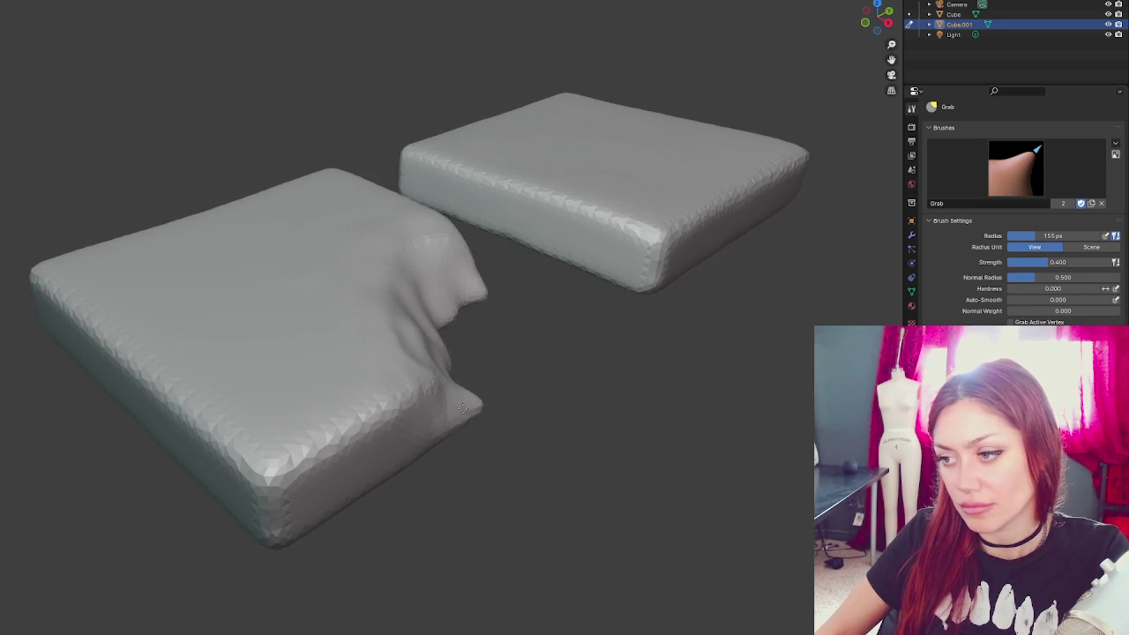
{"action": "mouse_move", "coordinate": [540, 385]}
{"action": "left_mouse_down"}
{"action": "mouse_move", "coordinate": [326, 348]}
{"action": "mouse_move", "coordinate": [309, 340]}
{"action": "mouse_move", "coordinate": [326, 328]}
{"action": "mouse_move", "coordinate": [273, 291]}
{"action": "mouse_move", "coordinate": [313, 357]}
{"action": "mouse_move", "coordinate": [247, 363]}
{"action": "mouse_move", "coordinate": [265, 327]}
{"action": "mouse_move", "coordinate": [310, 327]}
{"action": "mouse_move", "coordinate": [274, 328]}
{"action": "mouse_move", "coordinate": [287, 315]}
{"action": "mouse_move", "coordinate": [330, 308]}
{"action": "mouse_move", "coordinate": [319, 337]}
{"action": "left_mouse_up"}
{"action": "key", "text": "f"}
{"action": "left_click", "coordinate": [255, 348]}
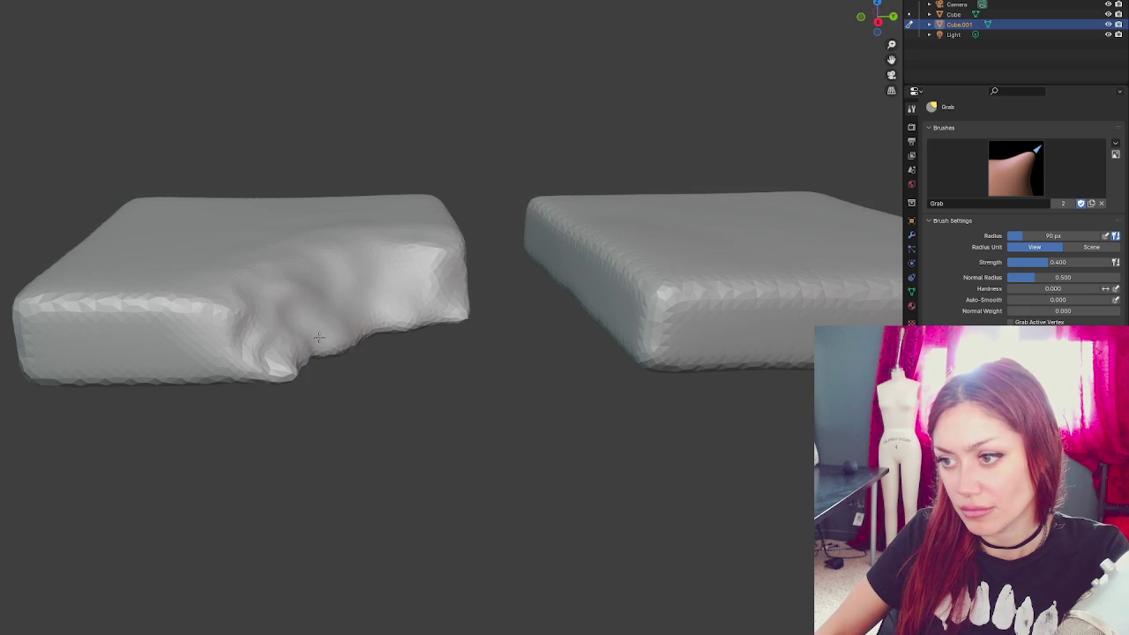
- Pull the left slab's dented corner further with a 97 px Grab brush, then shrink it to 56 px
{"action": "key", "text": "x"}
{"action": "scroll", "coordinate": [273, 379], "scroll_direction": "up", "scroll_amount": 2}
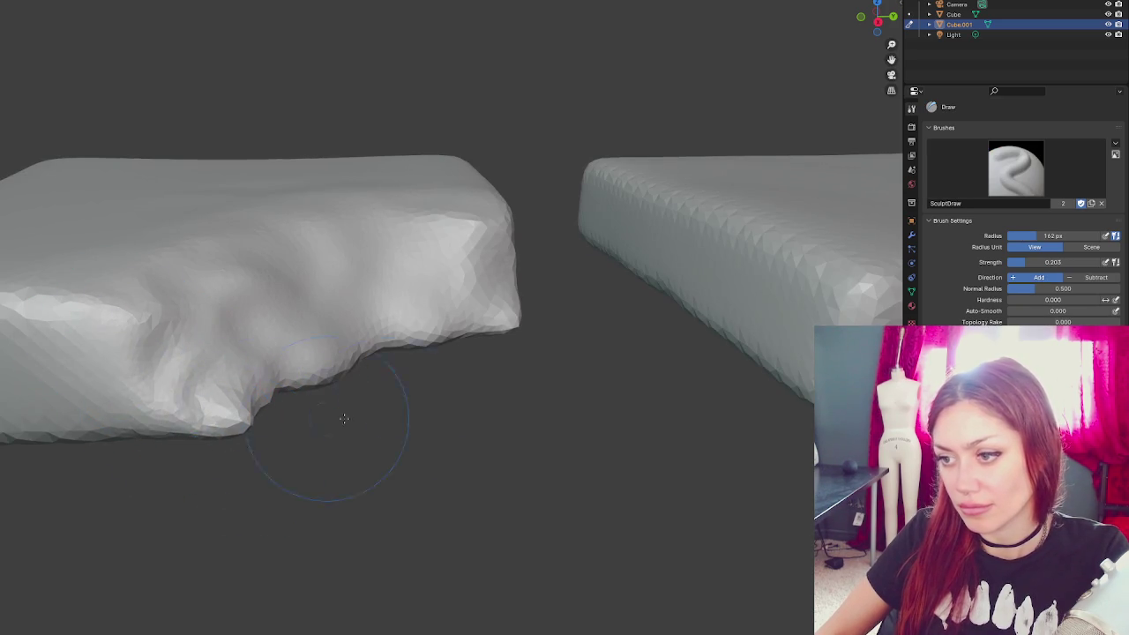
{"action": "scroll", "coordinate": [272, 419], "scroll_direction": "down", "scroll_amount": 3}
{"action": "mouse_move", "coordinate": [315, 378]}
{"action": "left_mouse_down"}
{"action": "mouse_move", "coordinate": [453, 297]}
{"action": "mouse_move", "coordinate": [410, 356]}
{"action": "mouse_move", "coordinate": [441, 415]}
{"action": "left_mouse_up"}
{"action": "key", "text": "g"}
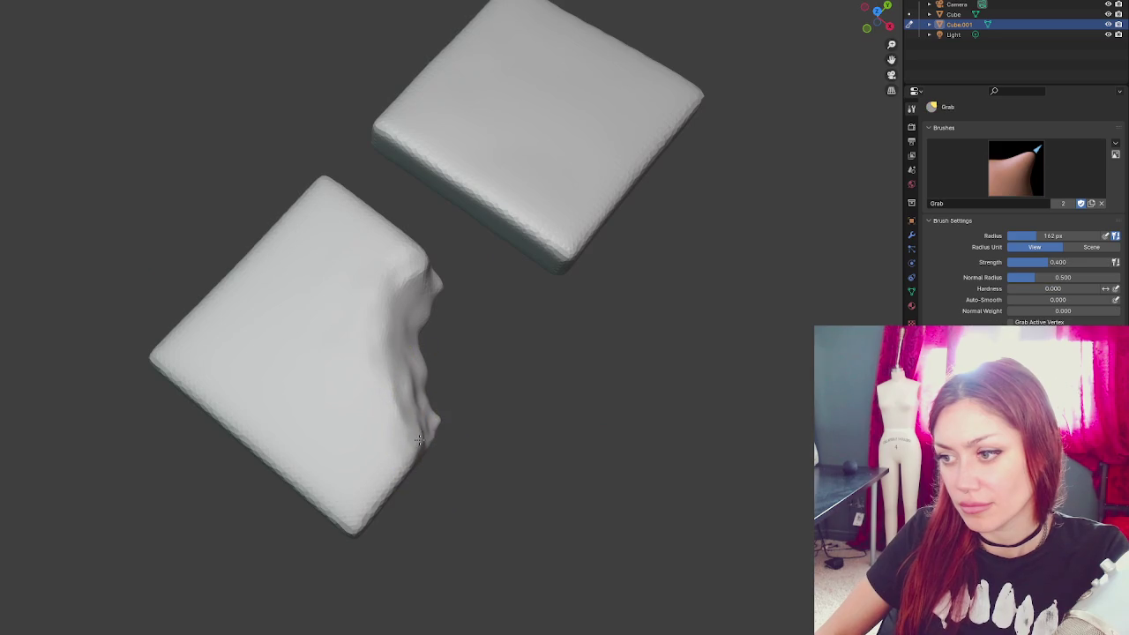
{"action": "scroll", "coordinate": [467, 424], "scroll_direction": "down", "scroll_amount": 2}
{"action": "mouse_move", "coordinate": [517, 411]}
{"action": "left_mouse_down"}
{"action": "mouse_move", "coordinate": [413, 377]}
{"action": "mouse_move", "coordinate": [379, 346]}
{"action": "left_mouse_up"}
{"action": "key", "text": "f"}
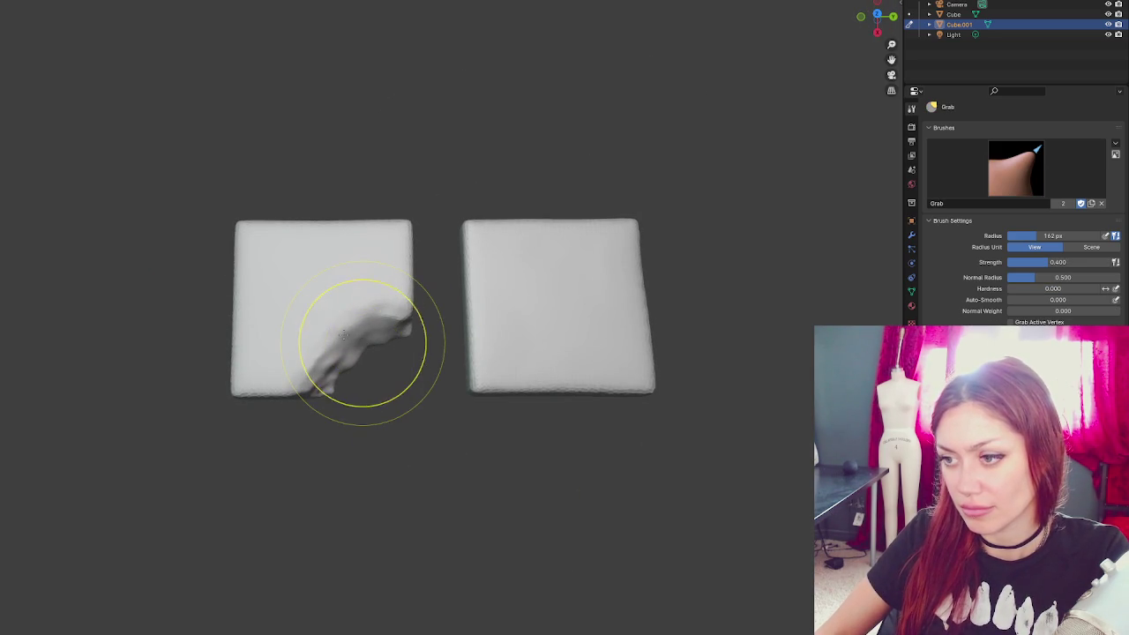
{"action": "left_click_drag", "start_coordinate": [362, 352], "coordinate": [365, 341]}
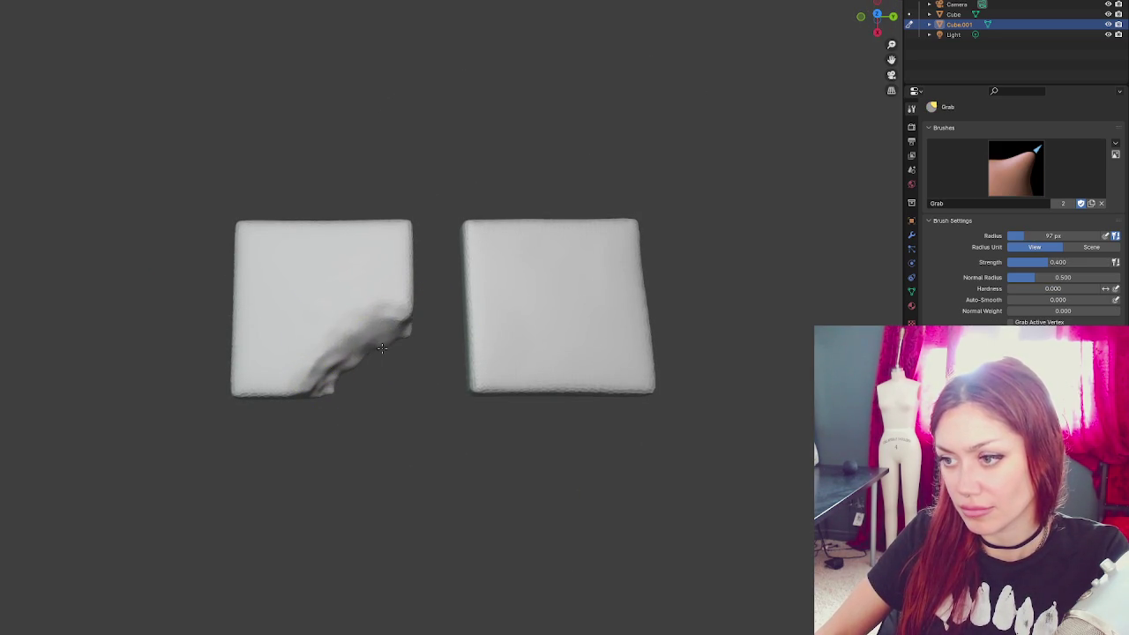
{"action": "key", "text": "f"}
{"action": "left_click", "coordinate": [336, 394]}
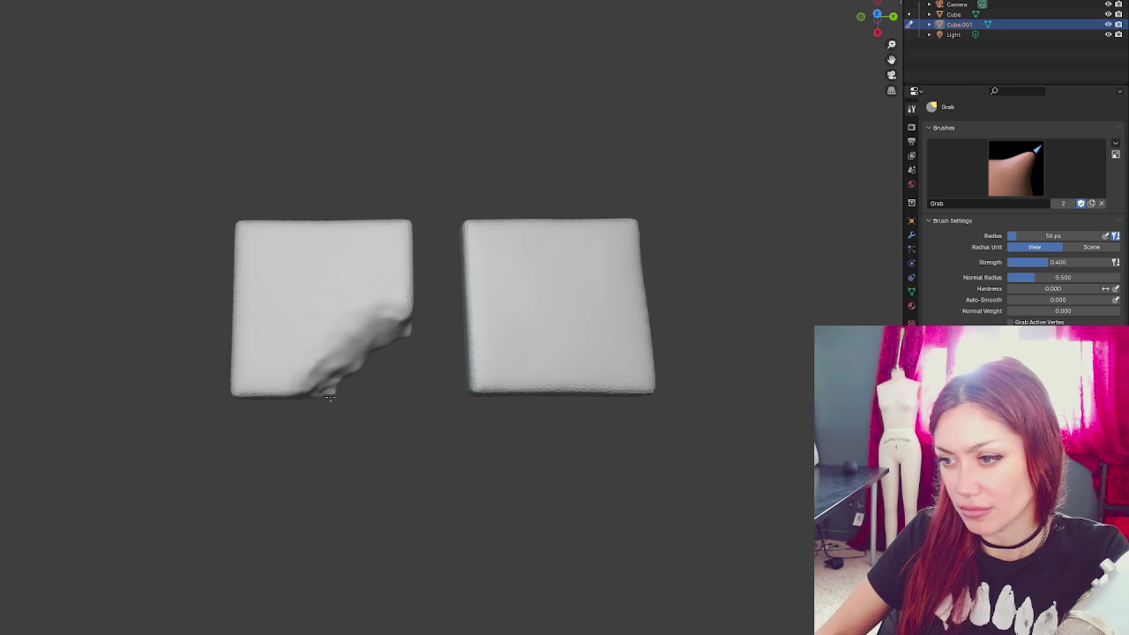
- Orbit around the left slab to inspect the broken corner from low, side and front views
{"action": "mouse_move", "coordinate": [383, 383]}
{"action": "left_mouse_down"}
{"action": "mouse_move", "coordinate": [335, 265]}
{"action": "mouse_move", "coordinate": [379, 303]}
{"action": "left_mouse_up"}
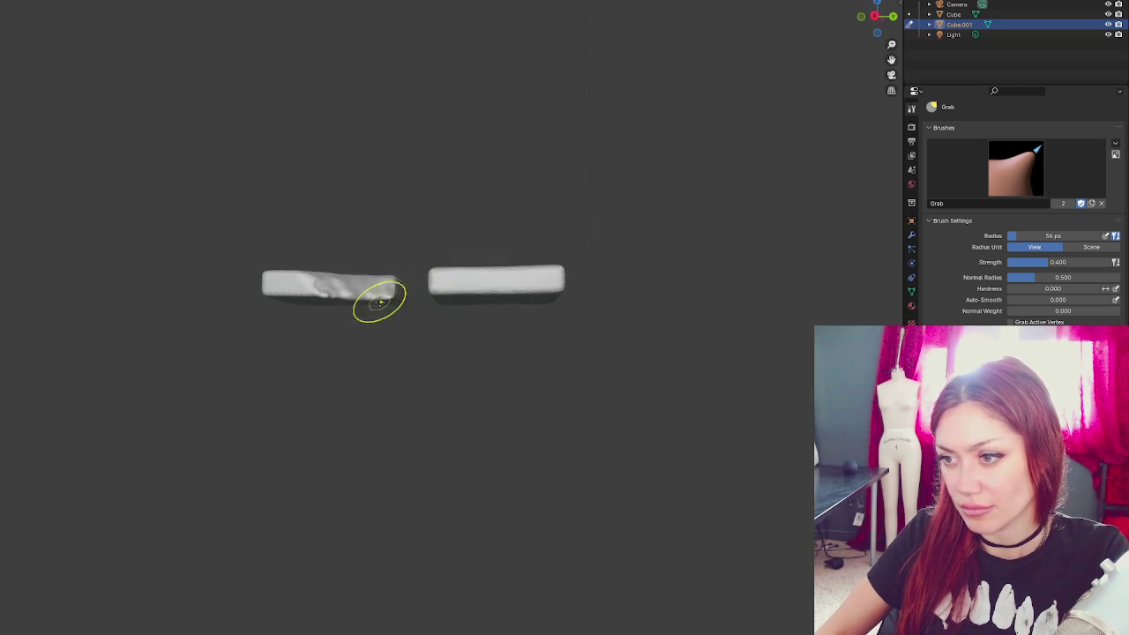
{"action": "left_click_drag", "start_coordinate": [464, 320], "coordinate": [510, 394]}
{"action": "scroll", "coordinate": [510, 394], "scroll_direction": "up", "scroll_amount": 4}
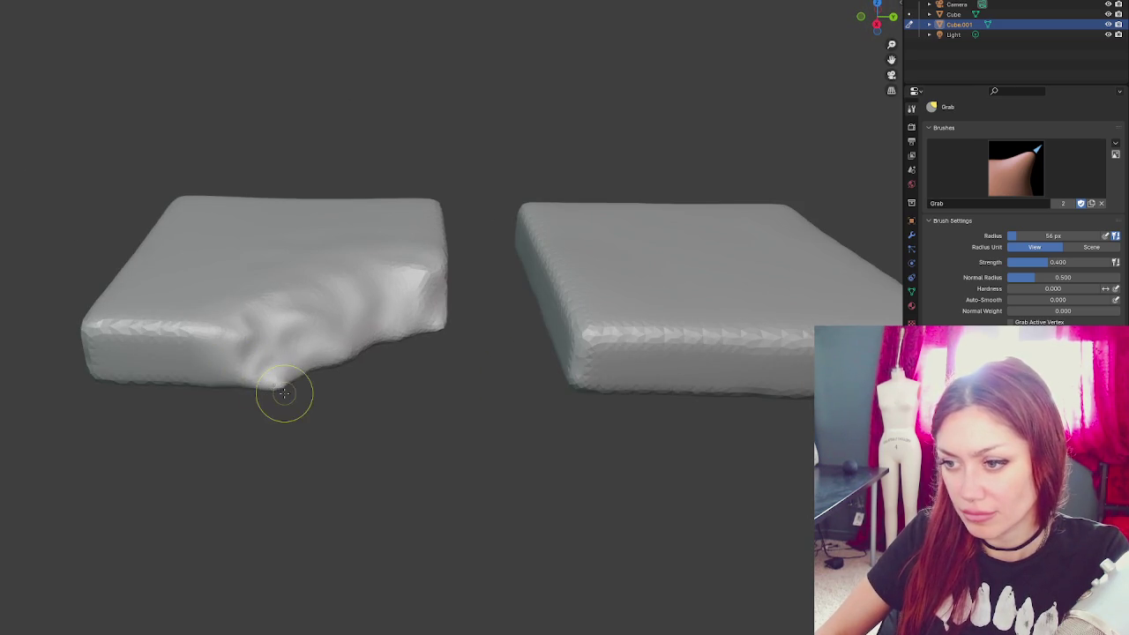
{"action": "left_click_drag", "start_coordinate": [263, 377], "coordinate": [224, 219]}
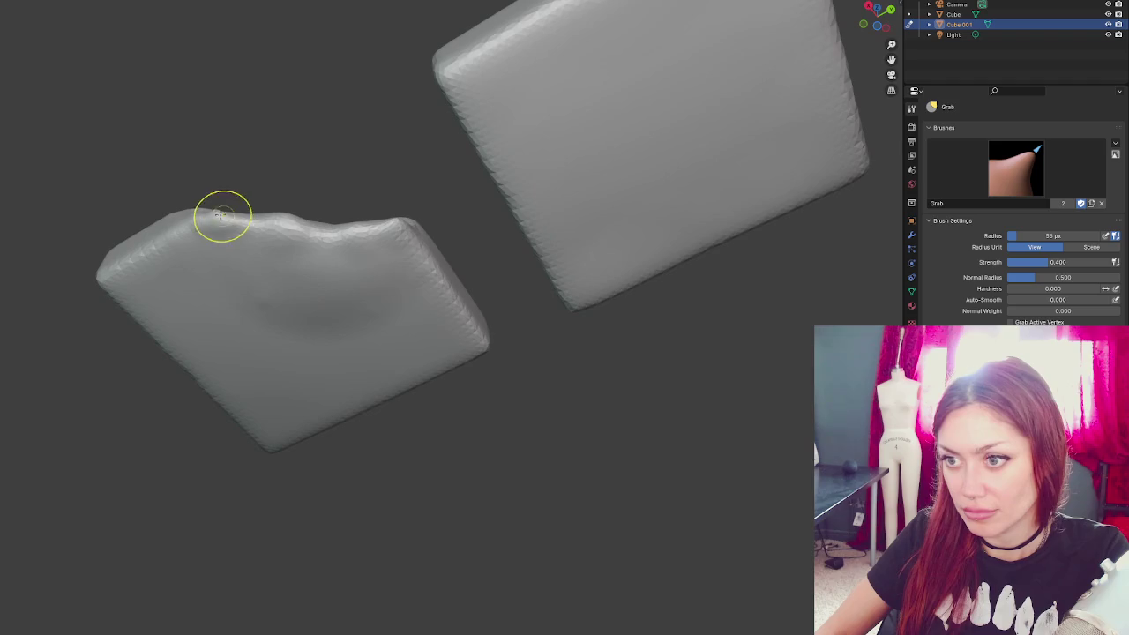
{"action": "mouse_move", "coordinate": [351, 307]}
{"action": "left_mouse_down"}
{"action": "mouse_move", "coordinate": [424, 411]}
{"action": "mouse_move", "coordinate": [388, 403]}
{"action": "mouse_move", "coordinate": [438, 372]}
{"action": "left_mouse_up"}
{"action": "scroll", "coordinate": [422, 403], "scroll_direction": "down", "scroll_amount": 4}
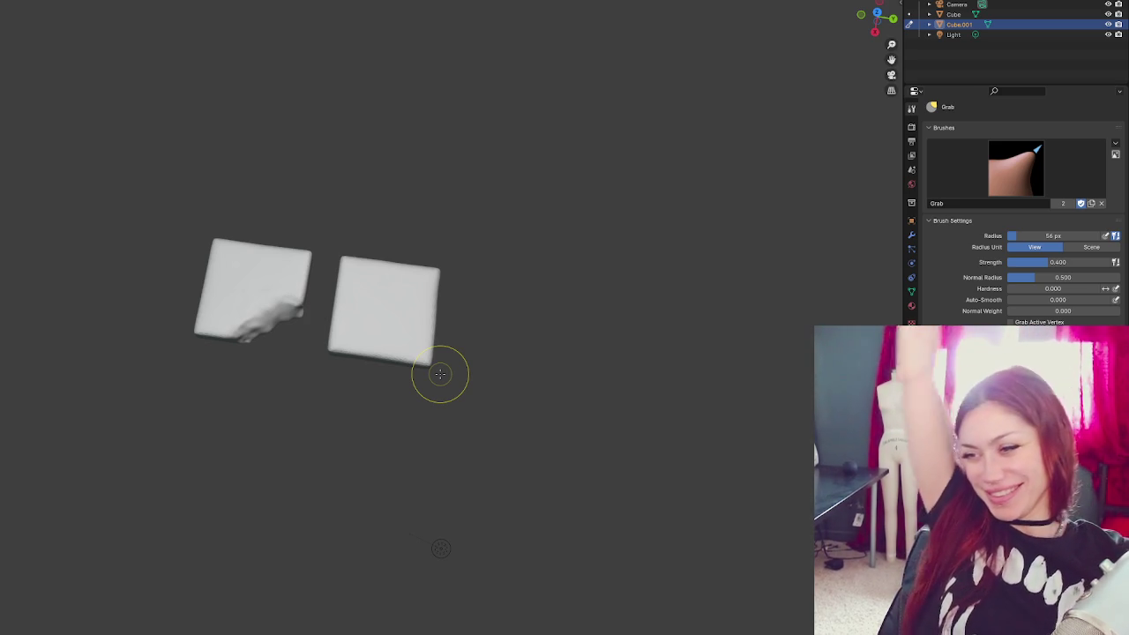
- Enlarge the Grab brush radius to 187 px
{"action": "scroll", "coordinate": [481, 328], "scroll_direction": "up", "scroll_amount": 2}
{"action": "key", "text": "f"}
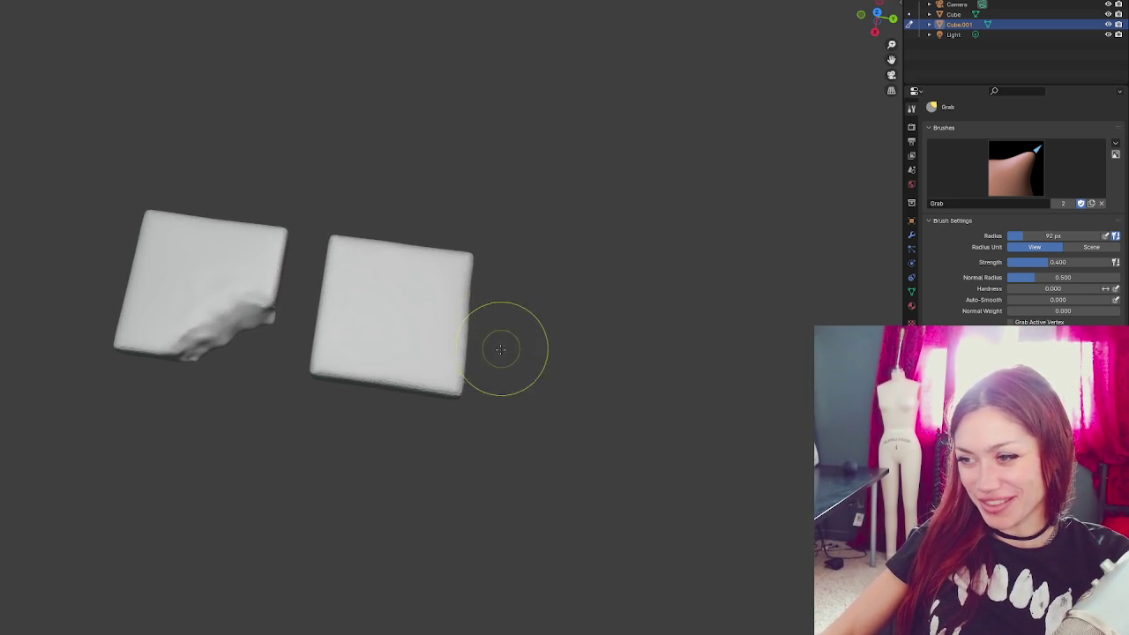
{"action": "left_click", "coordinate": [462, 366]}
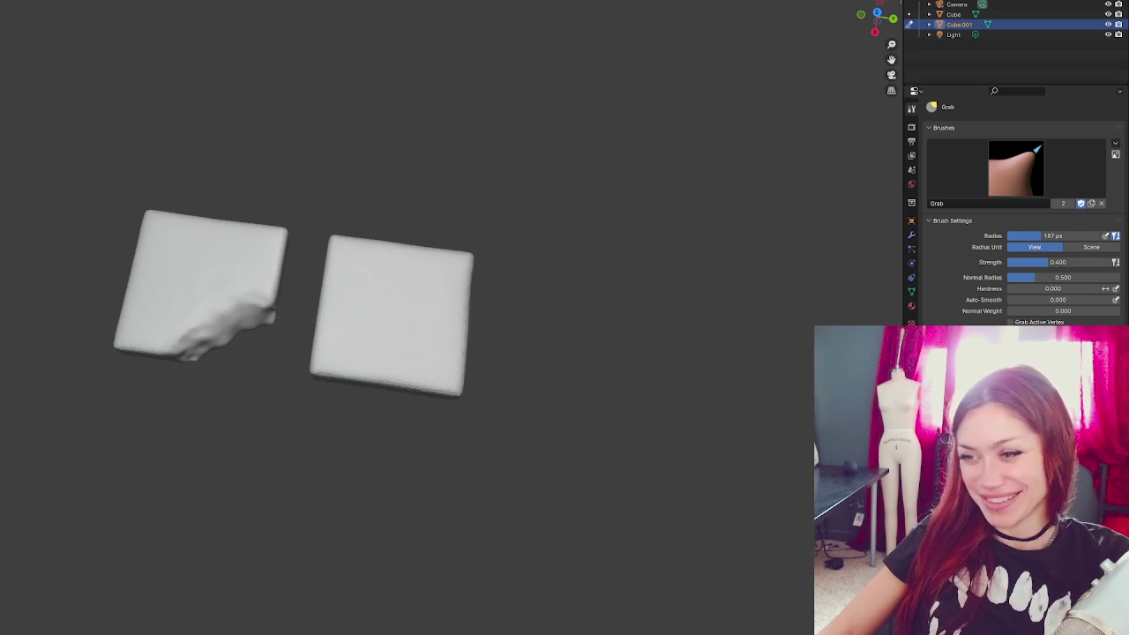
- Make the right slab the active object in Layout, then return to Sculpting
{"action": "left_click", "coordinate": [23, 3]}
{"action": "left_click", "coordinate": [430, 331]}
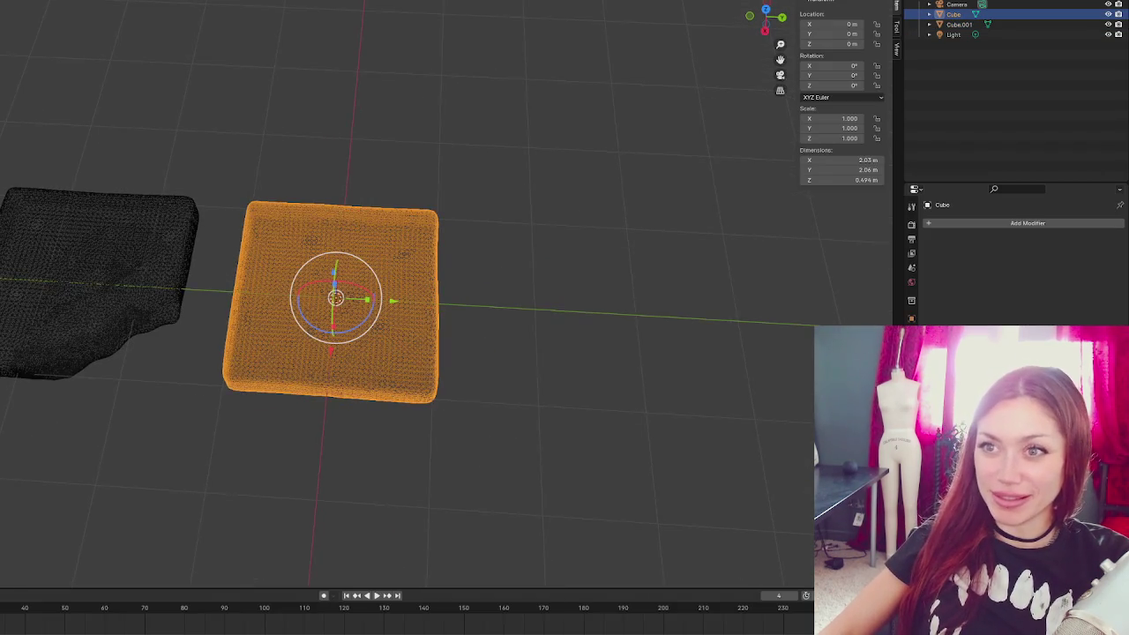
{"action": "key", "text": "ctrl+Page_Up"}
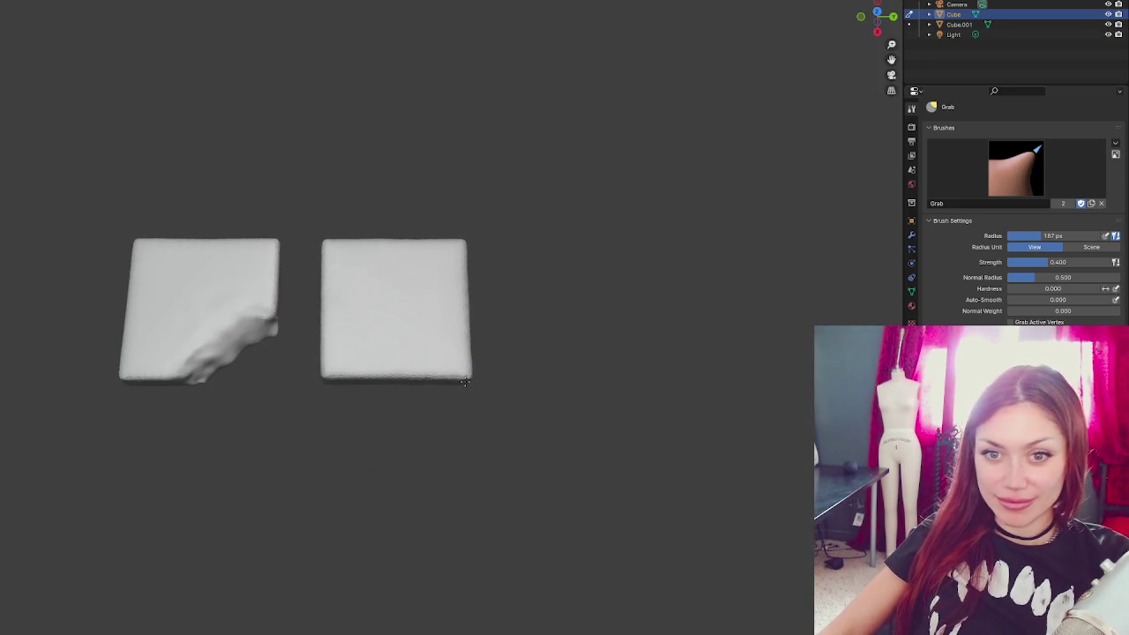
{"action": "scroll", "coordinate": [511, 374], "scroll_direction": "down", "scroll_amount": 2}
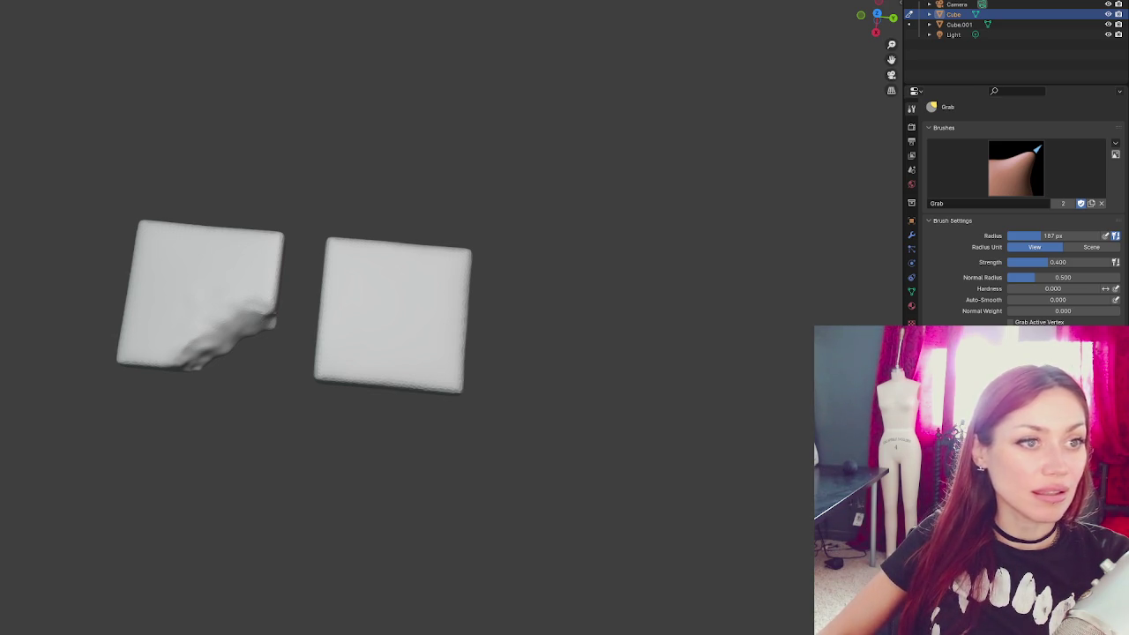
{"action": "mouse_move", "coordinate": [214, 290]}
{"action": "left_mouse_down"}
{"action": "mouse_move", "coordinate": [341, 320]}
{"action": "mouse_move", "coordinate": [334, 138]}
{"action": "mouse_move", "coordinate": [315, 88]}
{"action": "left_mouse_up"}
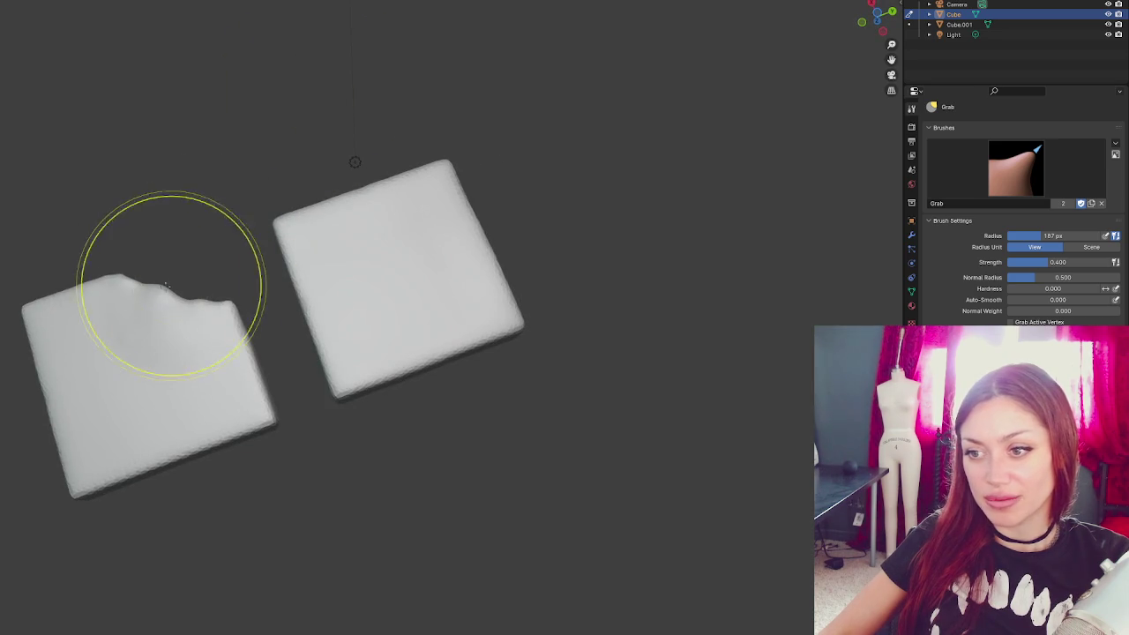
- Orbit close to the broken corner, undo a stray 79 px Grab dent, and switch to the Crease brush
{"action": "left_click_drag", "start_coordinate": [182, 259], "coordinate": [86, 7]}
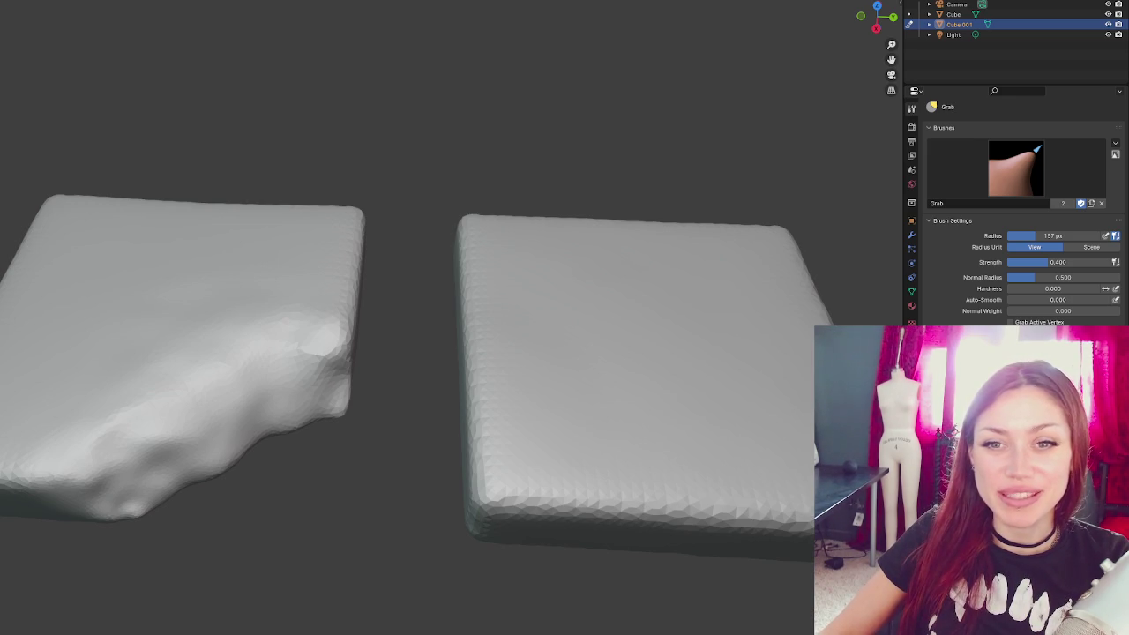
{"action": "mouse_move", "coordinate": [70, 270]}
{"action": "left_mouse_down"}
{"action": "mouse_move", "coordinate": [235, 285]}
{"action": "mouse_move", "coordinate": [365, 378]}
{"action": "left_mouse_up"}
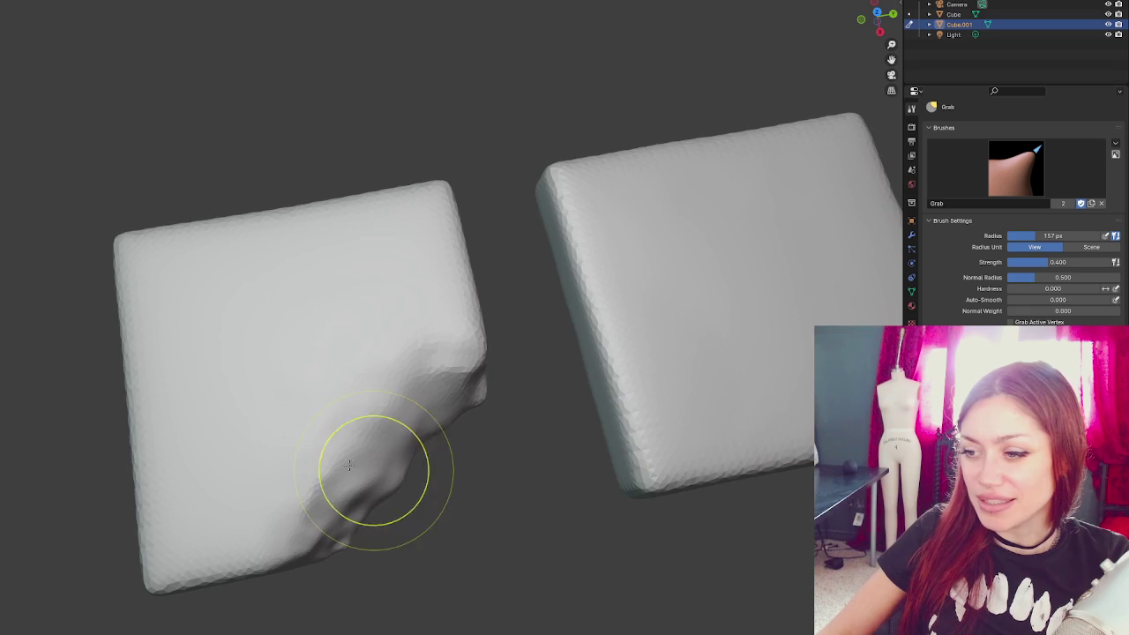
{"action": "left_click_drag", "start_coordinate": [374, 429], "coordinate": [357, 376]}
{"action": "key", "text": "bracketleft"}
{"action": "key", "text": "bracketleft"}
{"action": "key", "text": "bracketleft"}
{"action": "left_click_drag", "start_coordinate": [184, 446], "coordinate": [202, 439]}
{"action": "key", "text": "ctrl+z"}
{"action": "key", "text": "shift+c"}
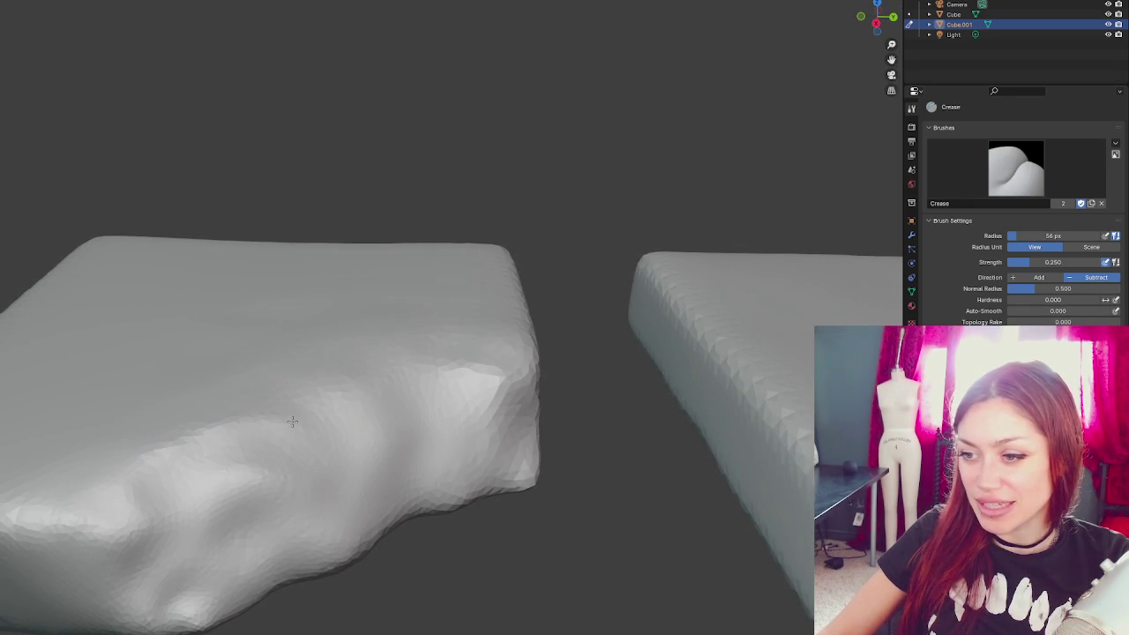
- Crease along the broken edge and carve a groove across the broken face
{"action": "mouse_move", "coordinate": [405, 372]}
{"action": "left_mouse_down"}
{"action": "mouse_move", "coordinate": [504, 373]}
{"action": "mouse_move", "coordinate": [415, 379]}
{"action": "left_mouse_up"}
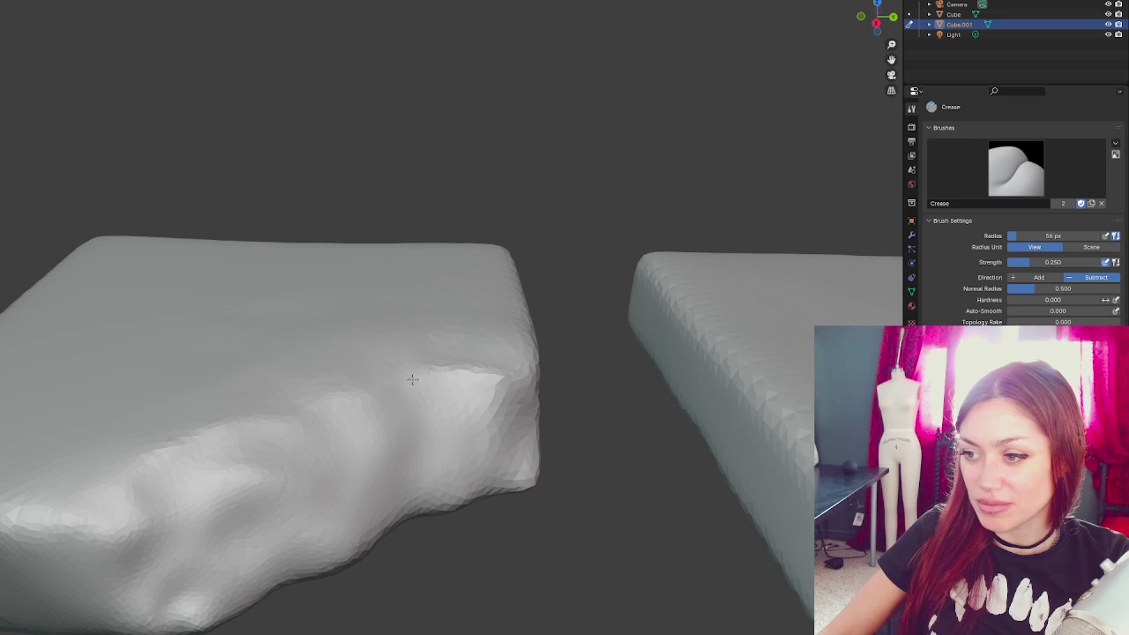
{"action": "scroll", "coordinate": [248, 426], "scroll_direction": "down", "scroll_amount": 5}
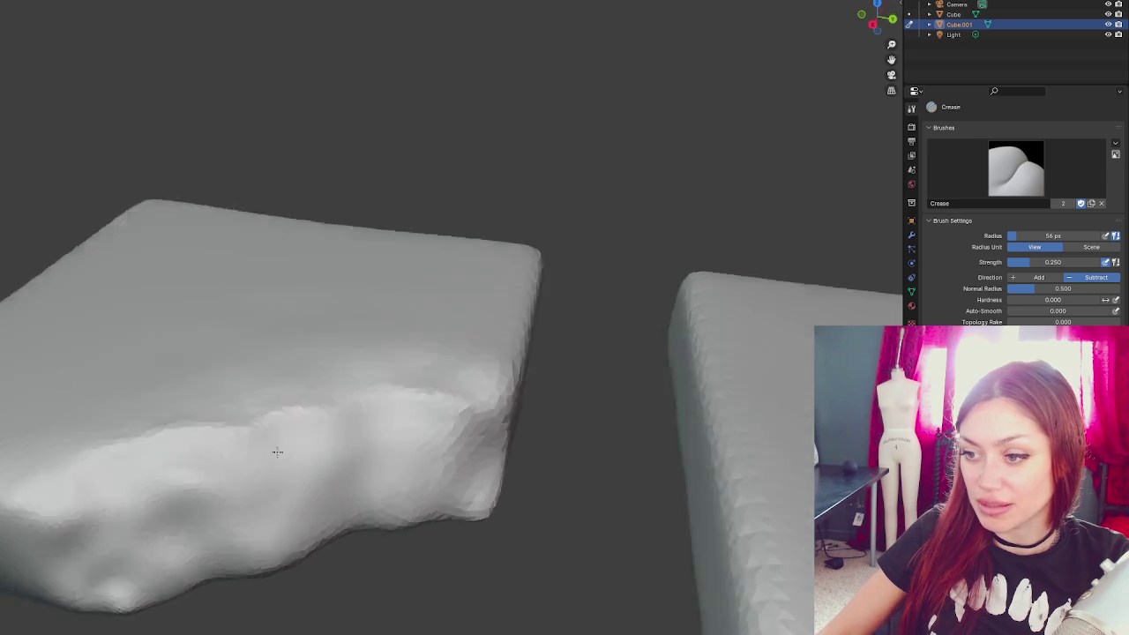
{"action": "scroll", "coordinate": [240, 494], "scroll_direction": "up", "scroll_amount": 5}
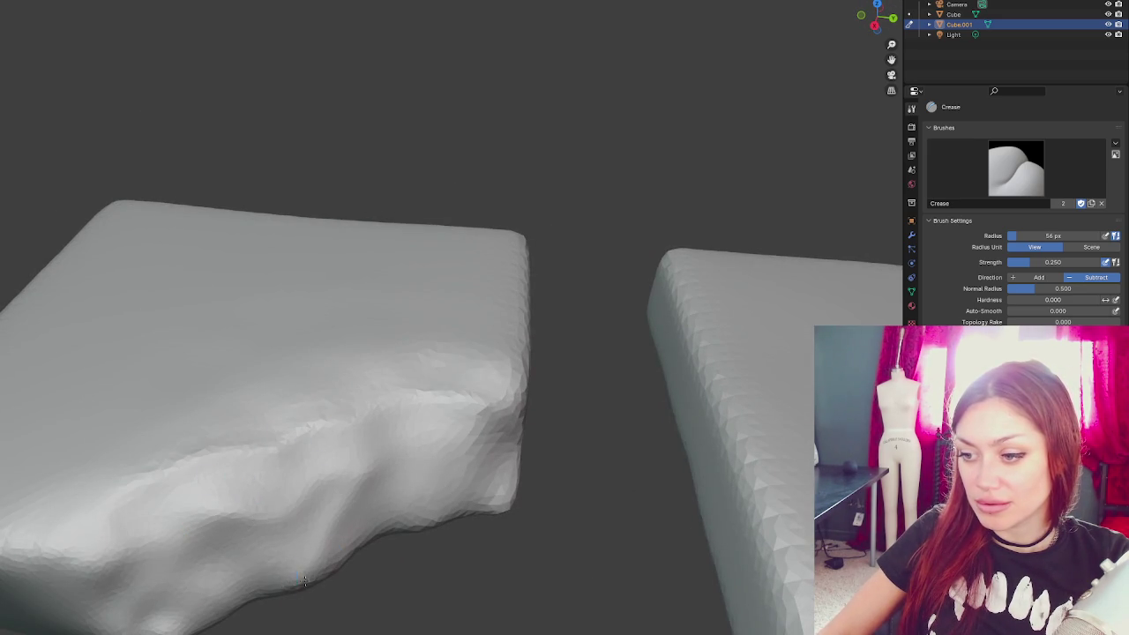
{"action": "scroll", "coordinate": [297, 583], "scroll_direction": "up", "scroll_amount": 5}
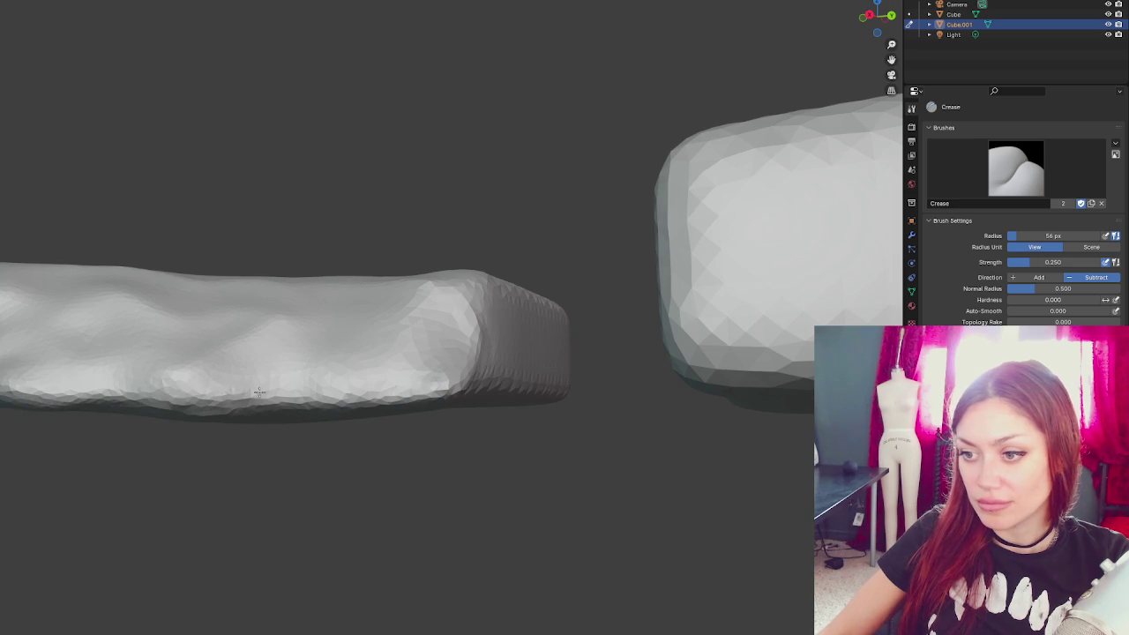
{"action": "scroll", "coordinate": [460, 457], "scroll_direction": "down", "scroll_amount": 5}
{"action": "scroll", "coordinate": [460, 457], "scroll_direction": "up", "scroll_amount": 2}
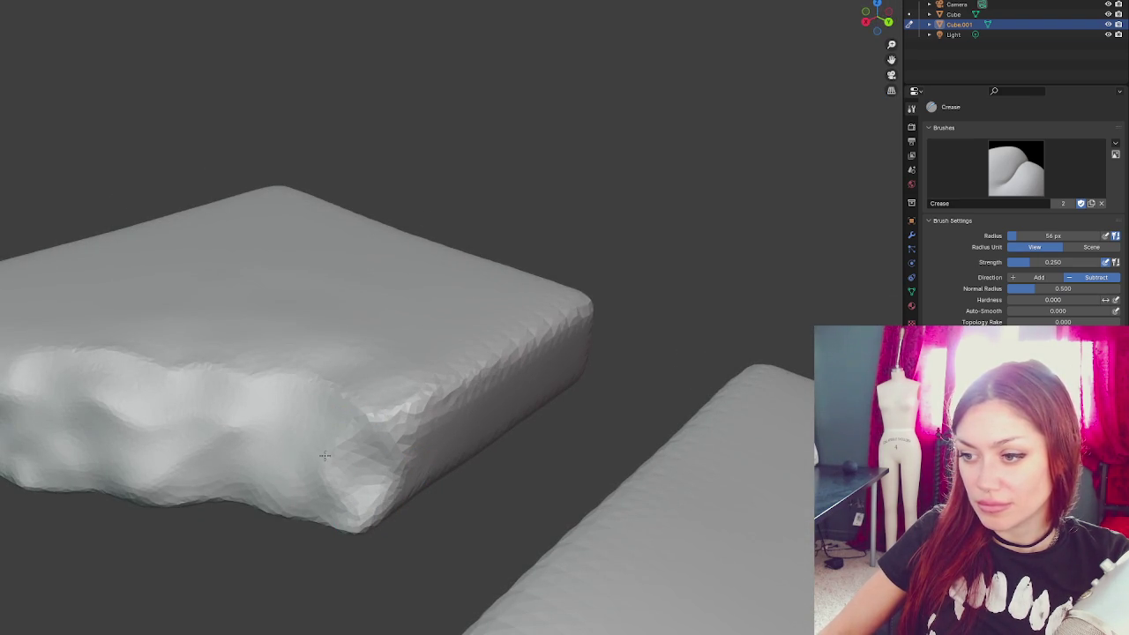
{"action": "left_click_drag", "start_coordinate": [230, 436], "coordinate": [160, 425]}
{"action": "left_click_drag", "start_coordinate": [121, 371], "coordinate": [211, 397]}
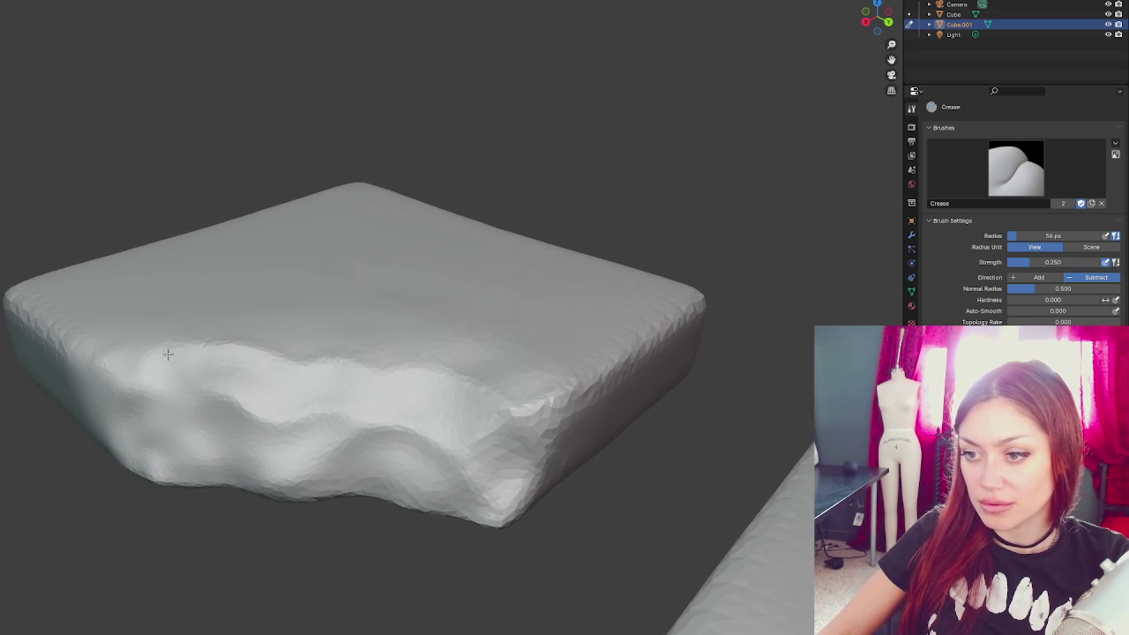
- Shrink the Crease brush and cut finer crack grooves along the lower front edge and face
{"action": "key", "text": "bracketleft"}
{"action": "key", "text": "bracketleft"}
{"action": "key", "text": "bracketleft"}
{"action": "key", "text": "bracketleft"}
{"action": "key", "text": "bracketleft"}
{"action": "mouse_move", "coordinate": [353, 433]}
{"action": "left_mouse_down"}
{"action": "mouse_move", "coordinate": [272, 467]}
{"action": "mouse_move", "coordinate": [220, 463]}
{"action": "mouse_move", "coordinate": [174, 428]}
{"action": "mouse_move", "coordinate": [144, 473]}
{"action": "left_mouse_up"}
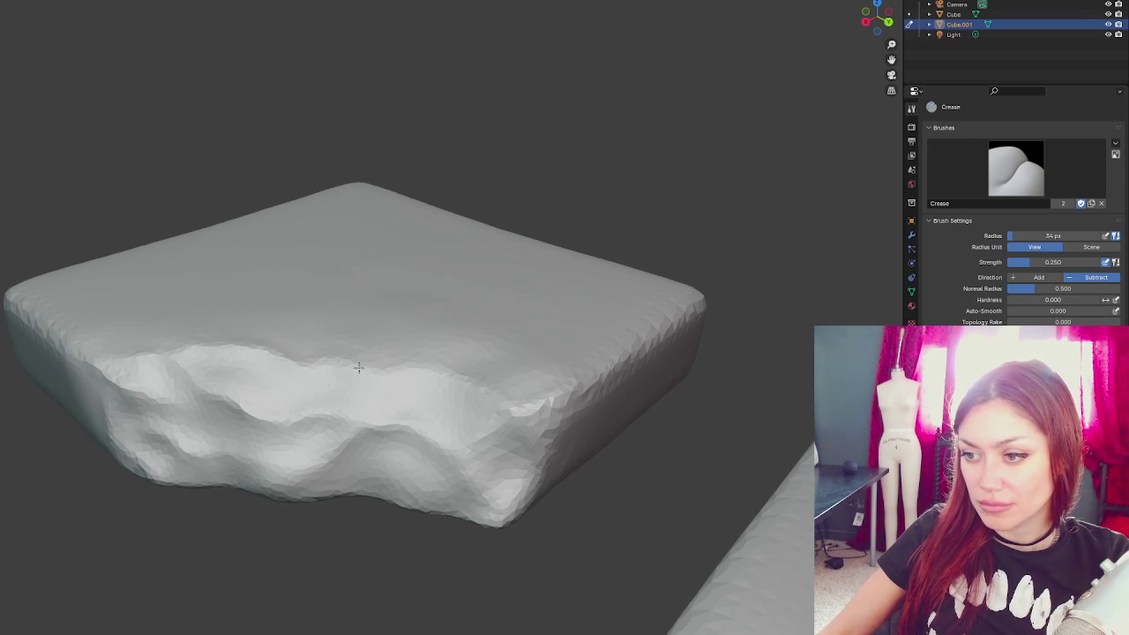
{"action": "mouse_move", "coordinate": [330, 403]}
{"action": "left_mouse_down"}
{"action": "mouse_move", "coordinate": [396, 415]}
{"action": "mouse_move", "coordinate": [392, 467]}
{"action": "mouse_move", "coordinate": [423, 504]}
{"action": "mouse_move", "coordinate": [486, 456]}
{"action": "left_mouse_up"}
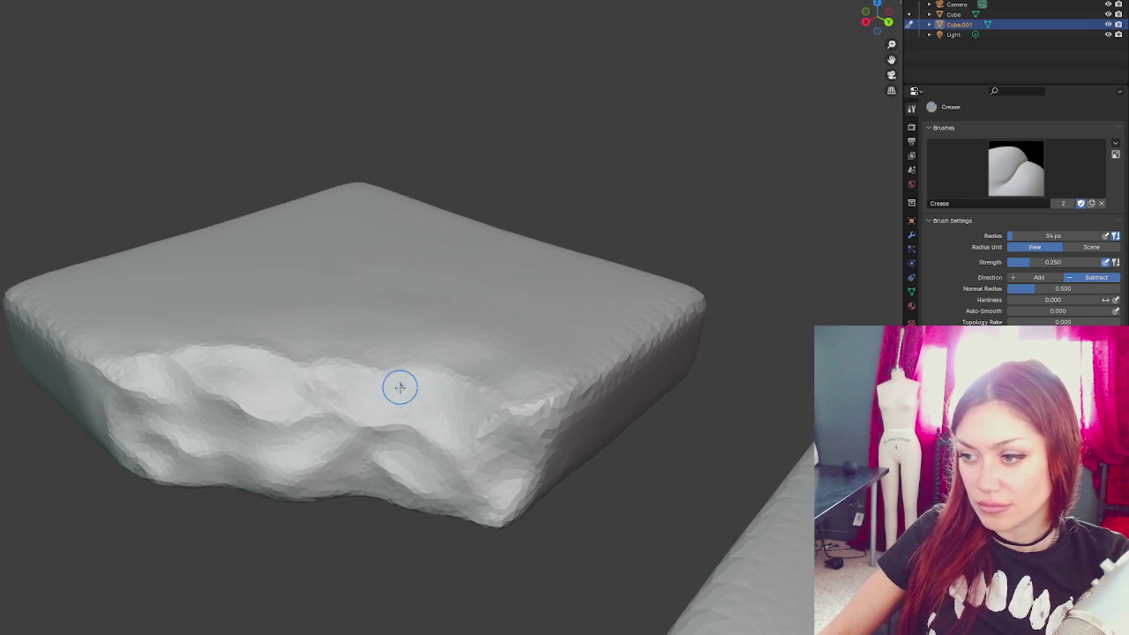
{"action": "scroll", "coordinate": [404, 390], "scroll_direction": "up", "scroll_amount": 3}
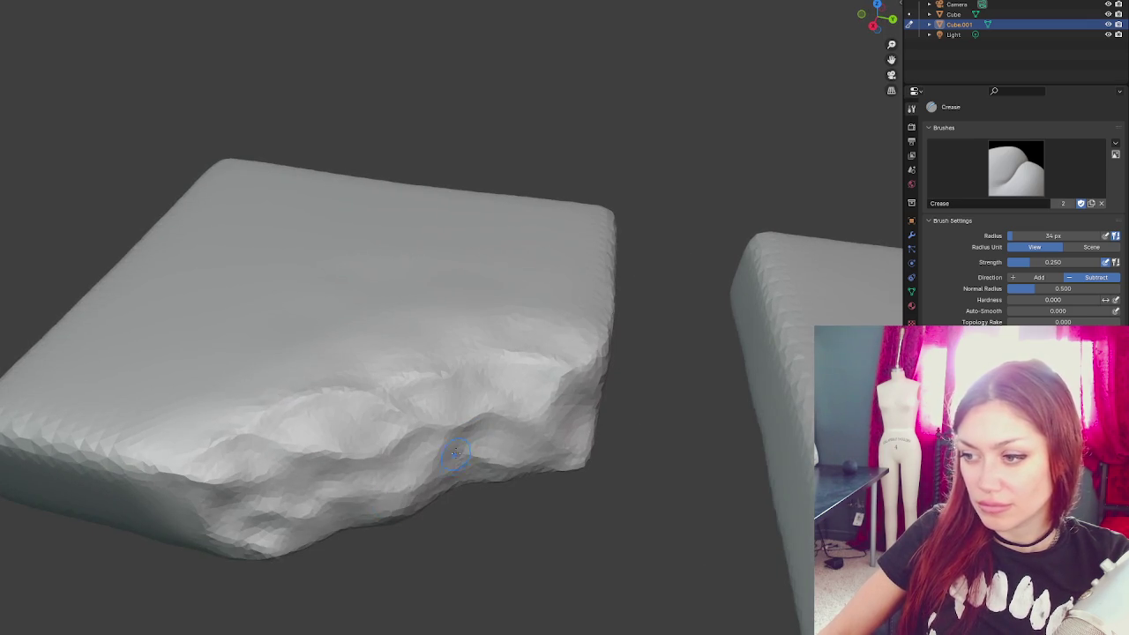
{"action": "scroll", "coordinate": [397, 485], "scroll_direction": "down", "scroll_amount": 3}
{"action": "left_click_drag", "start_coordinate": [479, 442], "coordinate": [388, 328]}
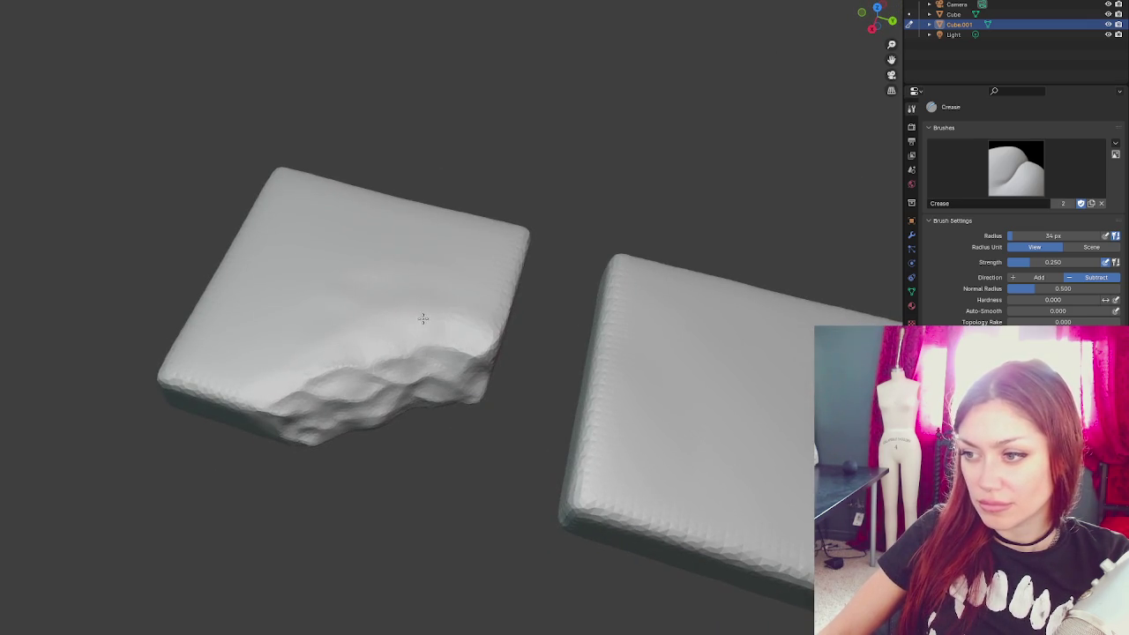
{"action": "mouse_move", "coordinate": [471, 310]}
{"action": "left_mouse_down"}
{"action": "mouse_move", "coordinate": [603, 267]}
{"action": "mouse_move", "coordinate": [503, 251]}
{"action": "mouse_move", "coordinate": [467, 285]}
{"action": "left_mouse_up"}
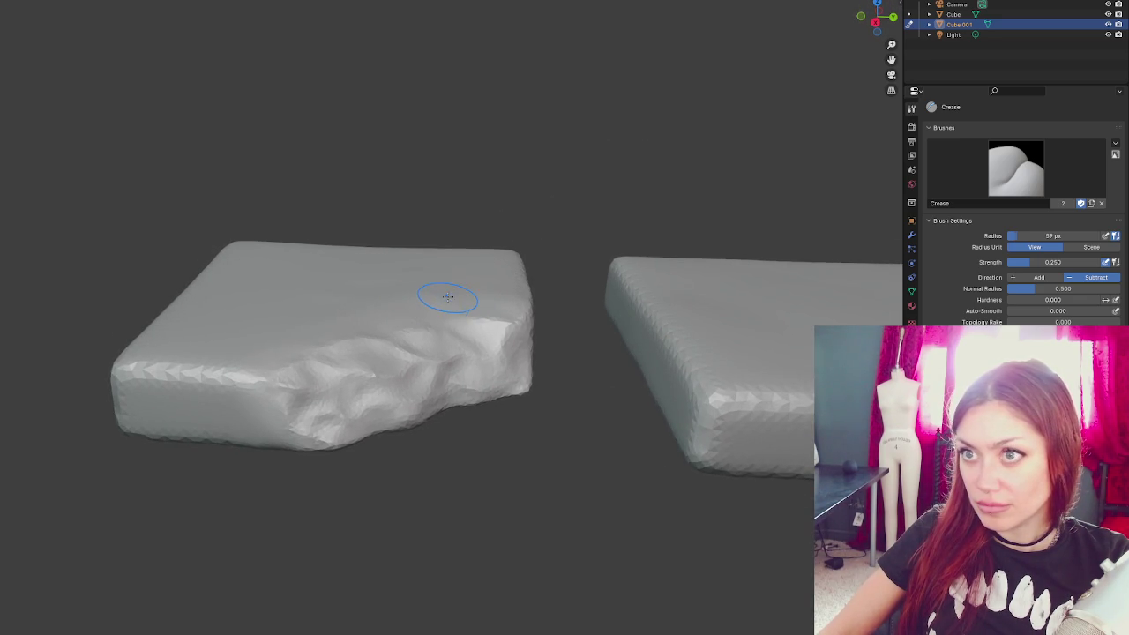
- Switch to the Draw brush (59 px, 0.203 strength, Add) and reframe both slabs
{"action": "key", "text": "x"}
{"action": "mouse_move", "coordinate": [467, 304]}
{"action": "left_mouse_down"}
{"action": "mouse_move", "coordinate": [375, 319]}
{"action": "mouse_move", "coordinate": [379, 274]}
{"action": "mouse_move", "coordinate": [384, 379]}
{"action": "mouse_move", "coordinate": [382, 239]}
{"action": "mouse_move", "coordinate": [348, 221]}
{"action": "left_mouse_up"}
{"action": "scroll", "coordinate": [381, 232], "scroll_direction": "up", "scroll_amount": 3}
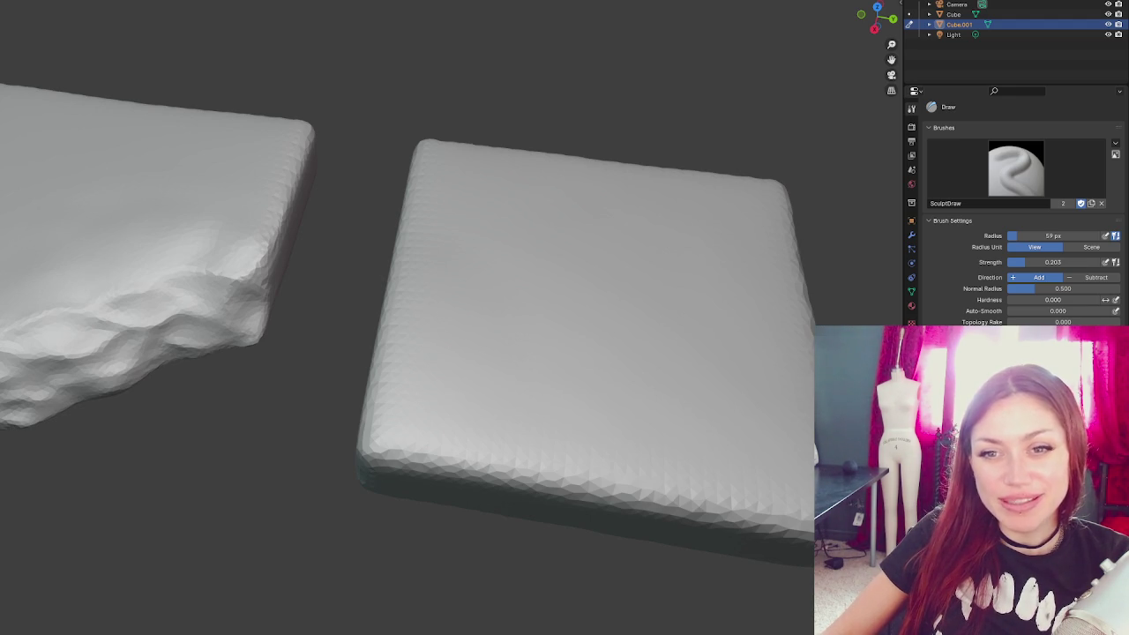
{"action": "mouse_move", "coordinate": [448, 378]}
{"action": "left_mouse_down"}
{"action": "mouse_move", "coordinate": [403, 320]}
{"action": "mouse_move", "coordinate": [415, 308]}
{"action": "mouse_move", "coordinate": [460, 307]}
{"action": "mouse_move", "coordinate": [195, 306]}
{"action": "left_mouse_up"}
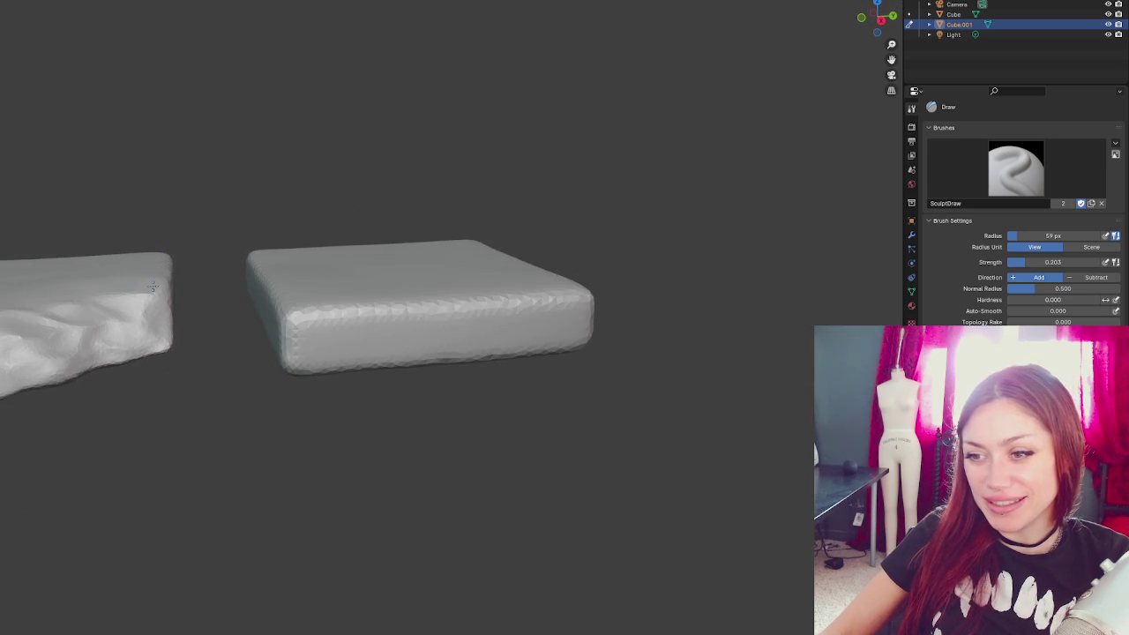
{"action": "left_click_drag", "start_coordinate": [39, 275], "coordinate": [186, 327]}
{"action": "mouse_move", "coordinate": [281, 307]}
{"action": "left_mouse_down"}
{"action": "mouse_move", "coordinate": [259, 325]}
{"action": "mouse_move", "coordinate": [353, 315]}
{"action": "mouse_move", "coordinate": [303, 297]}
{"action": "mouse_move", "coordinate": [236, 315]}
{"action": "mouse_move", "coordinate": [220, 345]}
{"action": "left_mouse_up"}
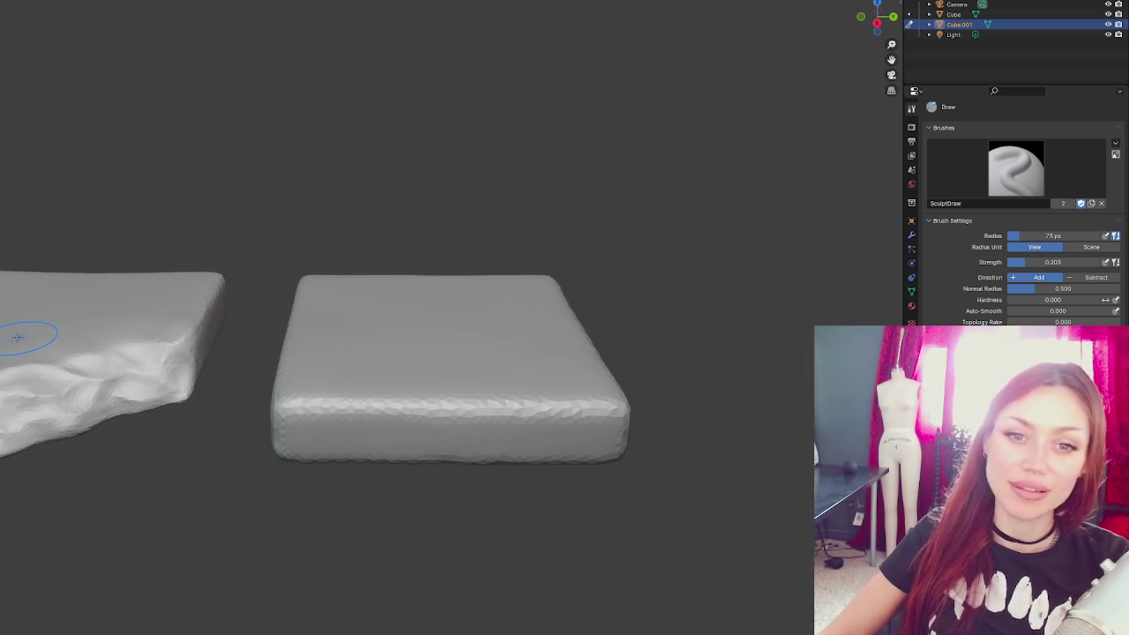
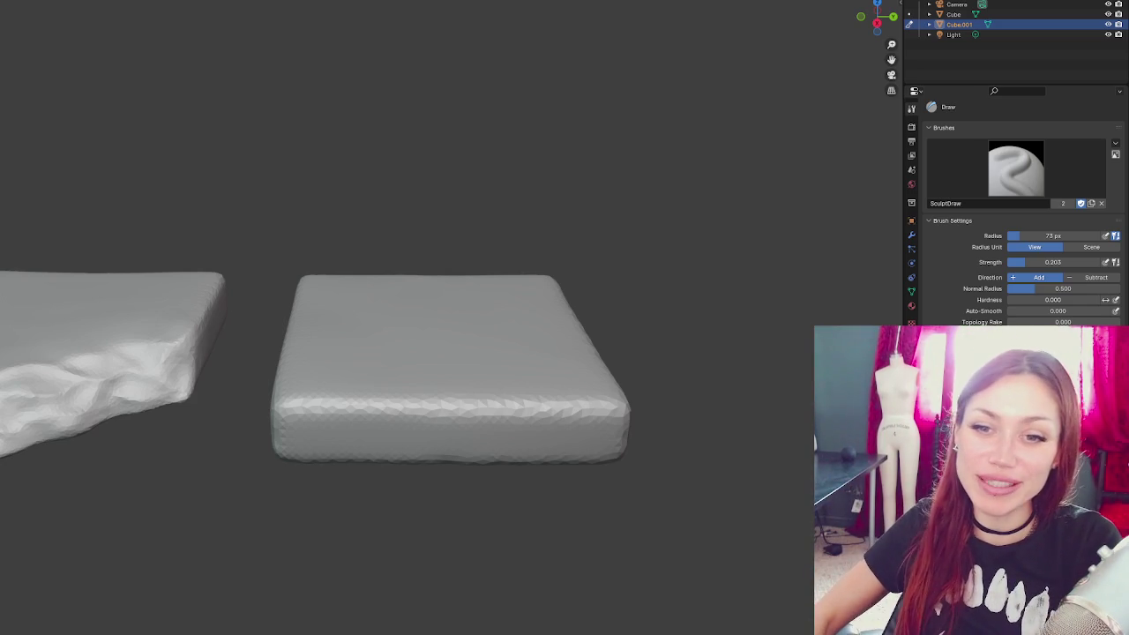
- From top view, set the Crease brush to a 40 px radius, tilt the view, and select Cube
{"action": "key", "text": "KP_7"}
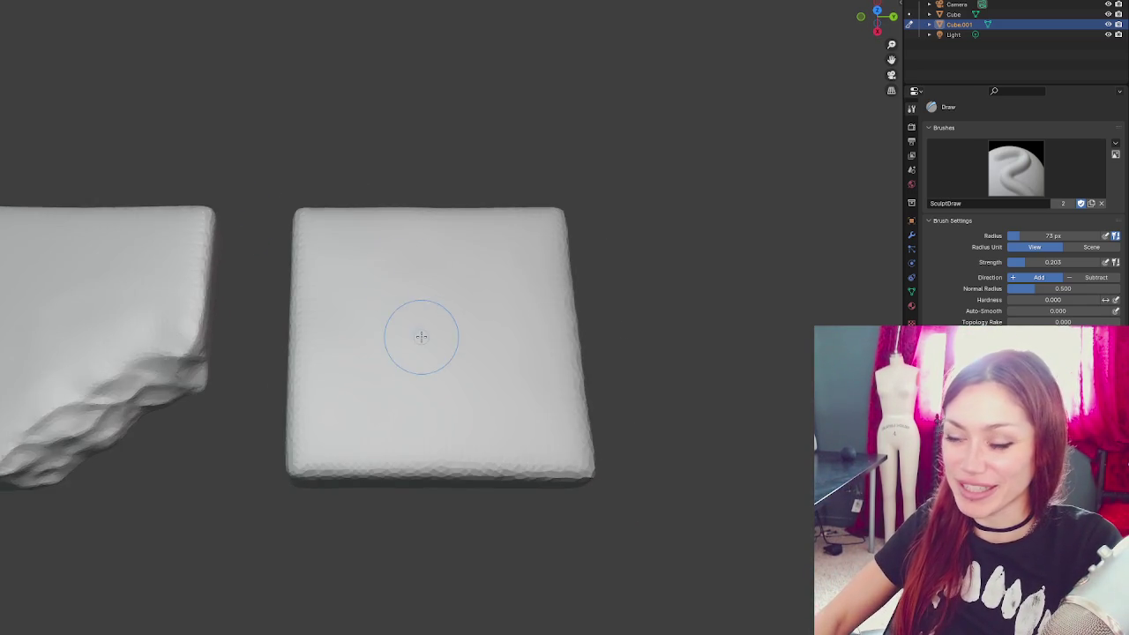
{"action": "scroll", "coordinate": [351, 253], "scroll_direction": "up", "scroll_amount": 2}
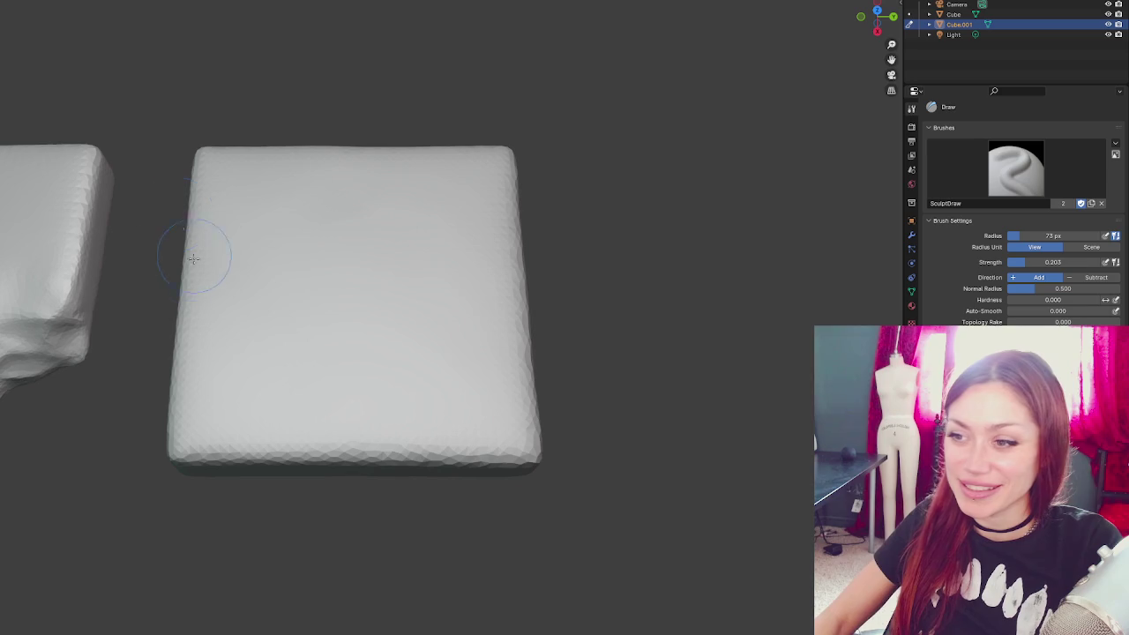
{"action": "key", "text": "shift+c"}
{"action": "key", "text": "f"}
{"action": "left_click", "coordinate": [163, 403]}
{"action": "mouse_move", "coordinate": [248, 381]}
{"action": "left_mouse_down"}
{"action": "mouse_move", "coordinate": [377, 429]}
{"action": "mouse_move", "coordinate": [416, 399]}
{"action": "left_mouse_up"}
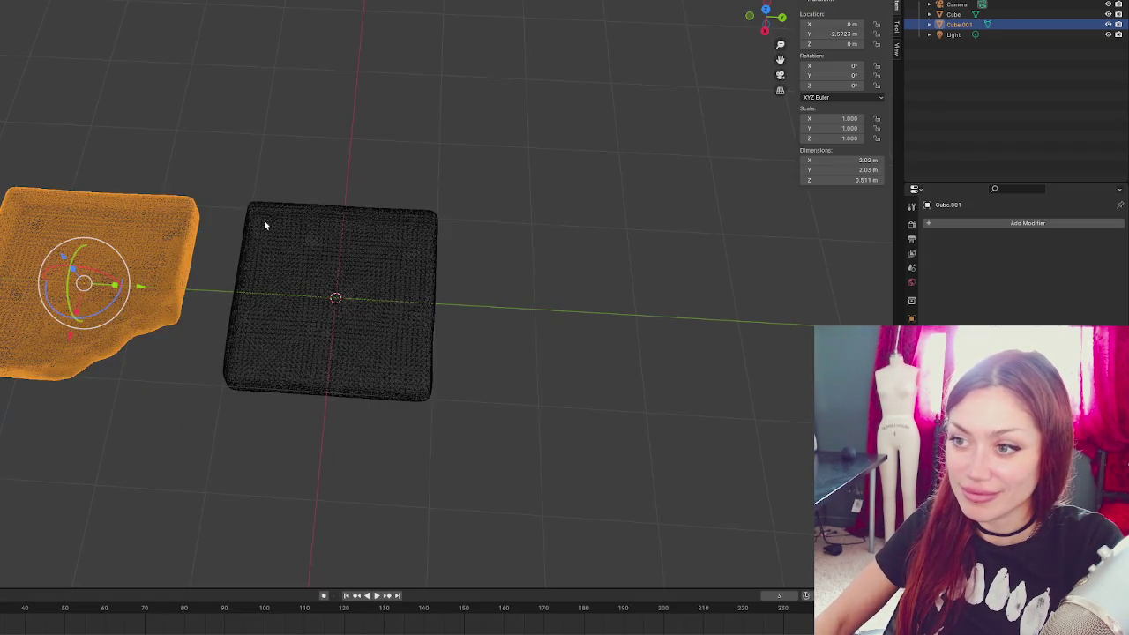
{"action": "left_click", "coordinate": [264, 220]}
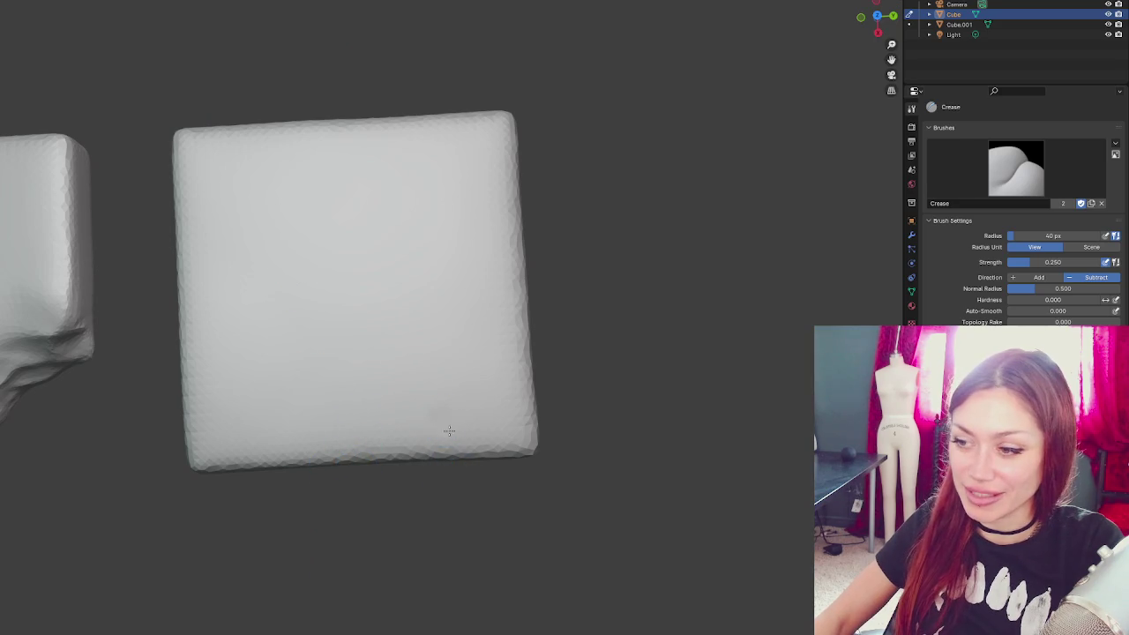
- Carve a first crease at the slab's lower right, then lengthen it to the front edge with a 25 px brush
{"action": "mouse_move", "coordinate": [449, 430]}
{"action": "left_mouse_down"}
{"action": "mouse_move", "coordinate": [406, 388]}
{"action": "mouse_move", "coordinate": [419, 397]}
{"action": "left_mouse_up"}
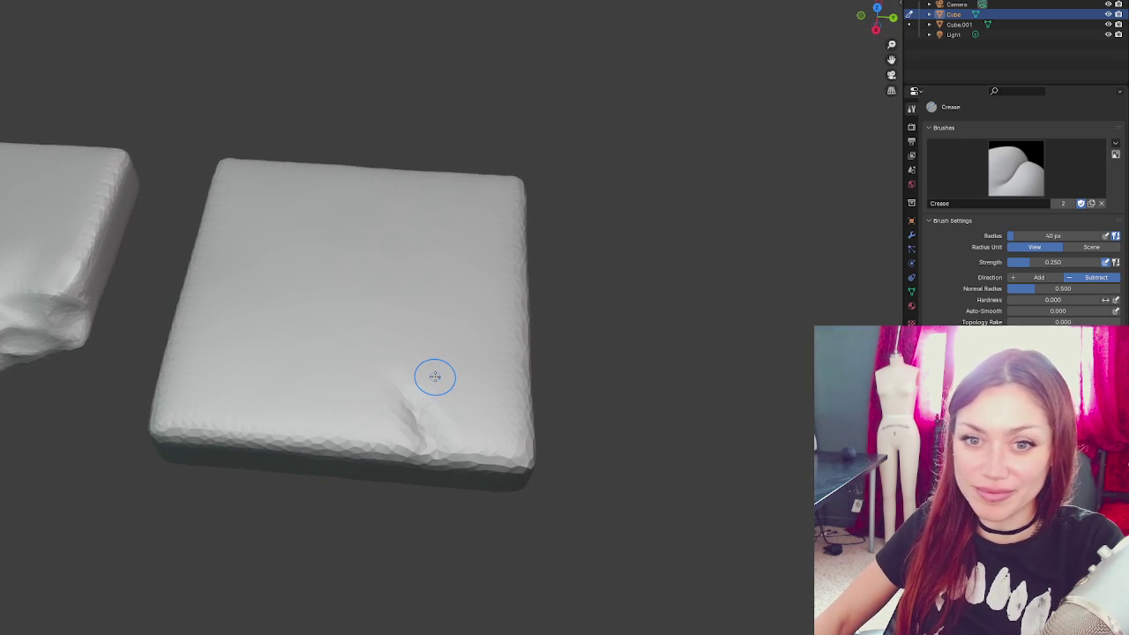
{"action": "key", "text": "f"}
{"action": "left_click", "coordinate": [415, 371]}
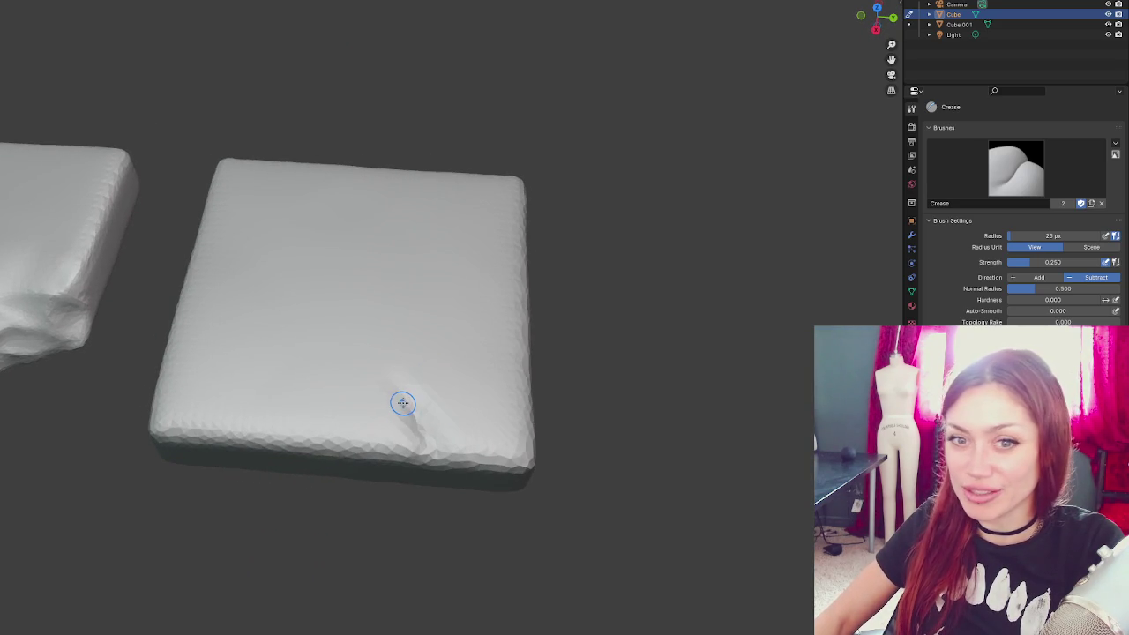
{"action": "mouse_move", "coordinate": [403, 403]}
{"action": "left_mouse_down"}
{"action": "mouse_move", "coordinate": [436, 453]}
{"action": "mouse_move", "coordinate": [415, 427]}
{"action": "mouse_move", "coordinate": [430, 451]}
{"action": "mouse_move", "coordinate": [415, 441]}
{"action": "left_mouse_up"}
{"action": "left_click_drag", "start_coordinate": [406, 386], "coordinate": [414, 410]}
- Carve a diagonal crease up the top face and deepen its upper-left arm
{"action": "mouse_move", "coordinate": [416, 322]}
{"action": "left_mouse_down"}
{"action": "mouse_move", "coordinate": [402, 373]}
{"action": "mouse_move", "coordinate": [282, 261]}
{"action": "mouse_move", "coordinate": [405, 398]}
{"action": "mouse_move", "coordinate": [571, 420]}
{"action": "left_mouse_up"}
{"action": "mouse_move", "coordinate": [436, 287]}
{"action": "left_mouse_down"}
{"action": "mouse_move", "coordinate": [391, 339]}
{"action": "mouse_move", "coordinate": [324, 379]}
{"action": "mouse_move", "coordinate": [368, 349]}
{"action": "mouse_move", "coordinate": [365, 403]}
{"action": "mouse_move", "coordinate": [360, 391]}
{"action": "mouse_move", "coordinate": [391, 411]}
{"action": "mouse_move", "coordinate": [382, 351]}
{"action": "mouse_move", "coordinate": [278, 398]}
{"action": "left_mouse_up"}
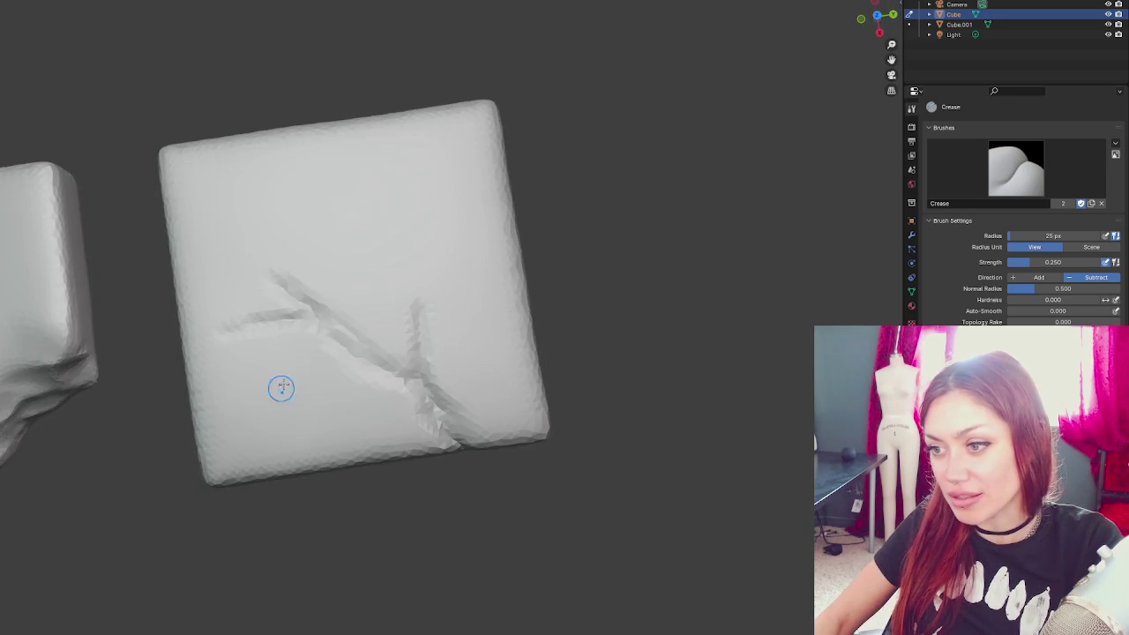
{"action": "mouse_move", "coordinate": [324, 317]}
{"action": "left_mouse_down"}
{"action": "mouse_move", "coordinate": [277, 261]}
{"action": "mouse_move", "coordinate": [316, 322]}
{"action": "mouse_move", "coordinate": [444, 338]}
{"action": "left_mouse_up"}
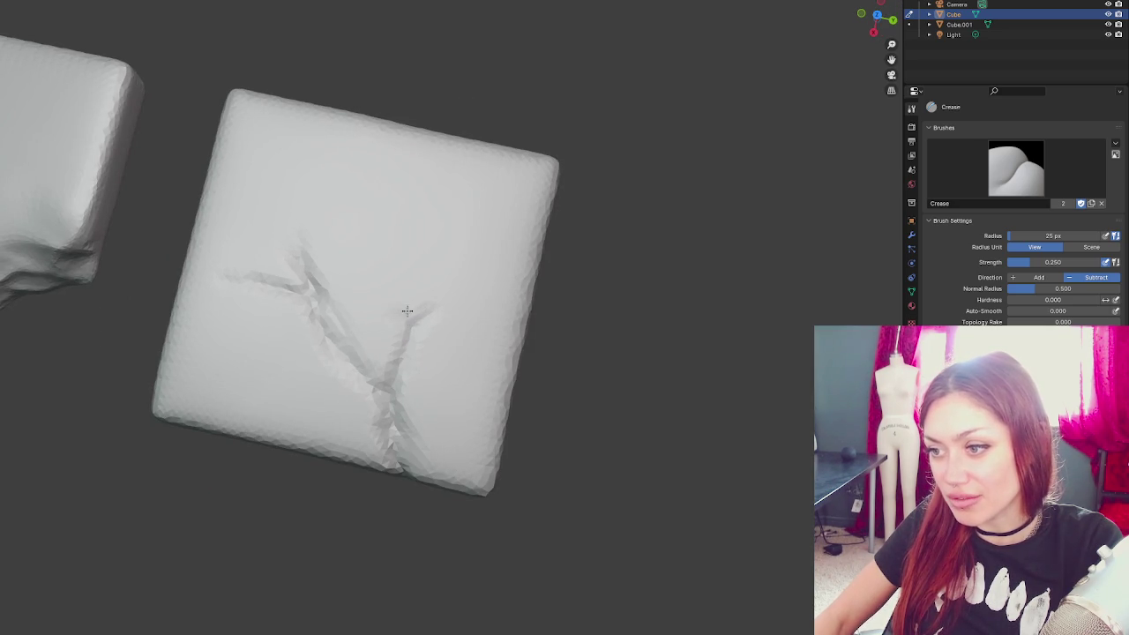
- Add the right branch of the crack and deepen the long main crease down the slab
{"action": "left_click_drag", "start_coordinate": [397, 287], "coordinate": [431, 366]}
{"action": "scroll", "coordinate": [418, 295], "scroll_direction": "up", "scroll_amount": 4}
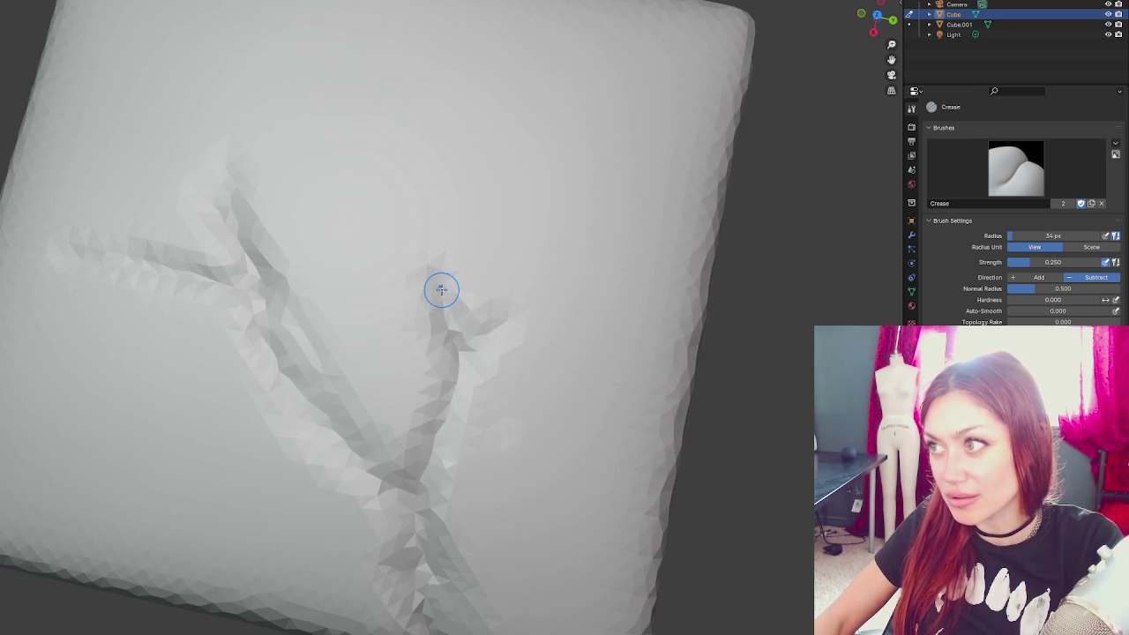
{"action": "mouse_move", "coordinate": [447, 285]}
{"action": "left_mouse_down"}
{"action": "mouse_move", "coordinate": [463, 363]}
{"action": "mouse_move", "coordinate": [521, 311]}
{"action": "mouse_move", "coordinate": [463, 363]}
{"action": "mouse_move", "coordinate": [468, 294]}
{"action": "left_mouse_up"}
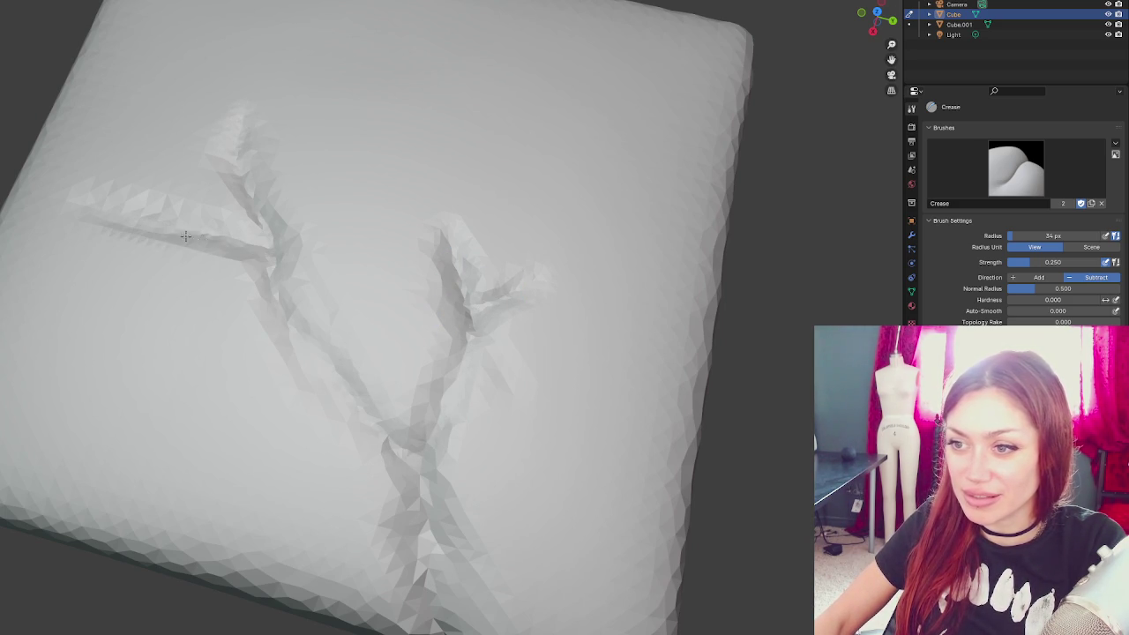
{"action": "mouse_move", "coordinate": [275, 263]}
{"action": "left_mouse_down"}
{"action": "mouse_move", "coordinate": [367, 416]}
{"action": "mouse_move", "coordinate": [429, 483]}
{"action": "mouse_move", "coordinate": [426, 504]}
{"action": "left_mouse_up"}
{"action": "scroll", "coordinate": [426, 504], "scroll_direction": "down", "scroll_amount": 5}
{"action": "scroll", "coordinate": [390, 355], "scroll_direction": "up", "scroll_amount": 3}
- Reshape the lower crease near the fork with the Grab brush, then return to the Crease brush
{"action": "key", "text": "g"}
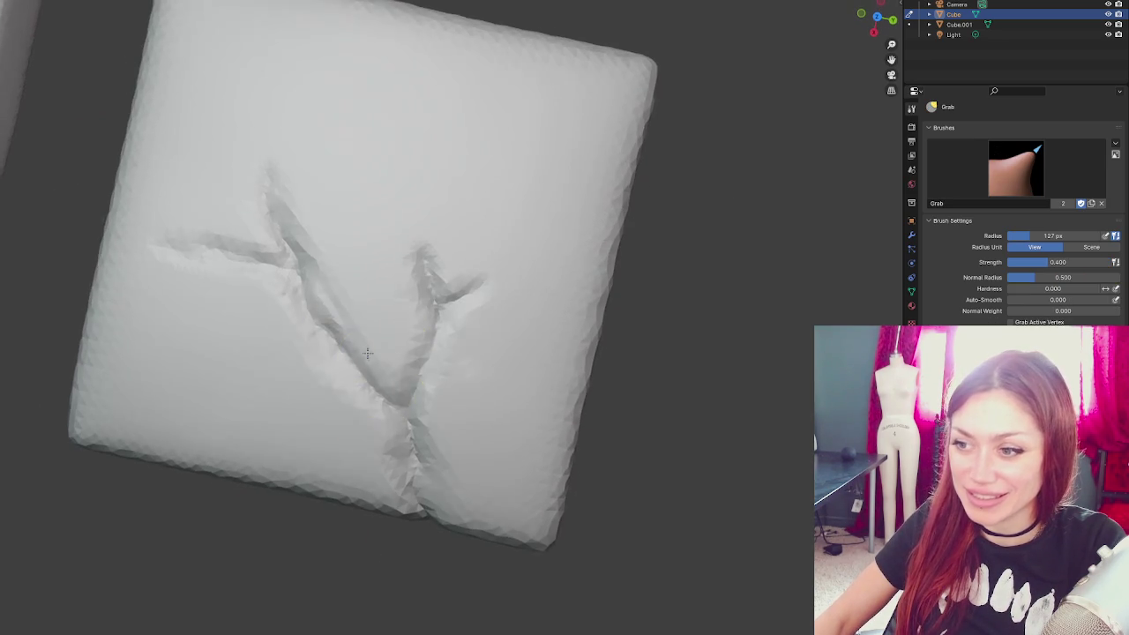
{"action": "left_click_drag", "start_coordinate": [320, 353], "coordinate": [361, 353]}
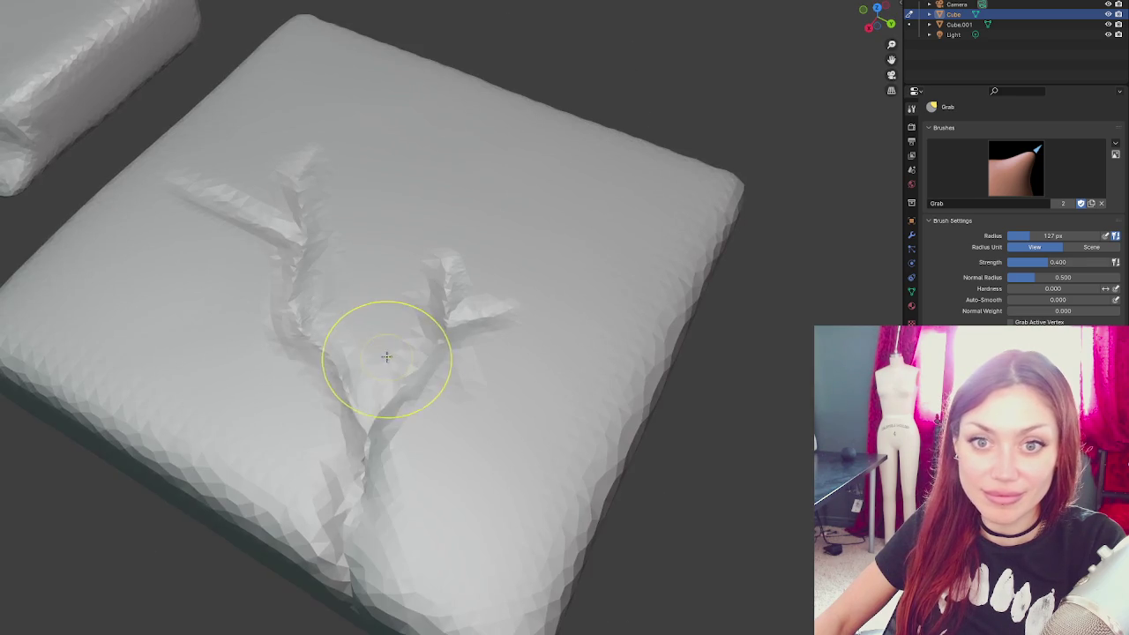
{"action": "key", "text": "shift+c"}
{"action": "scroll", "coordinate": [357, 365], "scroll_direction": "up", "scroll_amount": 2}
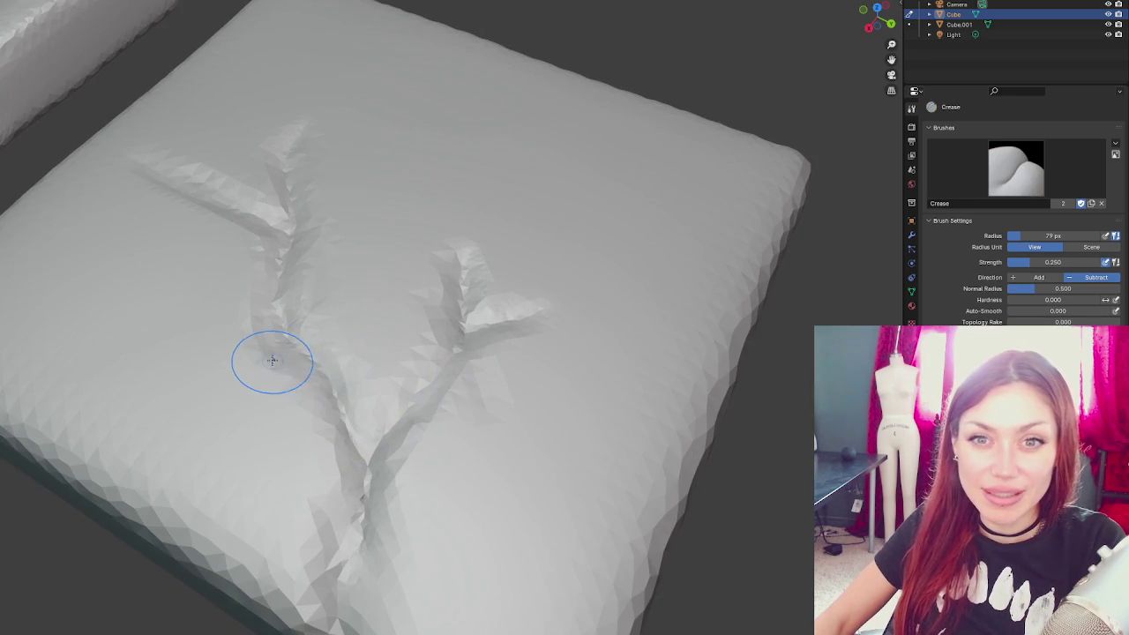
{"action": "scroll", "coordinate": [335, 361], "scroll_direction": "up", "scroll_amount": 1}
{"action": "scroll", "coordinate": [335, 344], "scroll_direction": "down", "scroll_amount": 5}
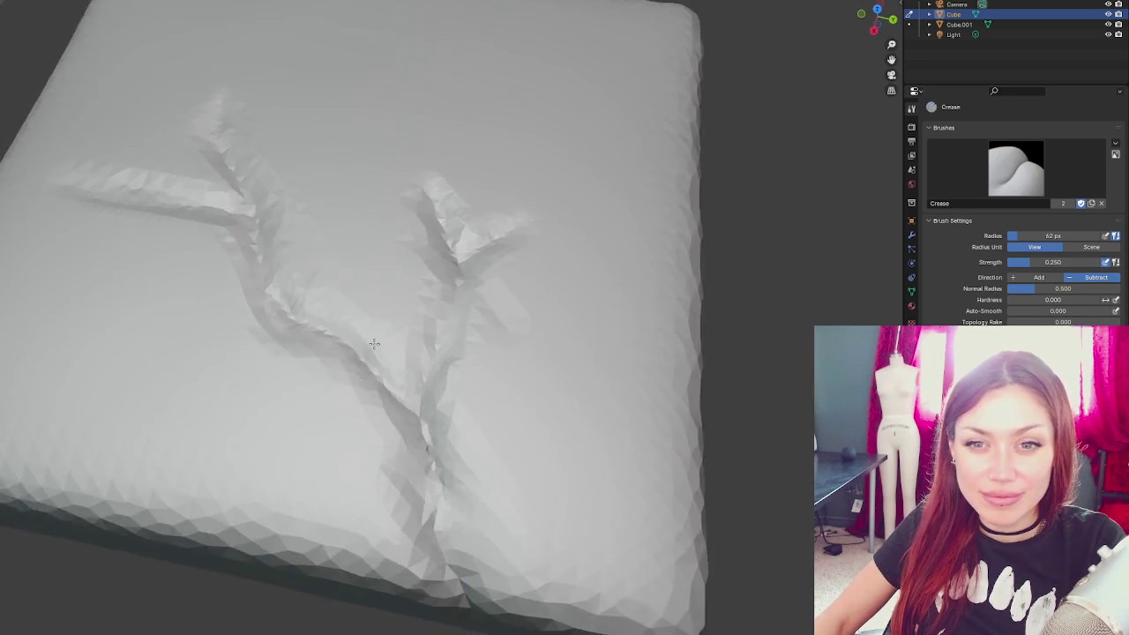
{"action": "scroll", "coordinate": [330, 341], "scroll_direction": "up", "scroll_amount": 6}
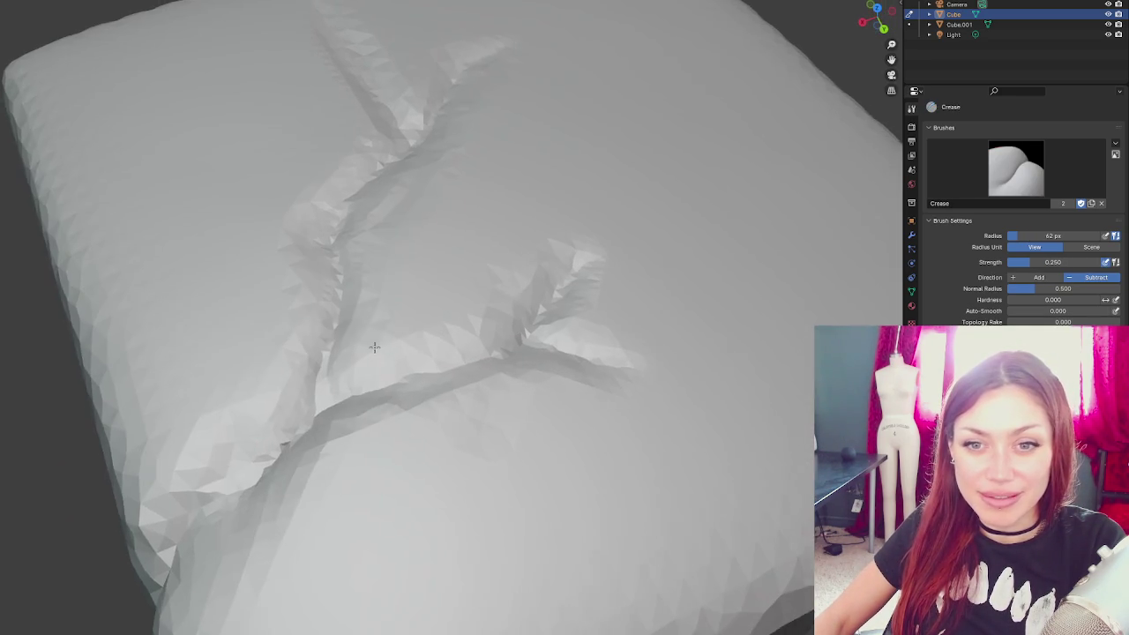
- Sharpen the crease groove, deepening its upper section and extending it further down the slab
{"action": "mouse_move", "coordinate": [311, 356]}
{"action": "left_mouse_down"}
{"action": "mouse_move", "coordinate": [297, 365]}
{"action": "mouse_move", "coordinate": [345, 156]}
{"action": "mouse_move", "coordinate": [365, 147]}
{"action": "mouse_move", "coordinate": [342, 166]}
{"action": "left_mouse_up"}
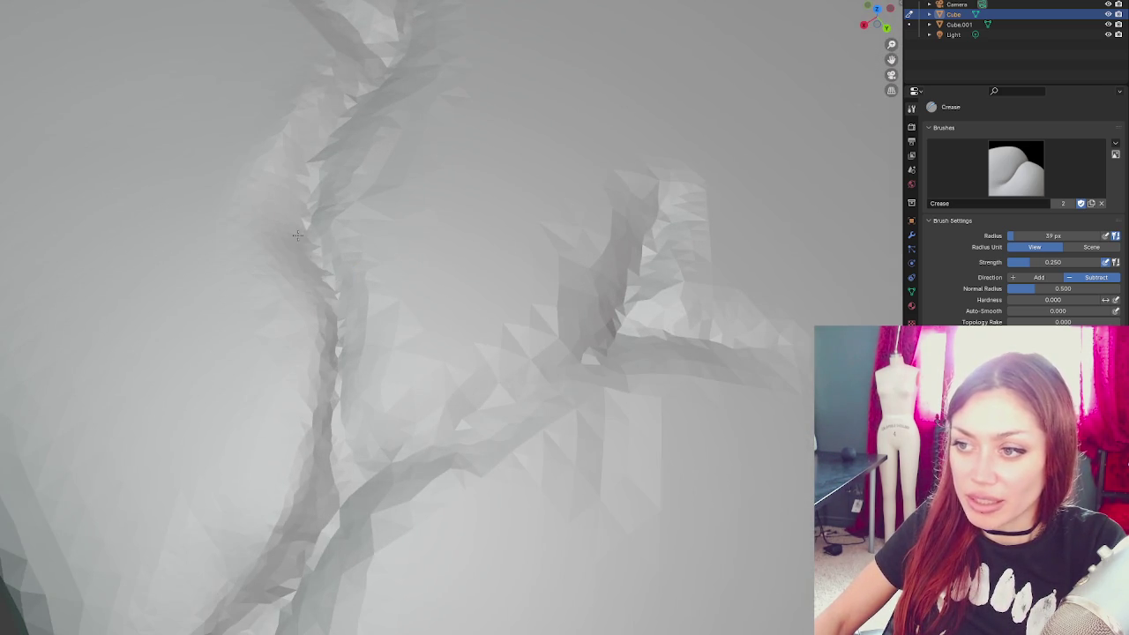
{"action": "left_click_drag", "start_coordinate": [329, 315], "coordinate": [368, 210]}
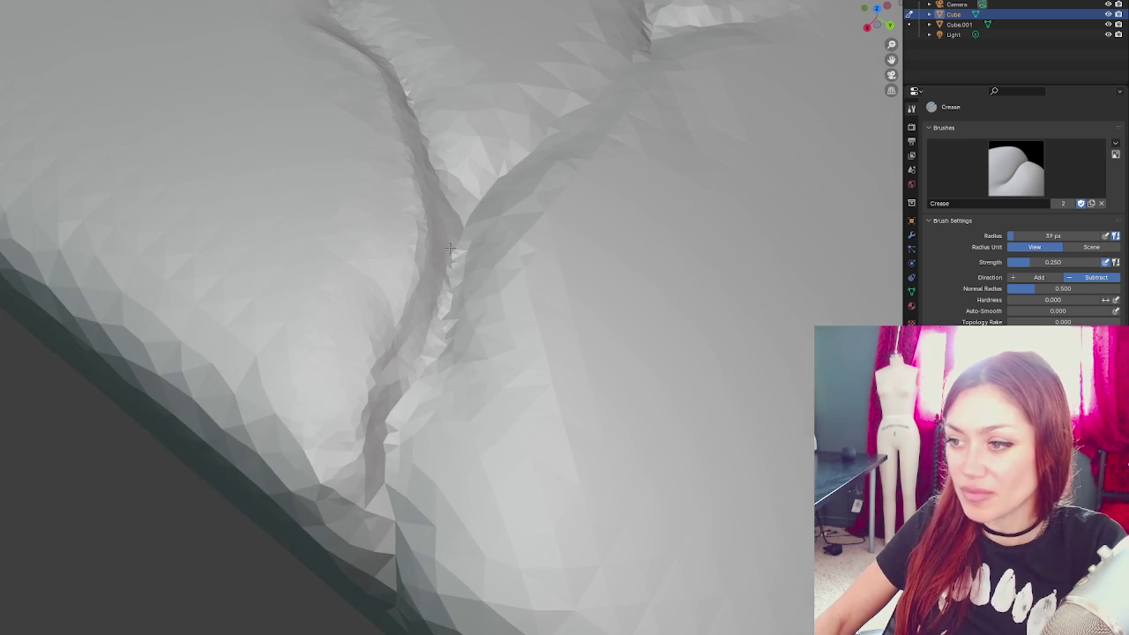
{"action": "left_click_drag", "start_coordinate": [391, 414], "coordinate": [384, 529]}
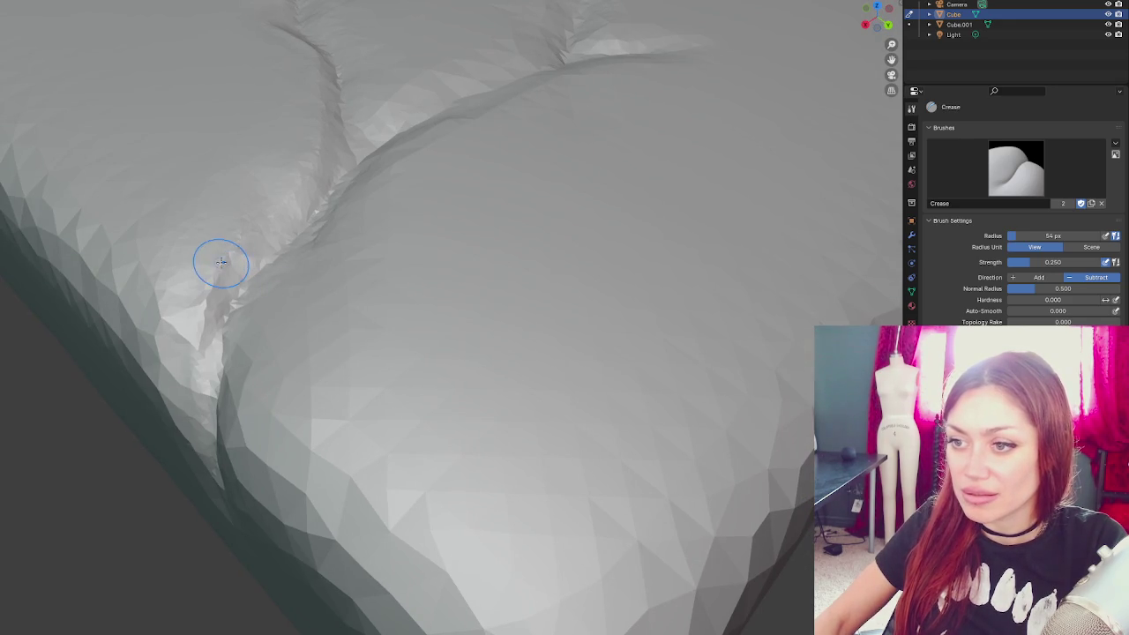
- Add jagged detail along the creases and deepen the vertical and up-left grooves of the V
{"action": "mouse_move", "coordinate": [220, 257]}
{"action": "left_mouse_down"}
{"action": "mouse_move", "coordinate": [288, 203]}
{"action": "mouse_move", "coordinate": [211, 291]}
{"action": "mouse_move", "coordinate": [189, 345]}
{"action": "left_mouse_up"}
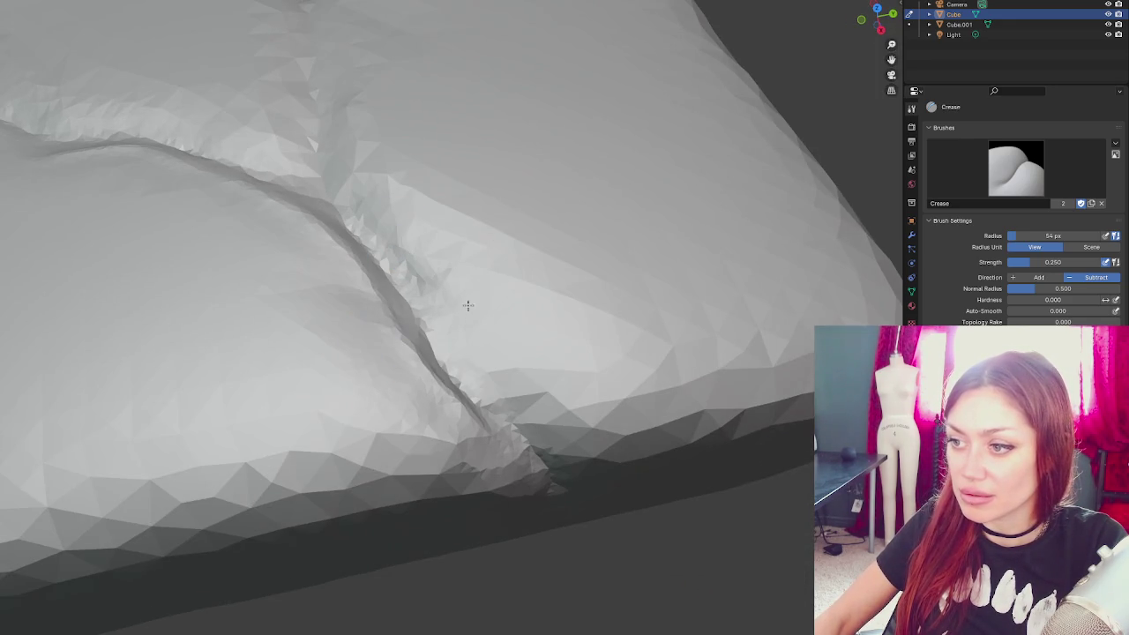
{"action": "mouse_move", "coordinate": [468, 305]}
{"action": "left_mouse_down"}
{"action": "mouse_move", "coordinate": [529, 388]}
{"action": "mouse_move", "coordinate": [582, 423]}
{"action": "mouse_move", "coordinate": [442, 286]}
{"action": "mouse_move", "coordinate": [542, 398]}
{"action": "left_mouse_up"}
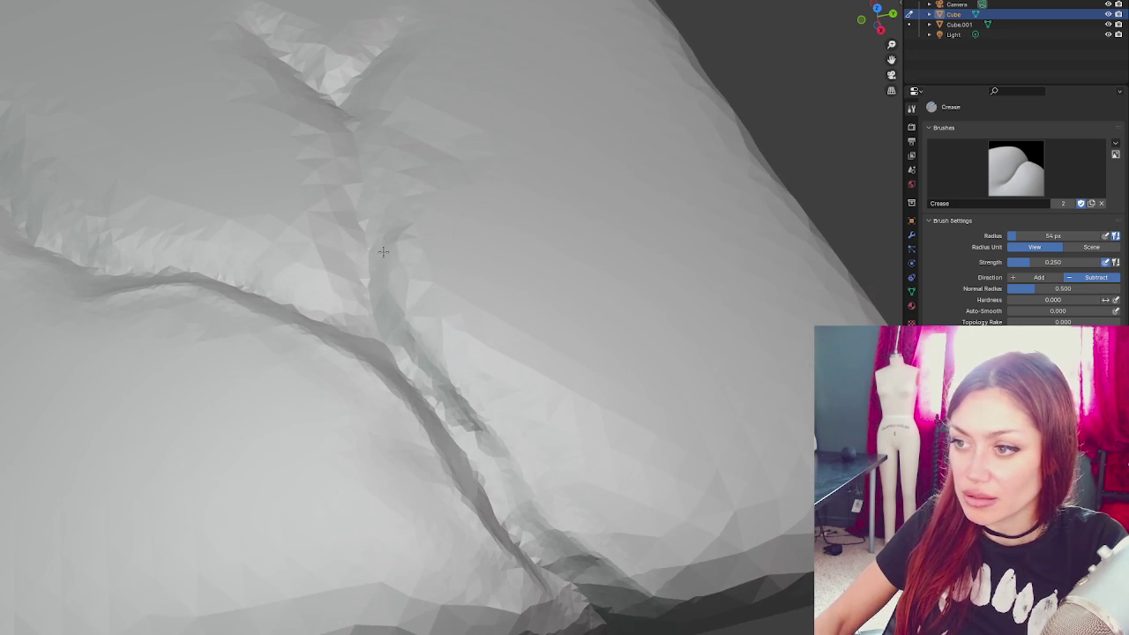
{"action": "left_click_drag", "start_coordinate": [398, 296], "coordinate": [370, 362]}
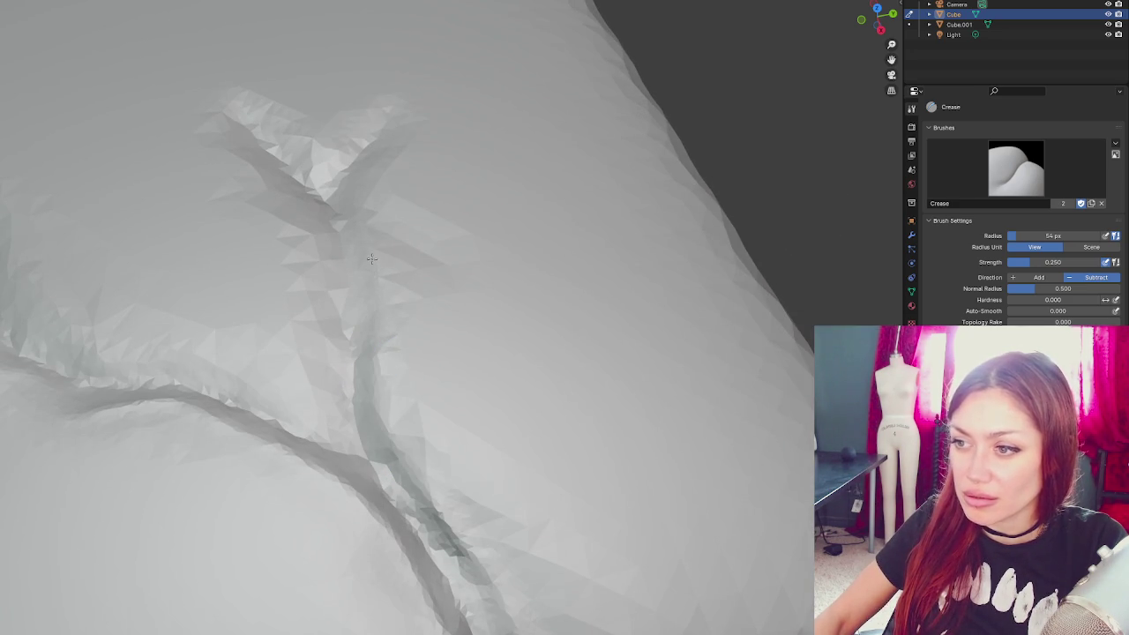
{"action": "left_click_drag", "start_coordinate": [354, 336], "coordinate": [345, 394]}
{"action": "left_click_drag", "start_coordinate": [386, 483], "coordinate": [344, 442]}
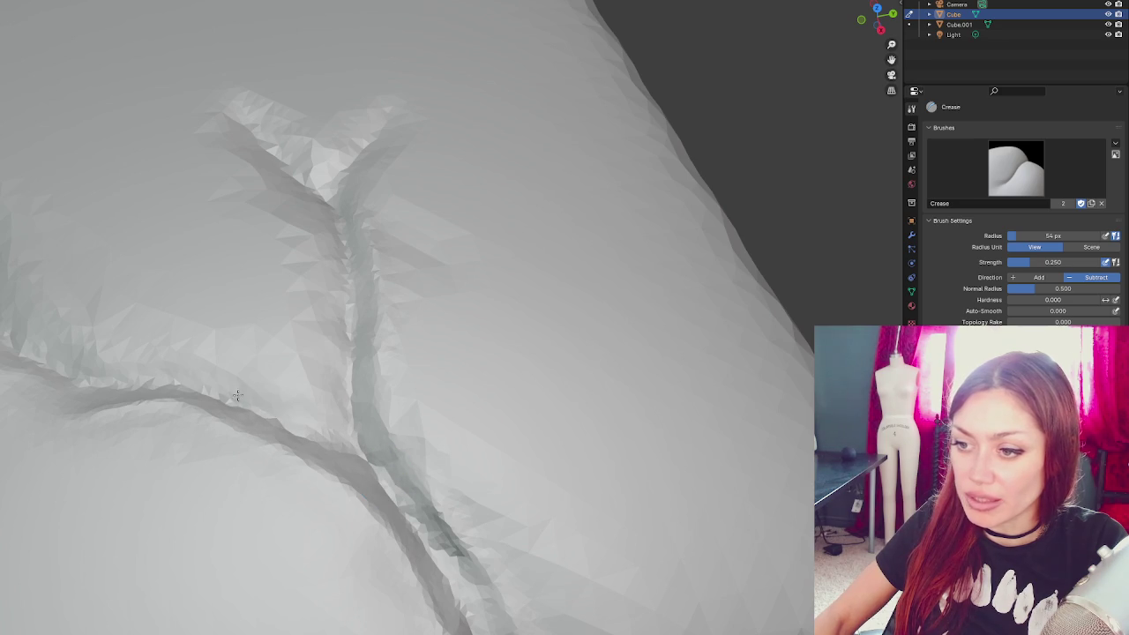
- Deepen the lower ridge crease, then shrink the brush to 44 px and carve two new grooves
{"action": "mouse_move", "coordinate": [31, 356]}
{"action": "left_mouse_down"}
{"action": "mouse_move", "coordinate": [112, 315]}
{"action": "mouse_move", "coordinate": [310, 379]}
{"action": "left_mouse_up"}
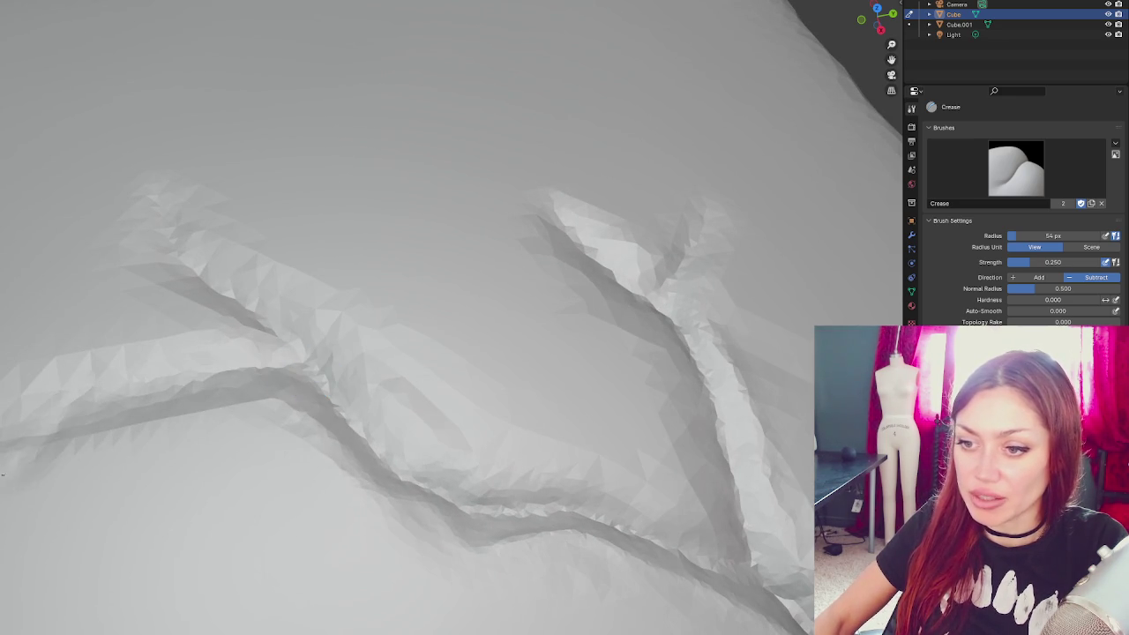
{"action": "mouse_move", "coordinate": [41, 436]}
{"action": "left_mouse_down"}
{"action": "mouse_move", "coordinate": [221, 371]}
{"action": "mouse_move", "coordinate": [297, 378]}
{"action": "left_mouse_up"}
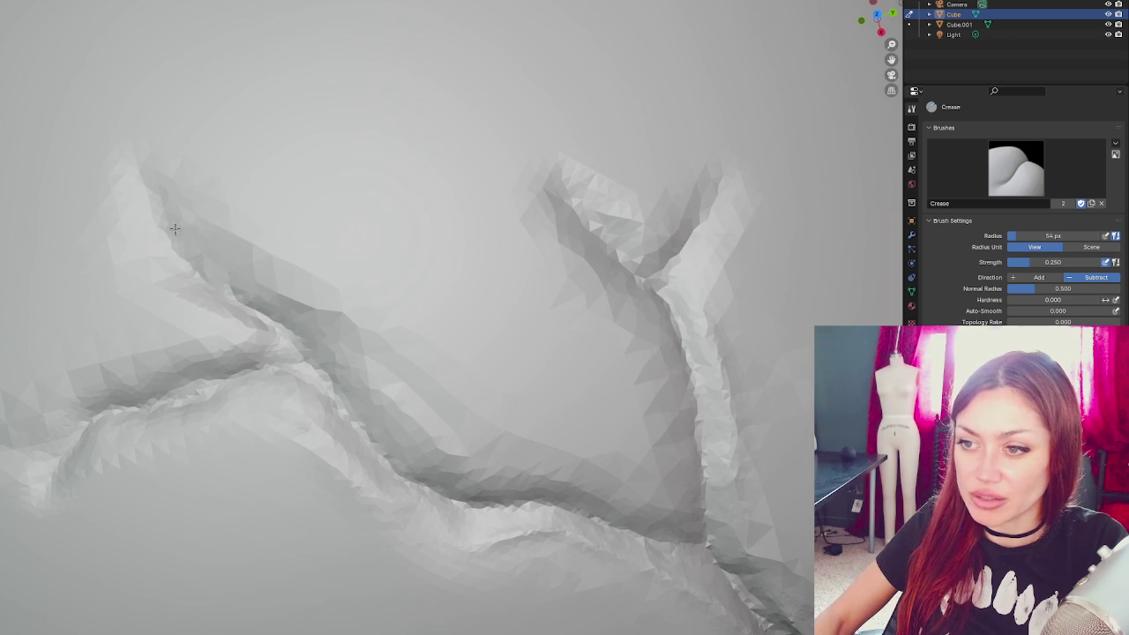
{"action": "key", "text": "bracketleft"}
{"action": "key", "text": "bracketleft"}
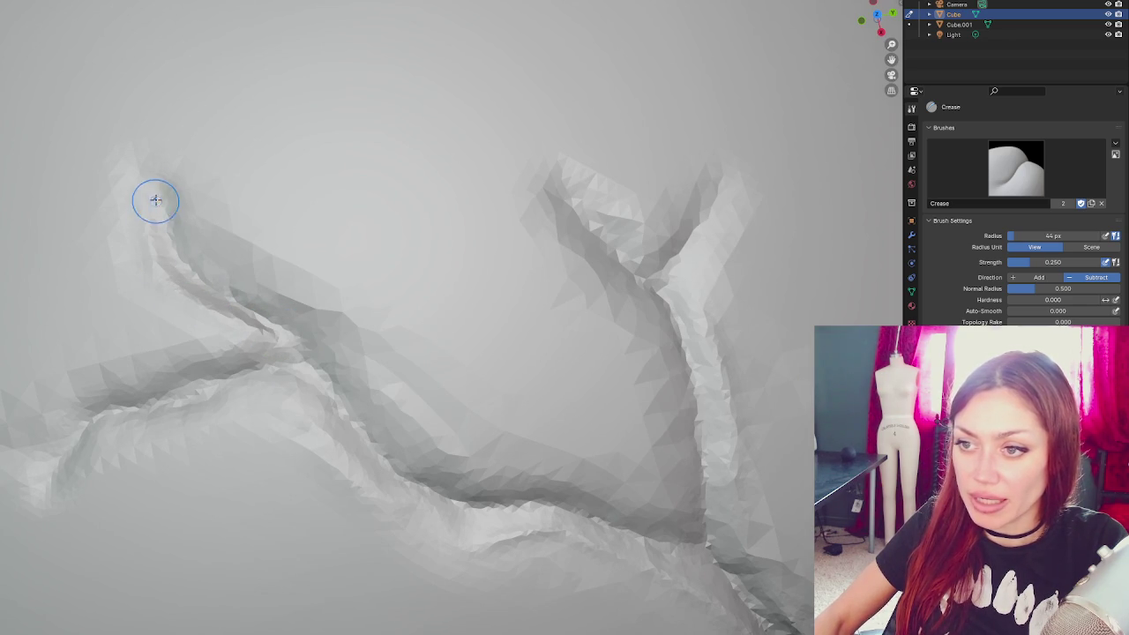
{"action": "mouse_move", "coordinate": [225, 270]}
{"action": "left_mouse_down"}
{"action": "mouse_move", "coordinate": [313, 322]}
{"action": "mouse_move", "coordinate": [433, 456]}
{"action": "mouse_move", "coordinate": [697, 521]}
{"action": "left_mouse_up"}
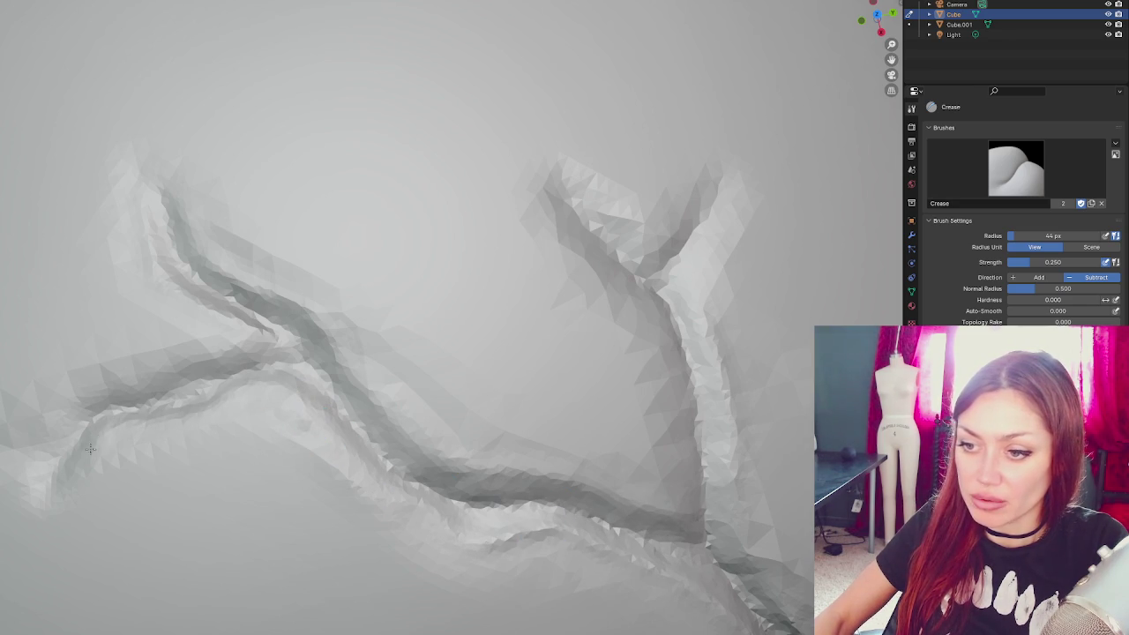
{"action": "left_click_drag", "start_coordinate": [43, 429], "coordinate": [170, 369]}
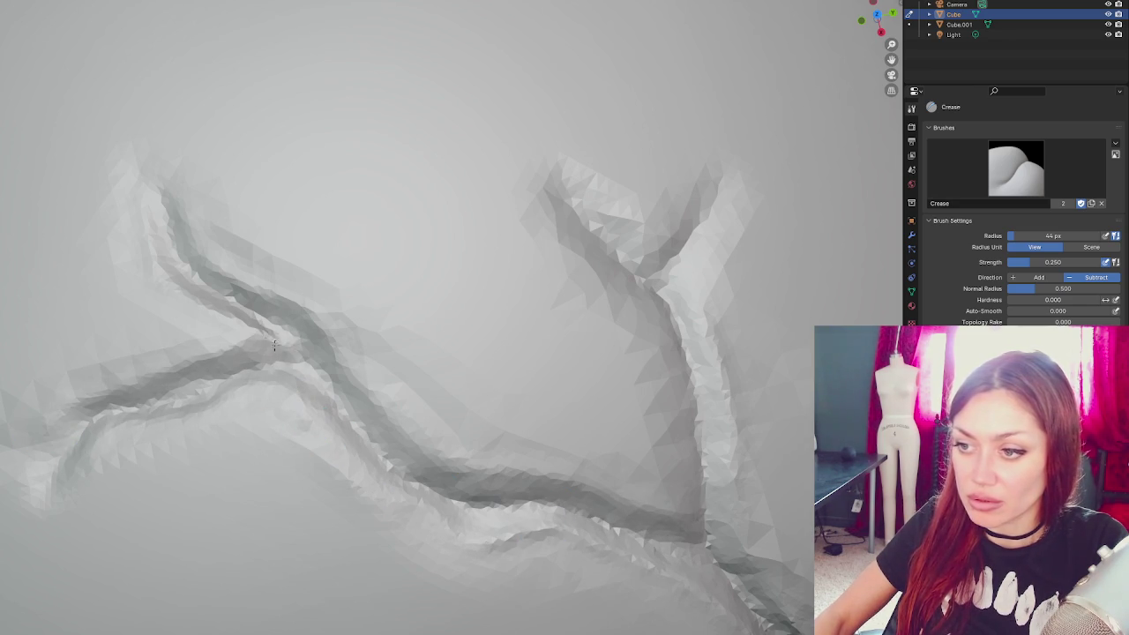
- From a new angle, deepen the lower crease and sharpen the upper and upper-left ridge grooves
{"action": "scroll", "coordinate": [440, 424], "scroll_direction": "up", "scroll_amount": 2}
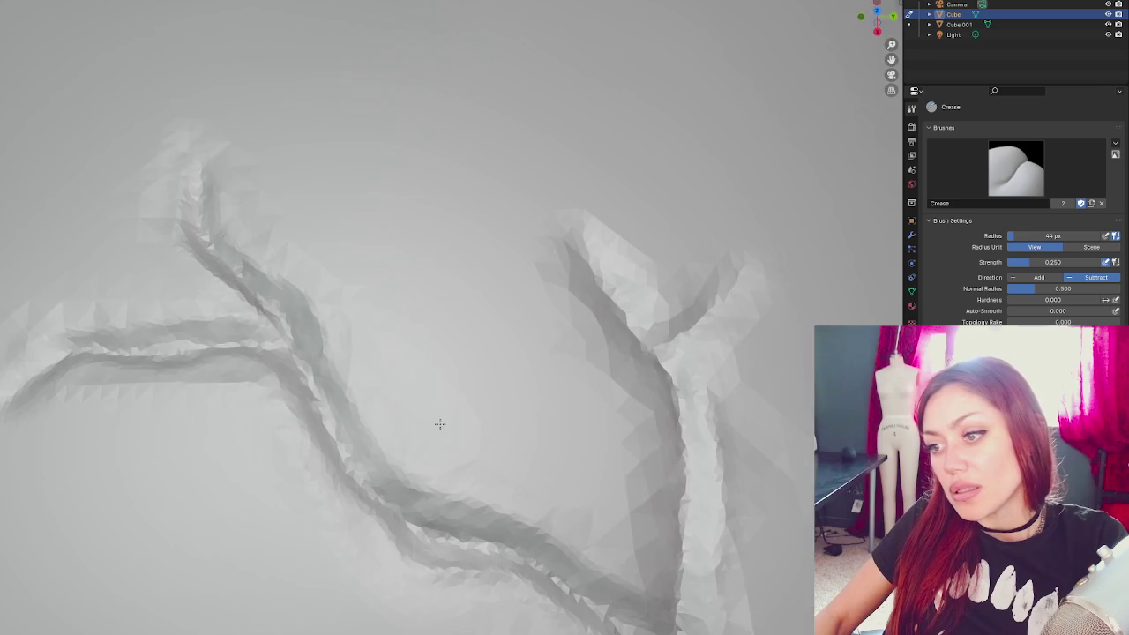
{"action": "left_click_drag", "start_coordinate": [440, 425], "coordinate": [330, 399]}
{"action": "mouse_move", "coordinate": [241, 391]}
{"action": "left_mouse_down"}
{"action": "mouse_move", "coordinate": [380, 400]}
{"action": "mouse_move", "coordinate": [380, 370]}
{"action": "mouse_move", "coordinate": [347, 535]}
{"action": "mouse_move", "coordinate": [371, 550]}
{"action": "left_mouse_up"}
{"action": "mouse_move", "coordinate": [371, 550]}
{"action": "left_mouse_down"}
{"action": "mouse_move", "coordinate": [376, 221]}
{"action": "mouse_move", "coordinate": [323, 156]}
{"action": "left_mouse_up"}
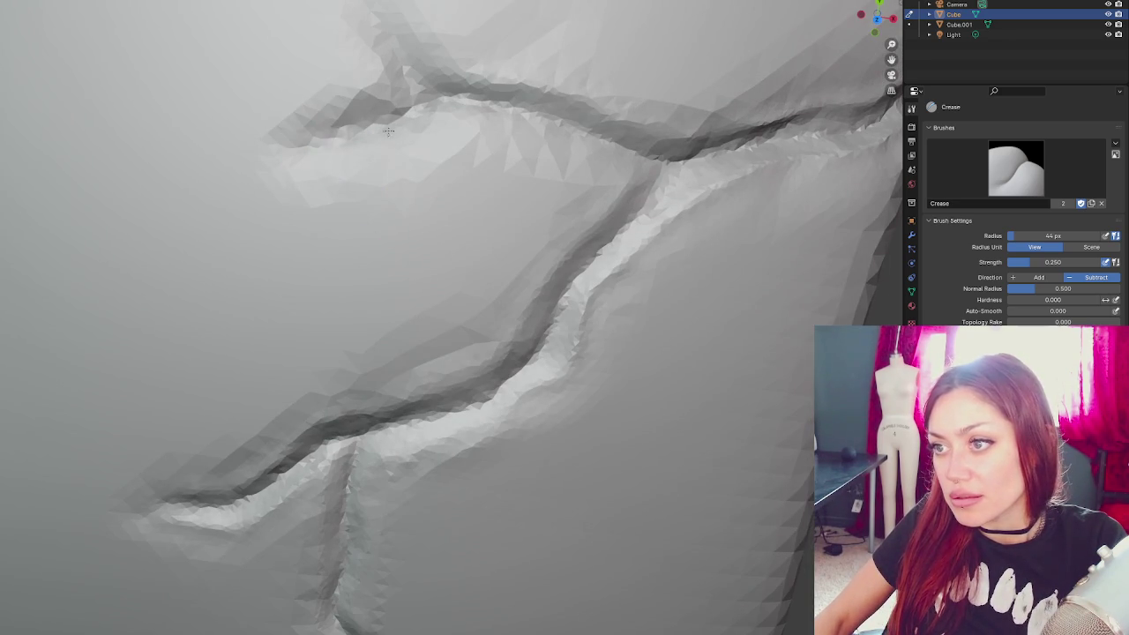
{"action": "left_click_drag", "start_coordinate": [459, 108], "coordinate": [577, 139]}
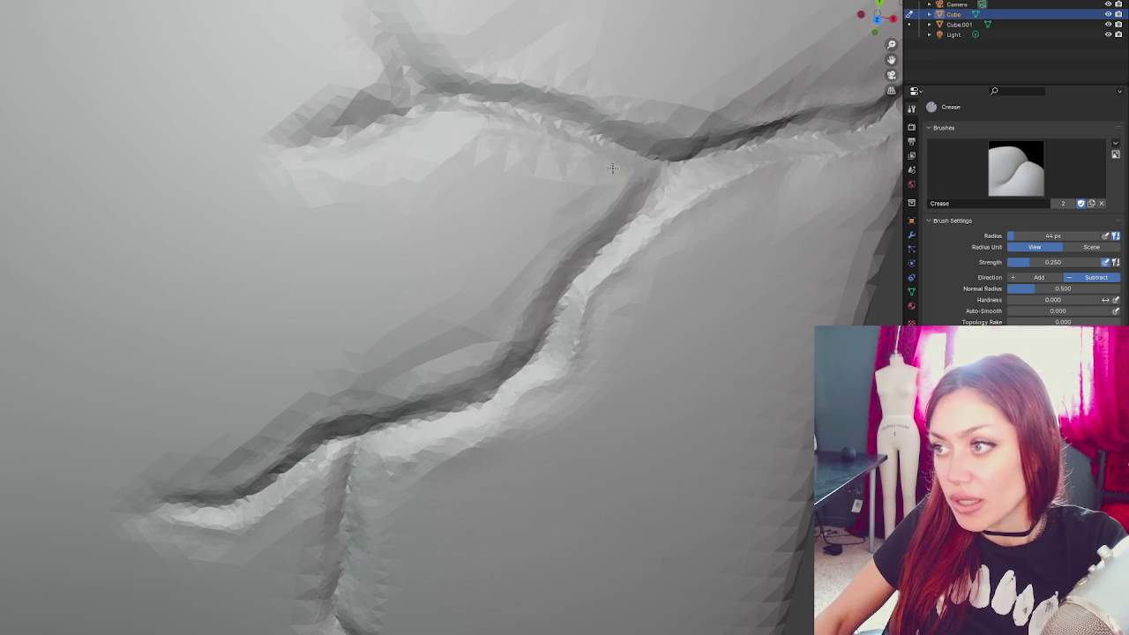
{"action": "left_click_drag", "start_coordinate": [322, 160], "coordinate": [423, 135]}
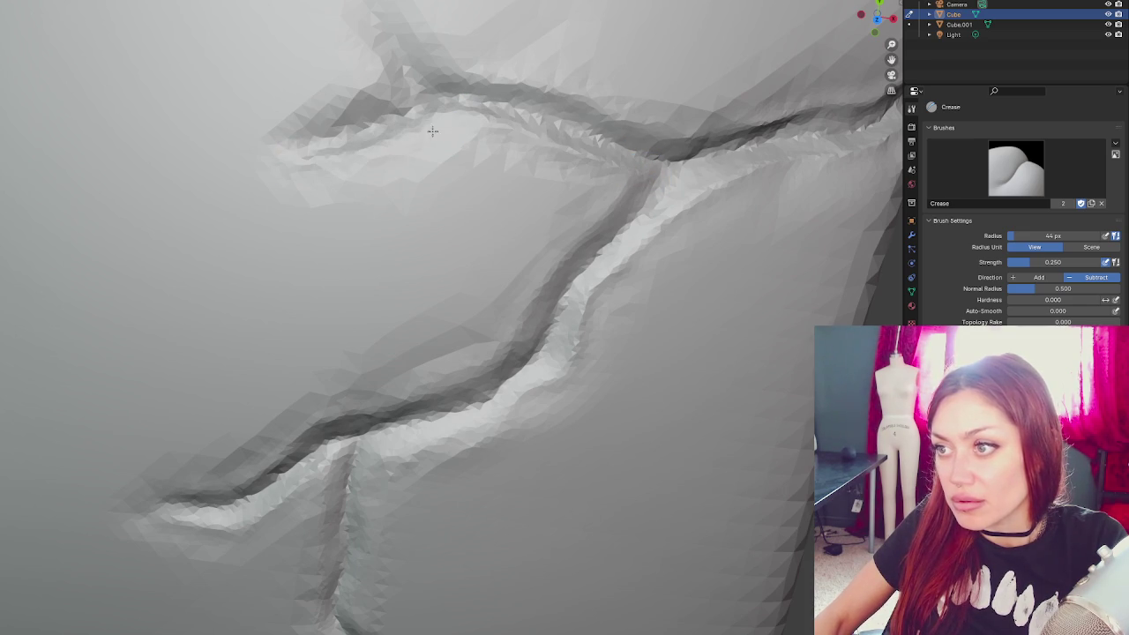
{"action": "left_click_drag", "start_coordinate": [394, 88], "coordinate": [278, 139]}
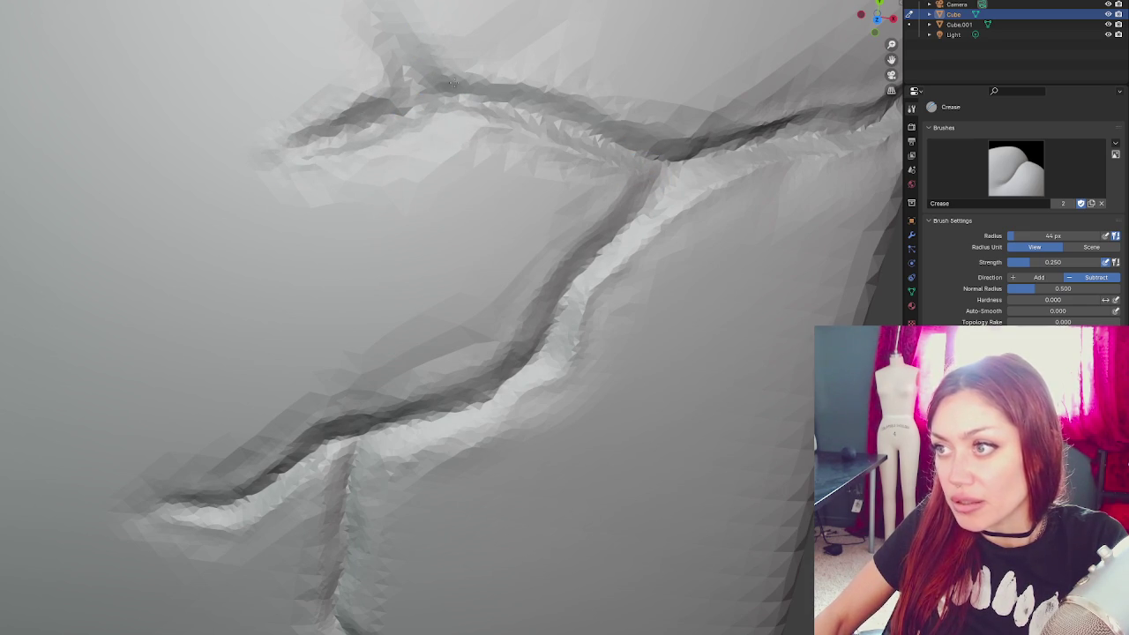
- Deepen the upper ridge groove and upper branch, then enlarge the brush to 53 px
{"action": "scroll", "coordinate": [620, 128], "scroll_direction": "up", "scroll_amount": 2}
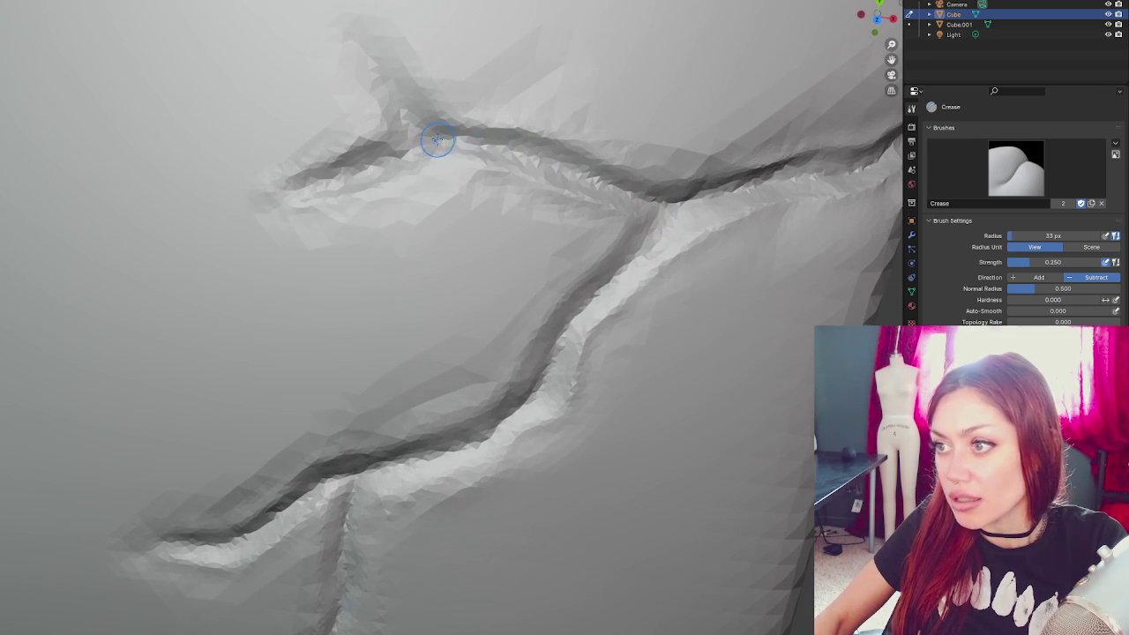
{"action": "mouse_move", "coordinate": [591, 180]}
{"action": "left_mouse_down"}
{"action": "mouse_move", "coordinate": [436, 143]}
{"action": "mouse_move", "coordinate": [322, 175]}
{"action": "mouse_move", "coordinate": [421, 139]}
{"action": "left_mouse_up"}
{"action": "left_click_drag", "start_coordinate": [366, 52], "coordinate": [348, 41]}
{"action": "key", "text": "f"}
{"action": "left_click", "coordinate": [389, 104]}
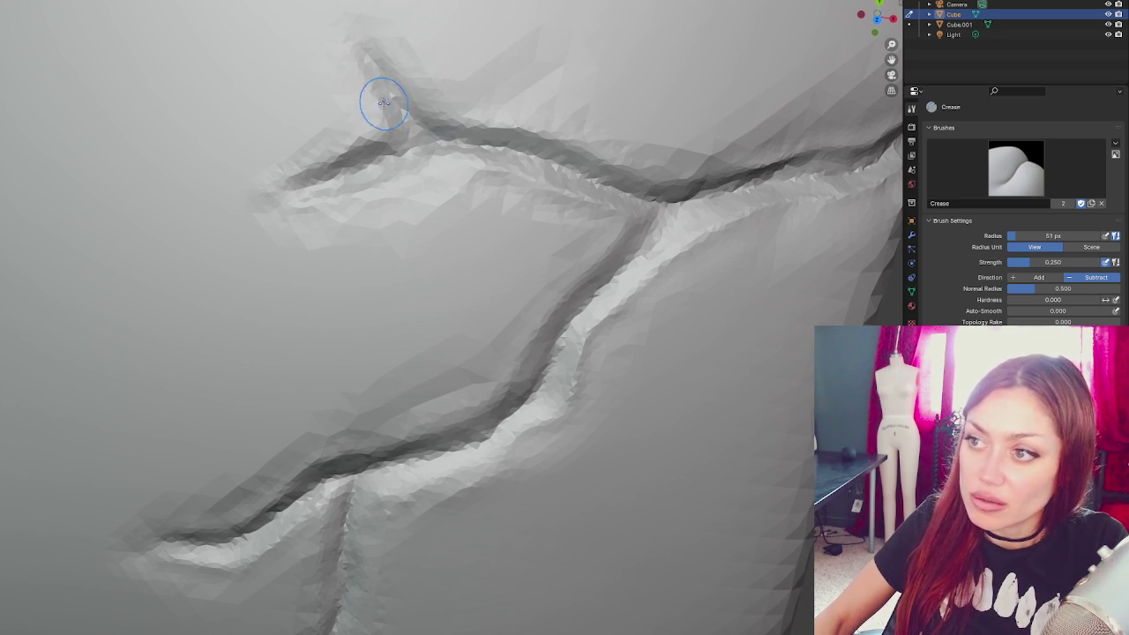
{"action": "key", "text": "g"}
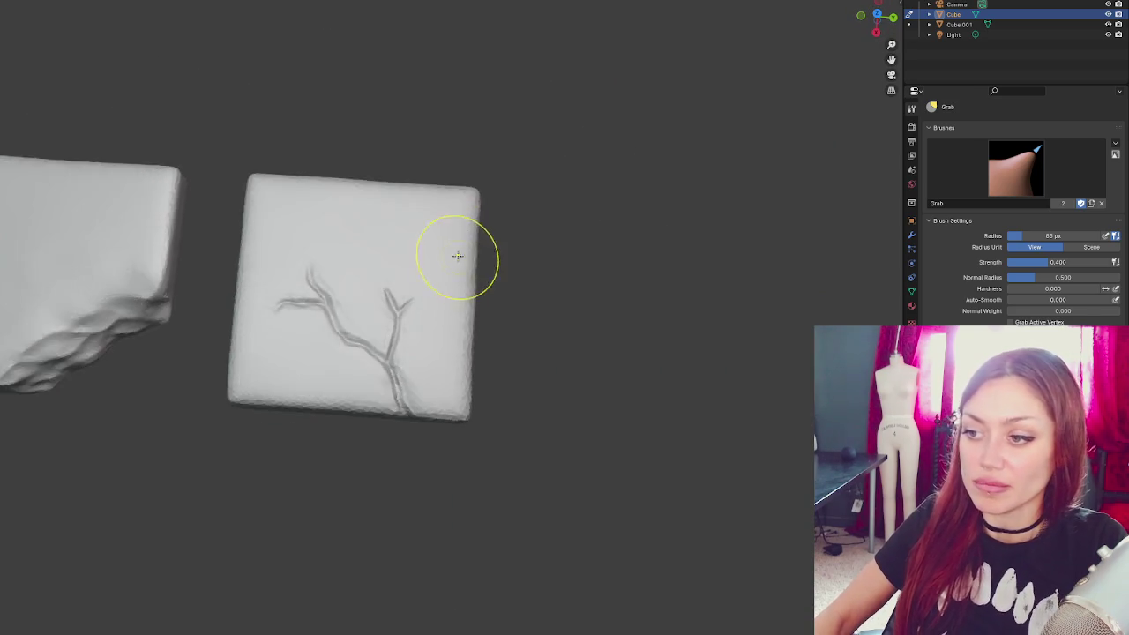
- Orbit over both sculpted slabs, zoom in on the crack, and pick the Draw brush
{"action": "left_click_drag", "start_coordinate": [491, 277], "coordinate": [422, 284]}
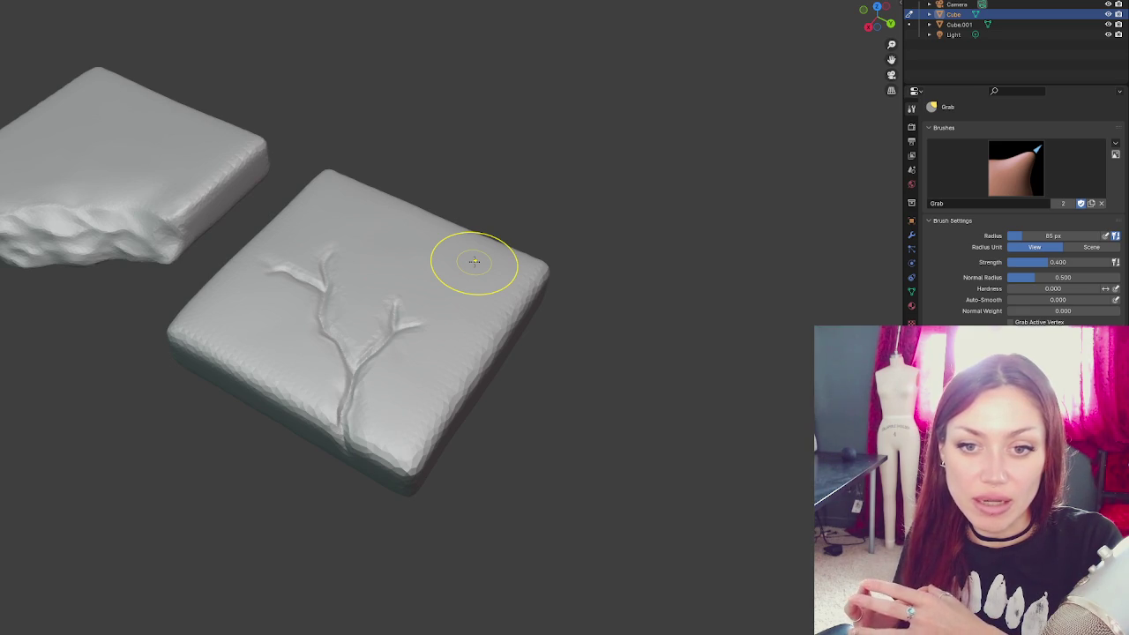
{"action": "scroll", "coordinate": [424, 265], "scroll_direction": "up", "scroll_amount": 5}
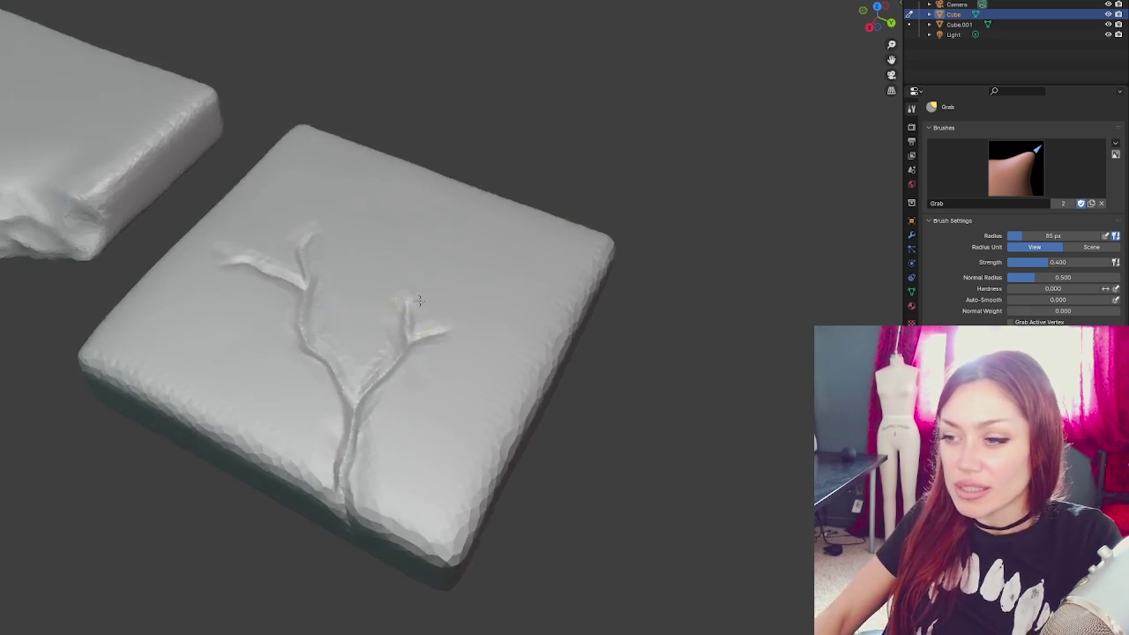
{"action": "scroll", "coordinate": [327, 307], "scroll_direction": "up", "scroll_amount": 4}
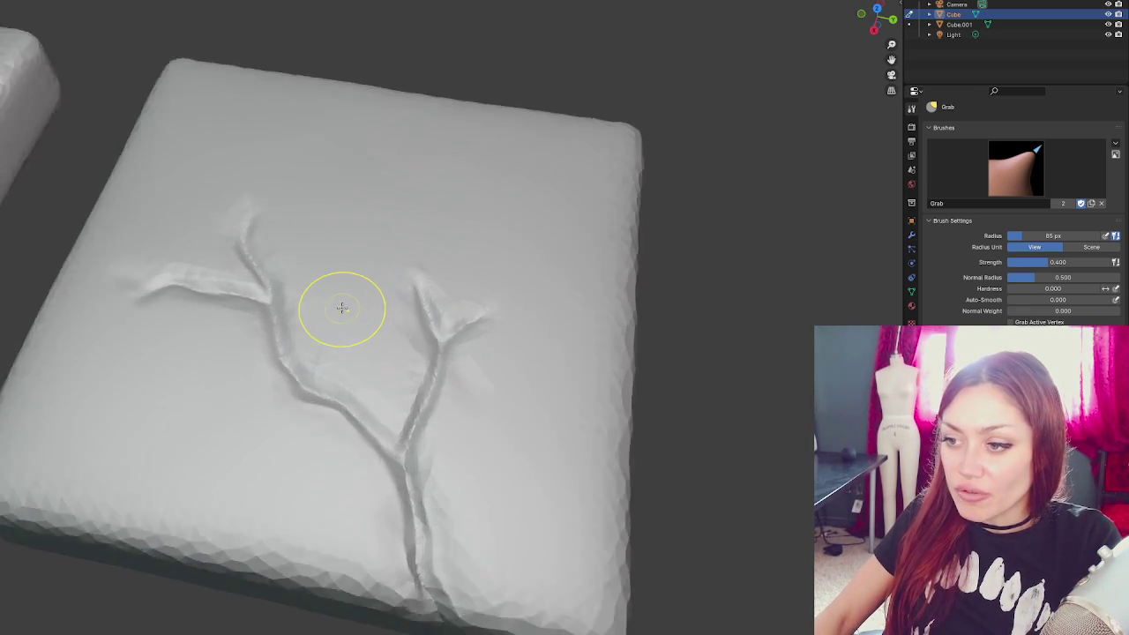
{"action": "key", "text": "x"}
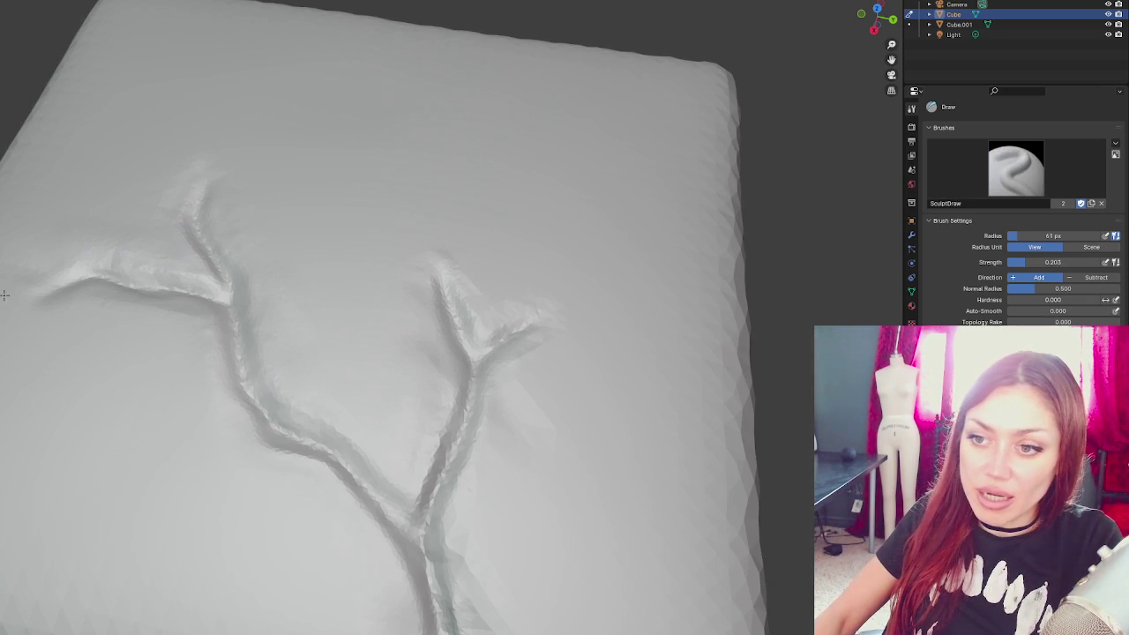
{"action": "mouse_move", "coordinate": [21, 253]}
{"action": "left_mouse_down"}
{"action": "mouse_move", "coordinate": [191, 353]}
{"action": "mouse_move", "coordinate": [574, 312]}
{"action": "mouse_move", "coordinate": [554, 269]}
{"action": "mouse_move", "coordinate": [393, 262]}
{"action": "left_mouse_up"}
- With the Crease brush in subtract mode, deepen the ridge groove and the groove leading to the junction
{"action": "key", "text": "shift+c"}
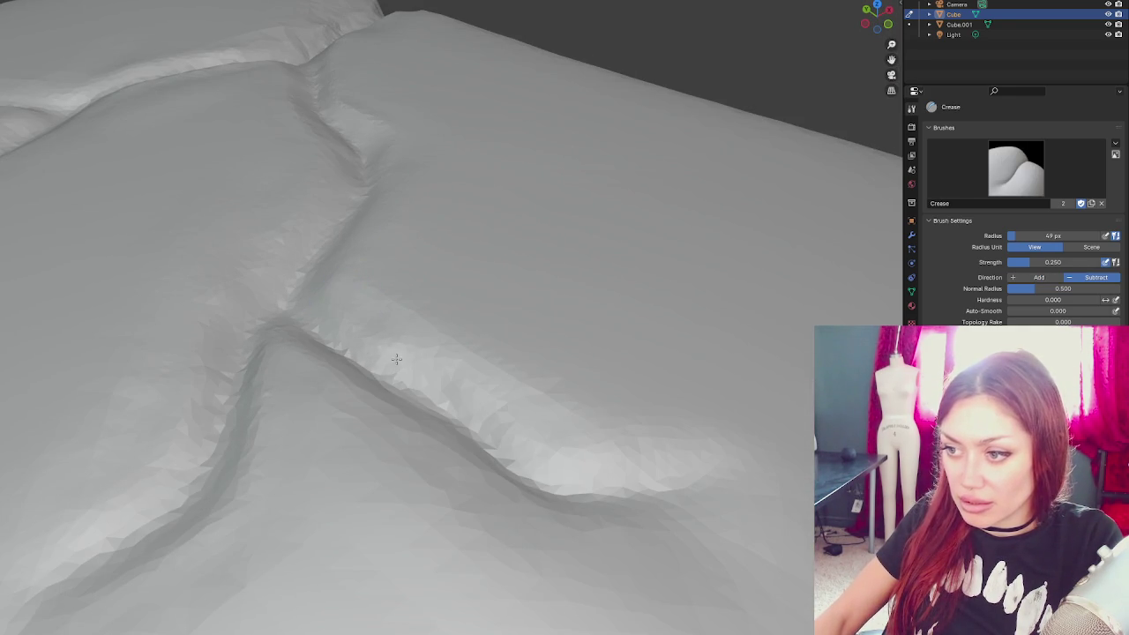
{"action": "scroll", "coordinate": [637, 444], "scroll_direction": "up", "scroll_amount": 2}
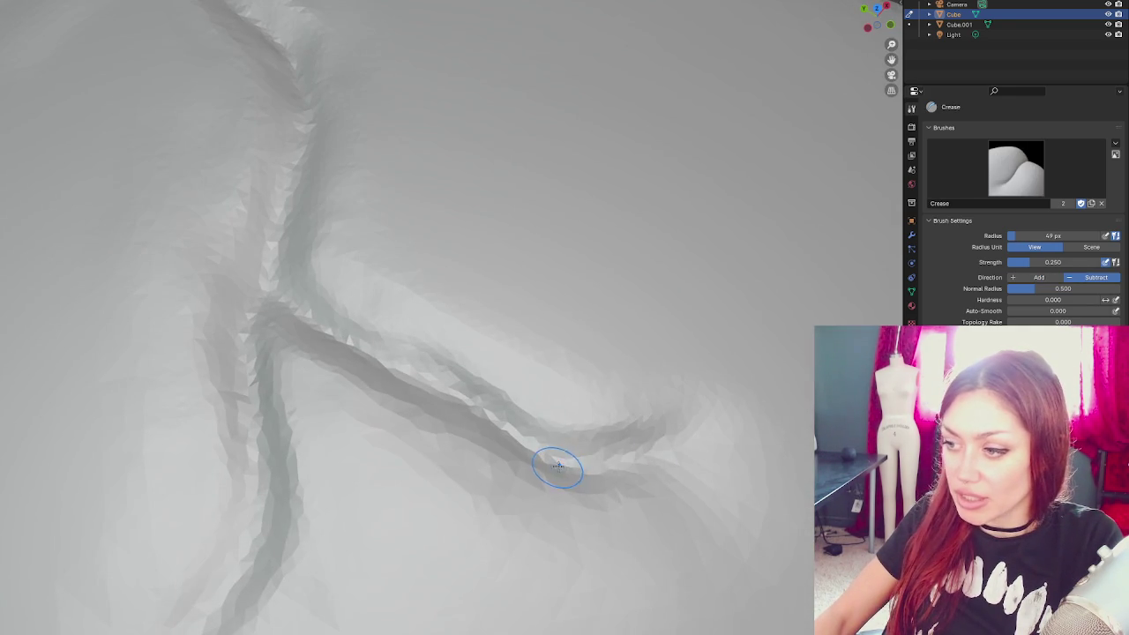
{"action": "mouse_move", "coordinate": [565, 466]}
{"action": "left_mouse_down"}
{"action": "mouse_move", "coordinate": [633, 448]}
{"action": "mouse_move", "coordinate": [547, 440]}
{"action": "mouse_move", "coordinate": [410, 371]}
{"action": "left_mouse_up"}
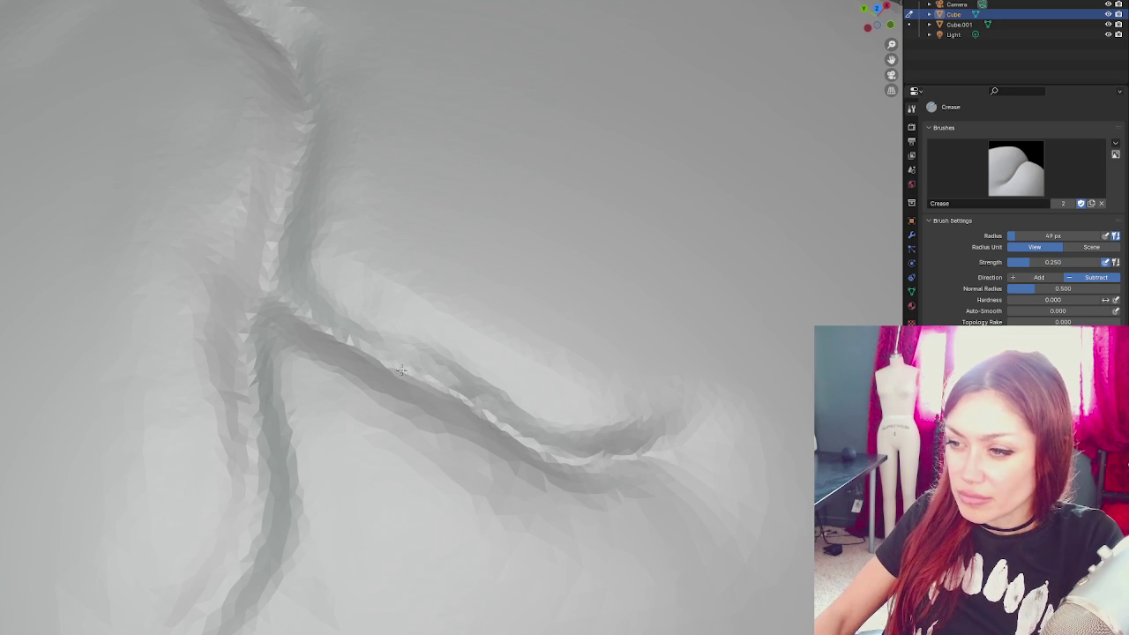
{"action": "left_click_drag", "start_coordinate": [309, 315], "coordinate": [240, 298]}
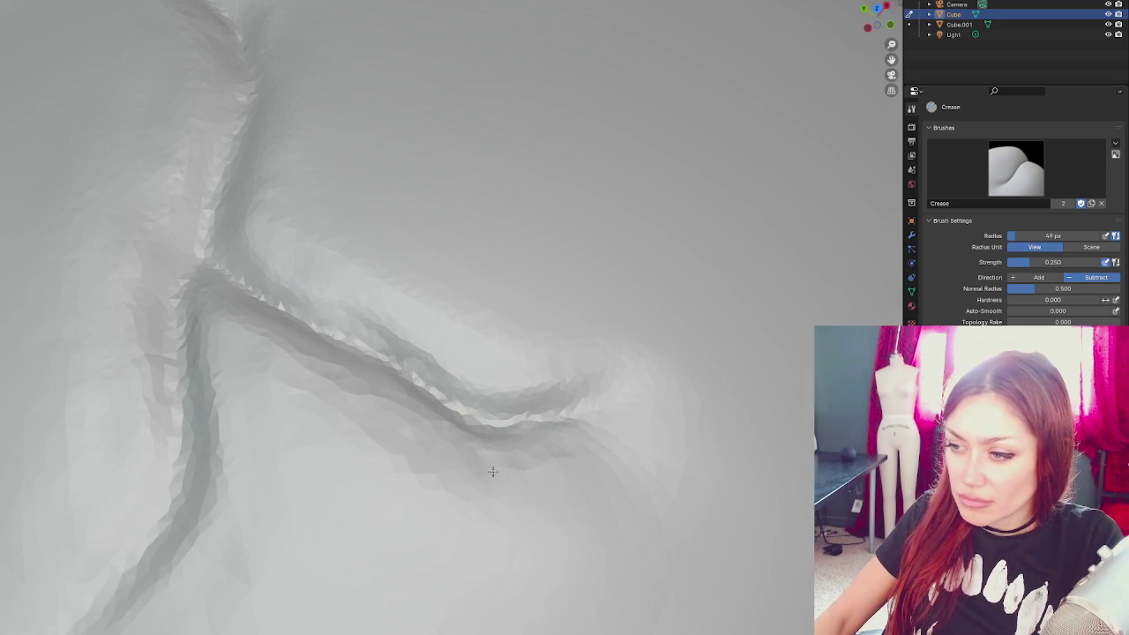
{"action": "mouse_move", "coordinate": [484, 458]}
{"action": "left_mouse_down"}
{"action": "mouse_move", "coordinate": [398, 362]}
{"action": "mouse_move", "coordinate": [335, 332]}
{"action": "left_mouse_up"}
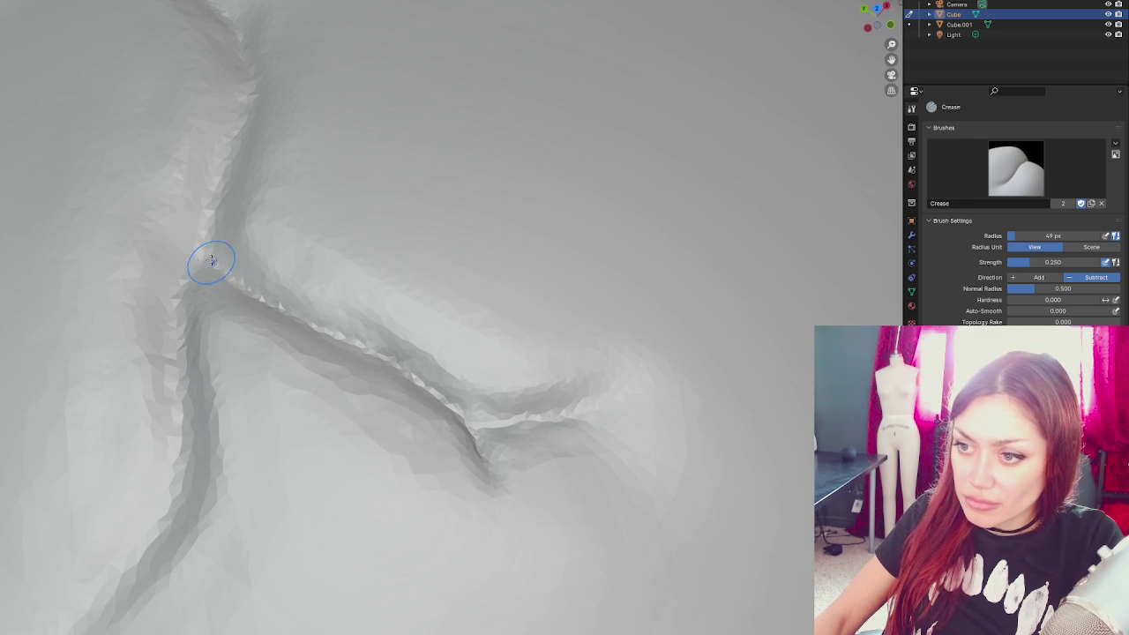
- Orbit and zoom around the branching crack to inspect it and the whole slab
{"action": "mouse_move", "coordinate": [223, 268]}
{"action": "left_mouse_down"}
{"action": "mouse_move", "coordinate": [290, 290]}
{"action": "mouse_move", "coordinate": [156, 310]}
{"action": "left_mouse_up"}
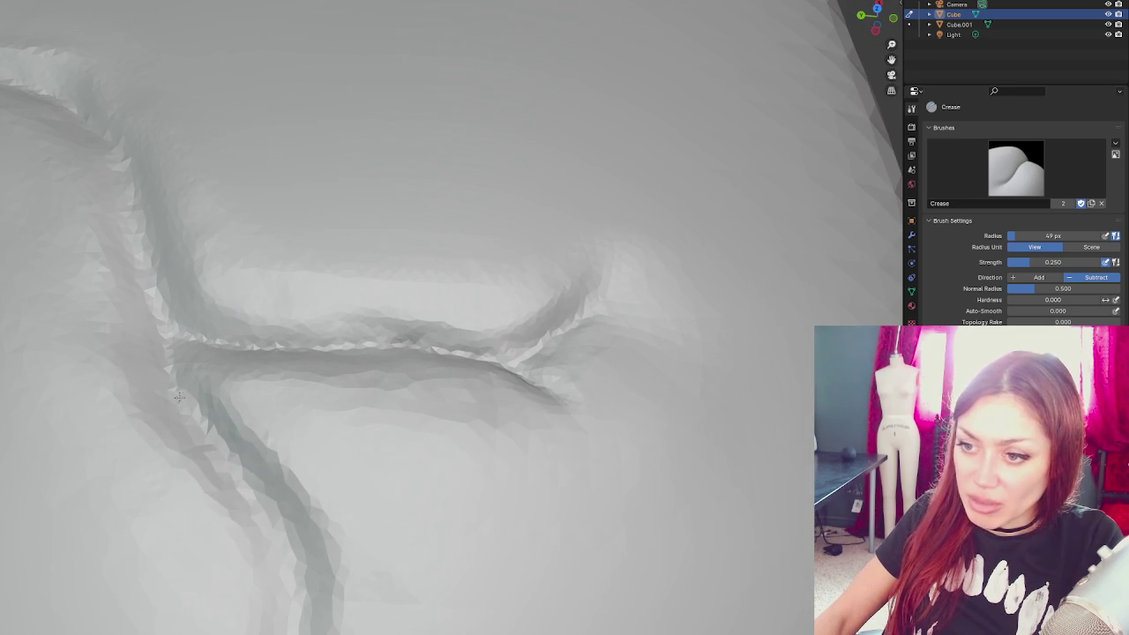
{"action": "mouse_move", "coordinate": [257, 492]}
{"action": "left_mouse_down"}
{"action": "mouse_move", "coordinate": [353, 441]}
{"action": "mouse_move", "coordinate": [441, 415]}
{"action": "left_mouse_up"}
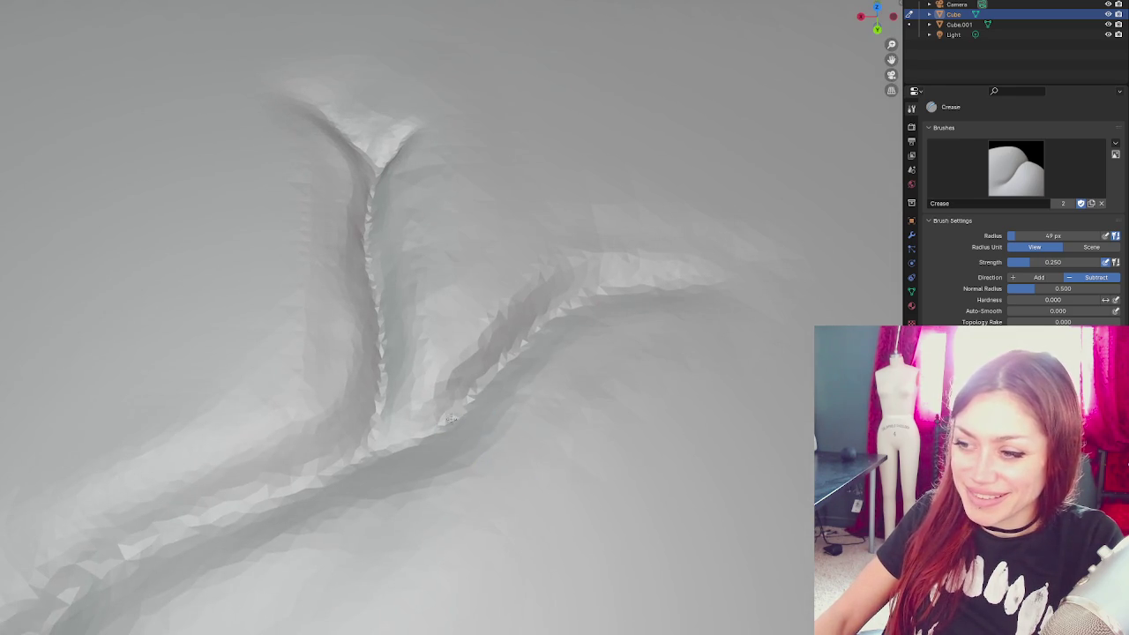
{"action": "mouse_move", "coordinate": [286, 479]}
{"action": "left_mouse_down"}
{"action": "mouse_move", "coordinate": [408, 381]}
{"action": "mouse_move", "coordinate": [8, 344]}
{"action": "left_mouse_up"}
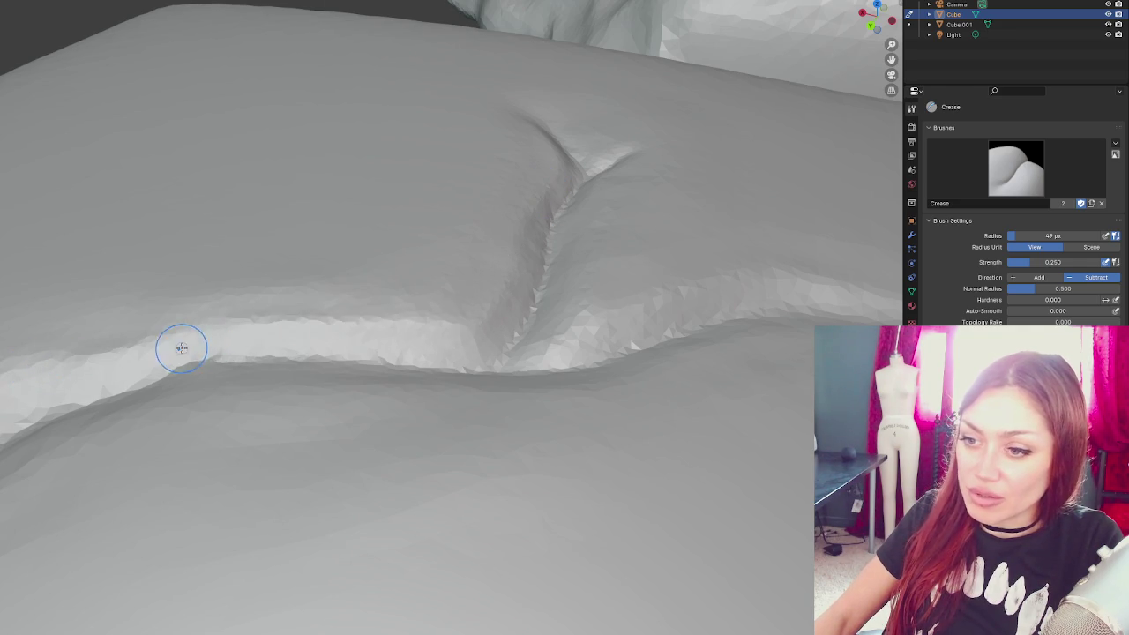
{"action": "left_click_drag", "start_coordinate": [182, 345], "coordinate": [424, 318]}
{"action": "mouse_move", "coordinate": [203, 360]}
{"action": "left_mouse_down"}
{"action": "mouse_move", "coordinate": [247, 438]}
{"action": "mouse_move", "coordinate": [440, 355]}
{"action": "left_mouse_up"}
{"action": "mouse_move", "coordinate": [308, 414]}
{"action": "left_mouse_down"}
{"action": "mouse_move", "coordinate": [304, 459]}
{"action": "mouse_move", "coordinate": [323, 496]}
{"action": "mouse_move", "coordinate": [409, 473]}
{"action": "mouse_move", "coordinate": [305, 358]}
{"action": "left_mouse_up"}
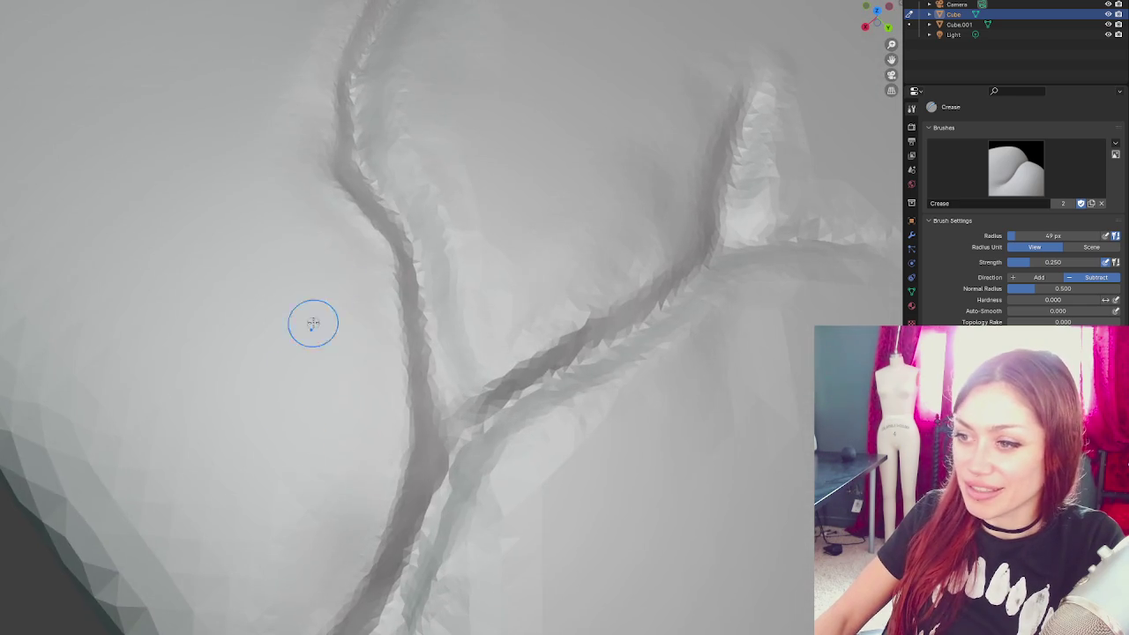
{"action": "scroll", "coordinate": [334, 355], "scroll_direction": "down", "scroll_amount": 3}
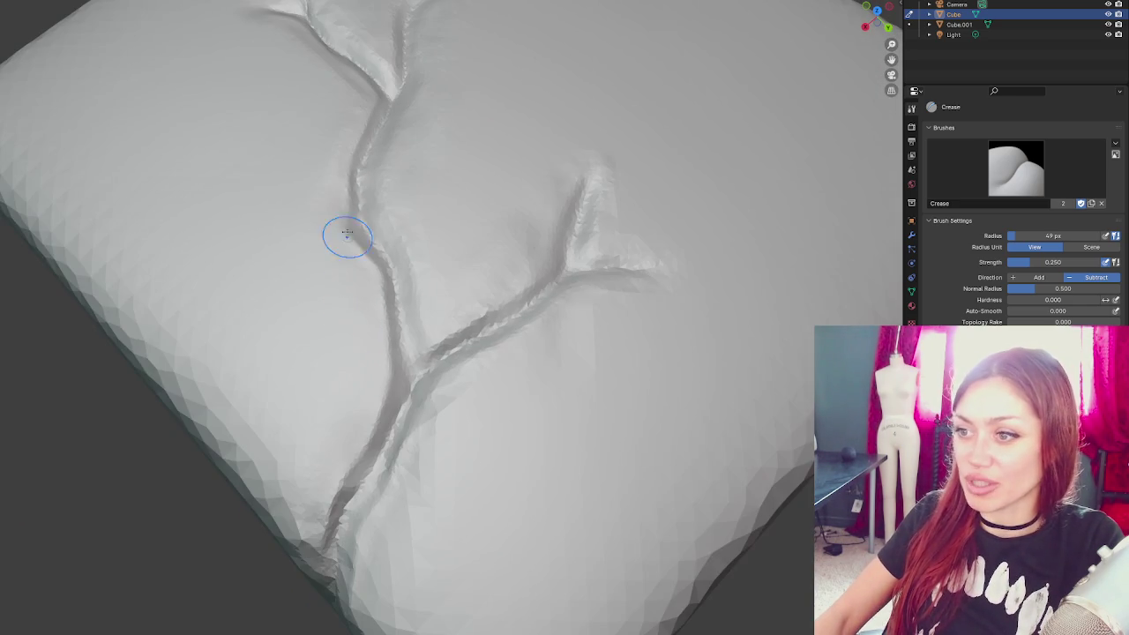
{"action": "scroll", "coordinate": [314, 452], "scroll_direction": "down", "scroll_amount": 5}
{"action": "left_click_drag", "start_coordinate": [259, 428], "coordinate": [358, 408]}
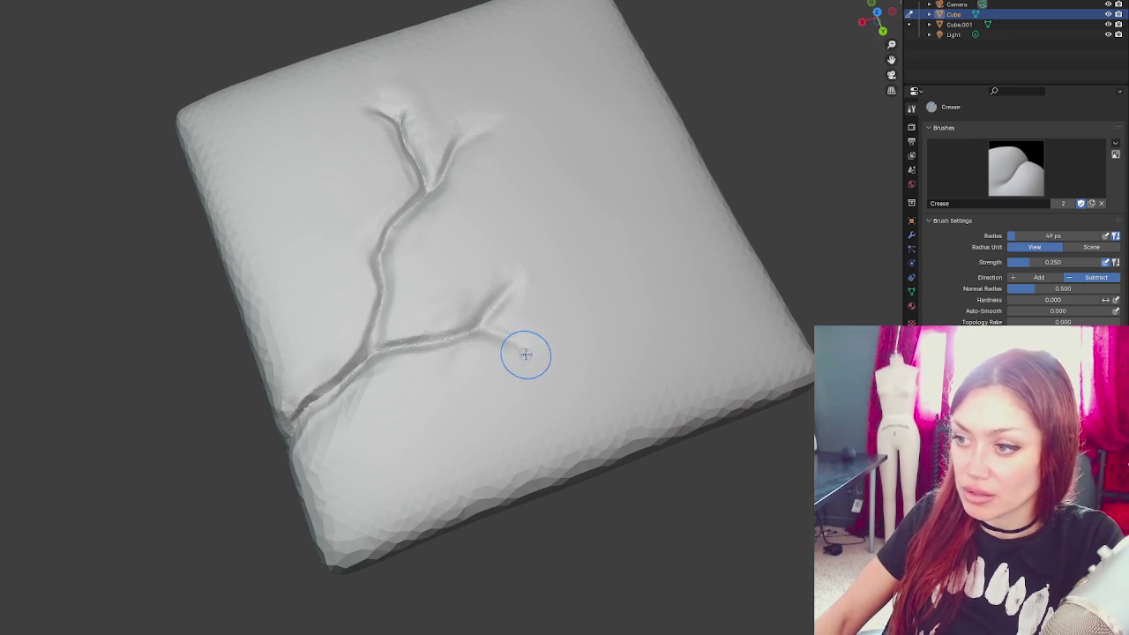
{"action": "scroll", "coordinate": [529, 348], "scroll_direction": "up", "scroll_amount": 1}
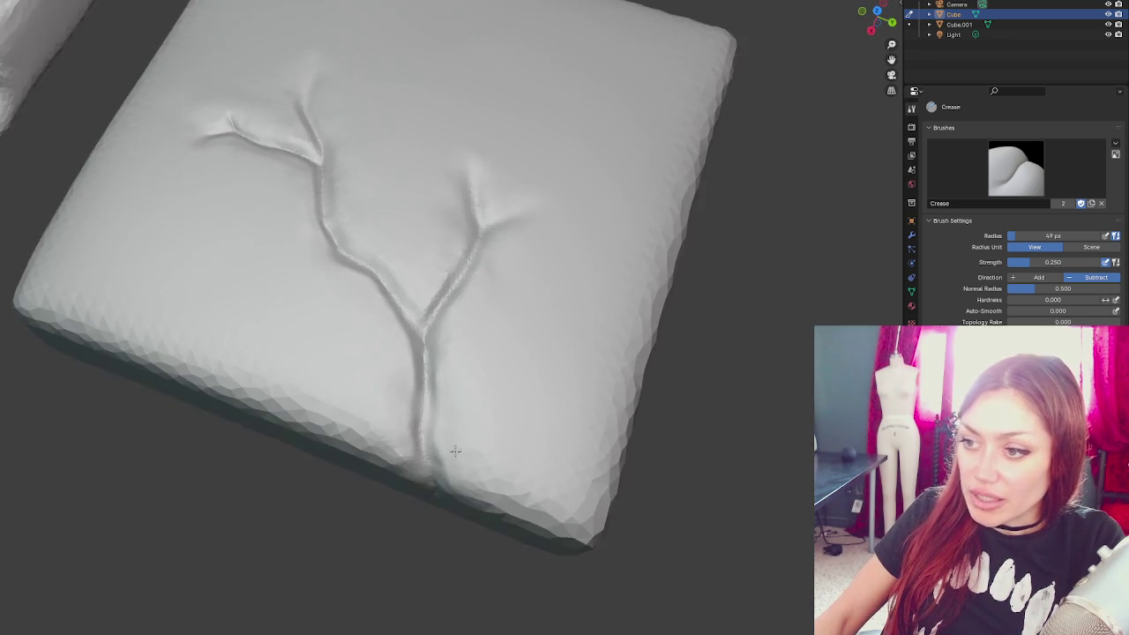
- Use Grab to pull the crack's lower stem toward the slab edge, nudging its end slightly right
{"action": "key", "text": "g"}
{"action": "left_click_drag", "start_coordinate": [449, 440], "coordinate": [433, 398]}
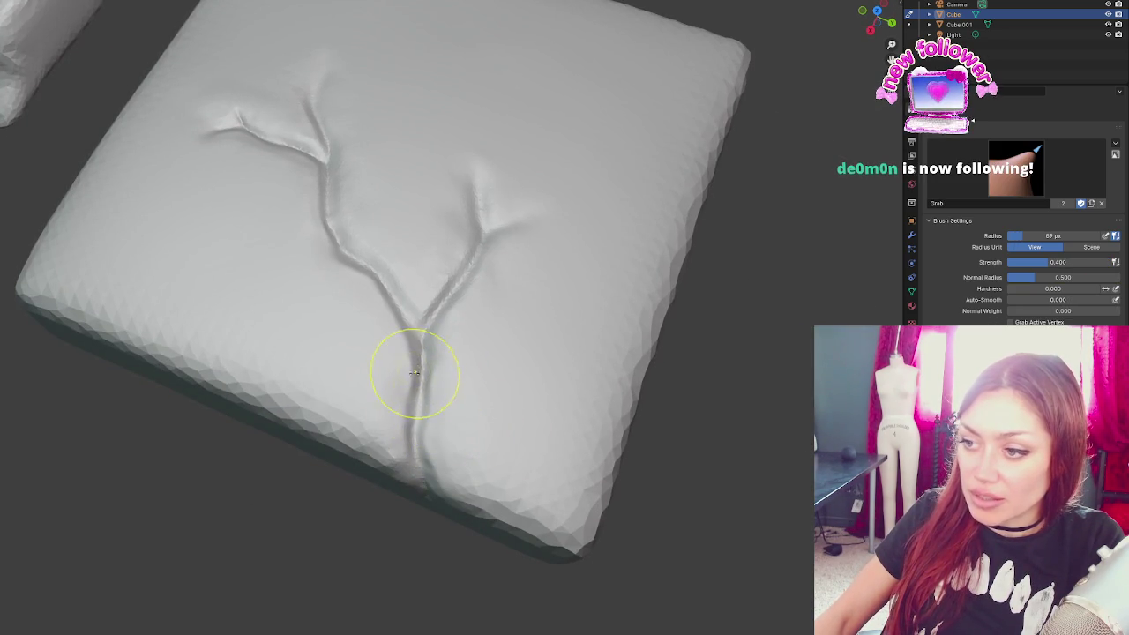
{"action": "left_click_drag", "start_coordinate": [401, 436], "coordinate": [432, 448]}
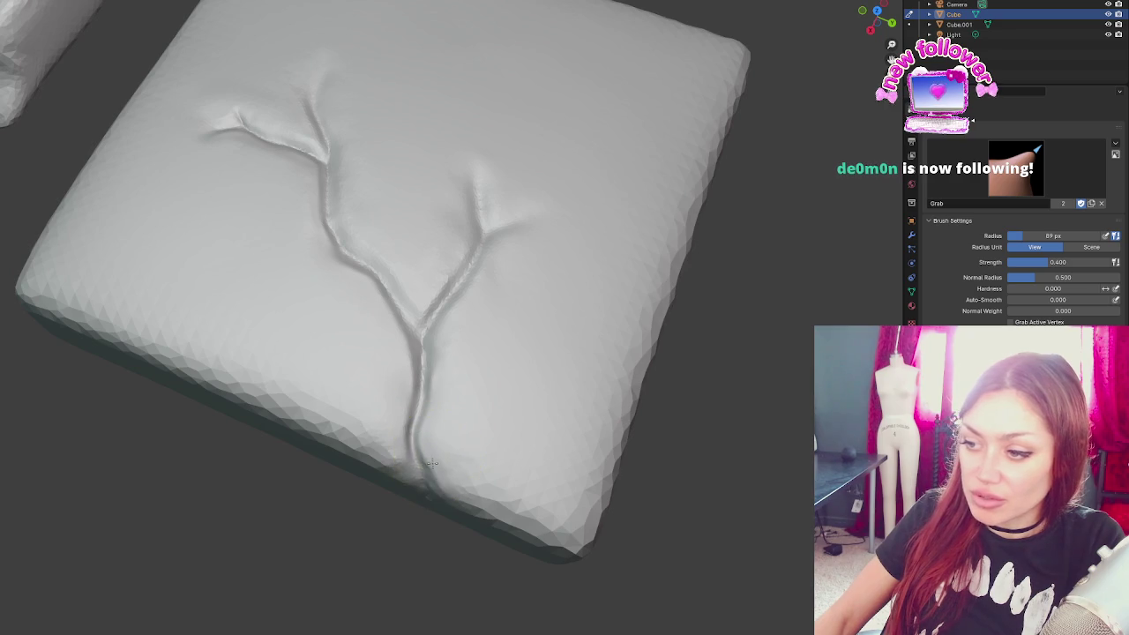
{"action": "mouse_move", "coordinate": [441, 479]}
{"action": "left_mouse_down"}
{"action": "mouse_move", "coordinate": [453, 393]}
{"action": "mouse_move", "coordinate": [412, 409]}
{"action": "mouse_move", "coordinate": [434, 428]}
{"action": "left_mouse_up"}
{"action": "scroll", "coordinate": [318, 323], "scroll_direction": "up", "scroll_amount": 3}
{"action": "mouse_move", "coordinate": [318, 323]}
{"action": "left_mouse_down"}
{"action": "mouse_move", "coordinate": [297, 415]}
{"action": "mouse_move", "coordinate": [189, 300]}
{"action": "mouse_move", "coordinate": [226, 305]}
{"action": "mouse_move", "coordinate": [226, 322]}
{"action": "left_mouse_up"}
{"action": "scroll", "coordinate": [297, 416], "scroll_direction": "up", "scroll_amount": 2}
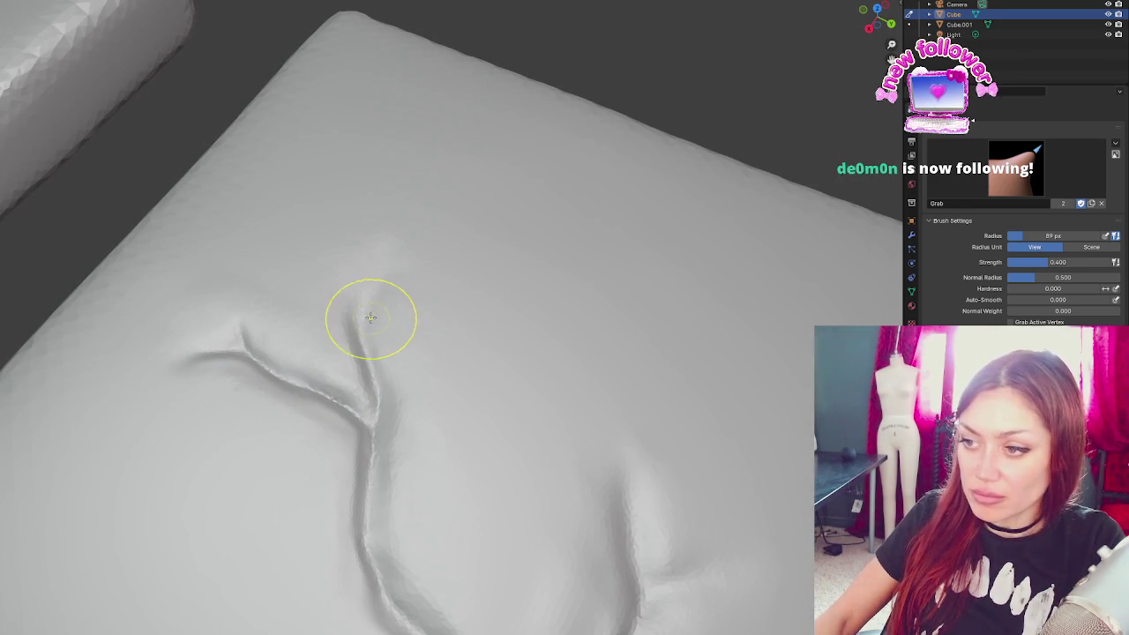
- With a 40 px Crease brush, deepen the short upper branch of the crack
{"action": "key", "text": "c"}
{"action": "left_click", "coordinate": [328, 327]}
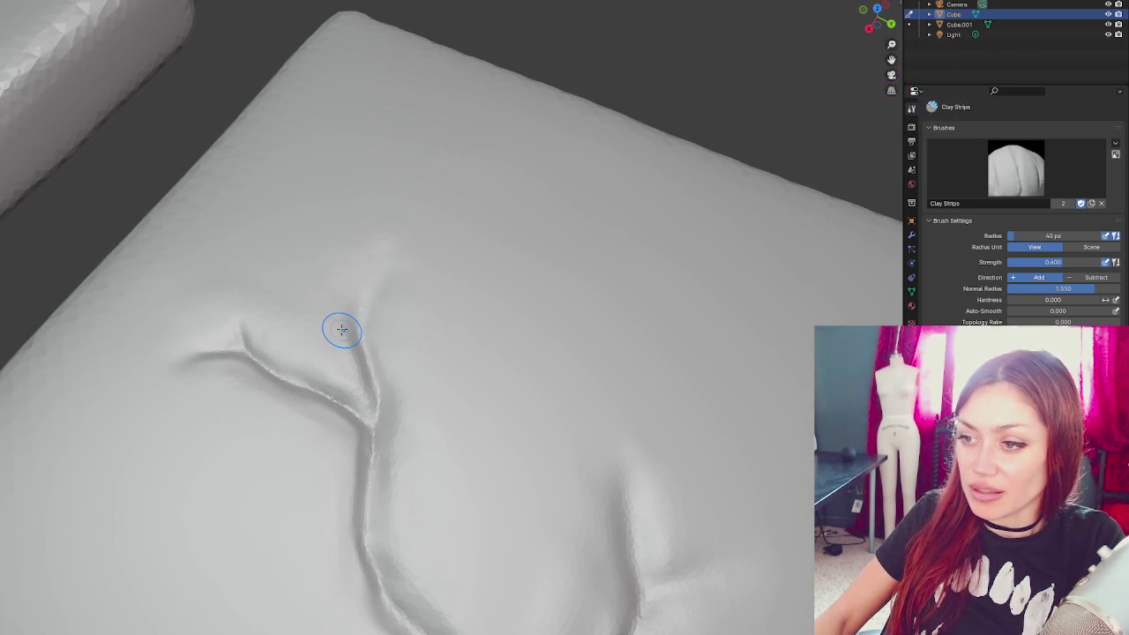
{"action": "scroll", "coordinate": [344, 328], "scroll_direction": "up", "scroll_amount": 4}
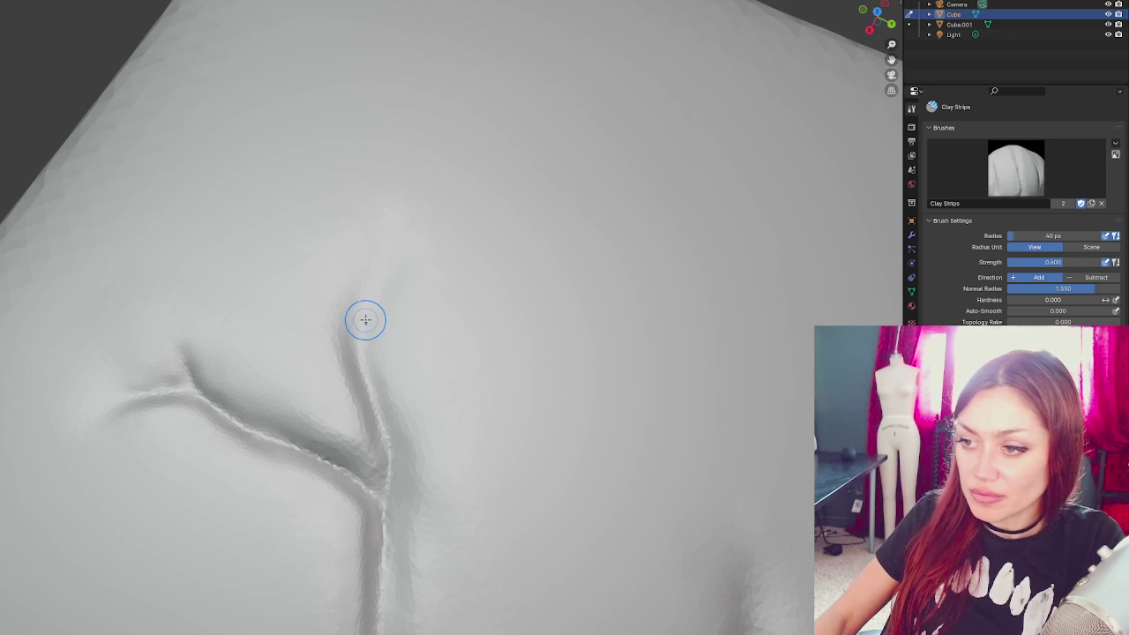
{"action": "key", "text": "shift+c"}
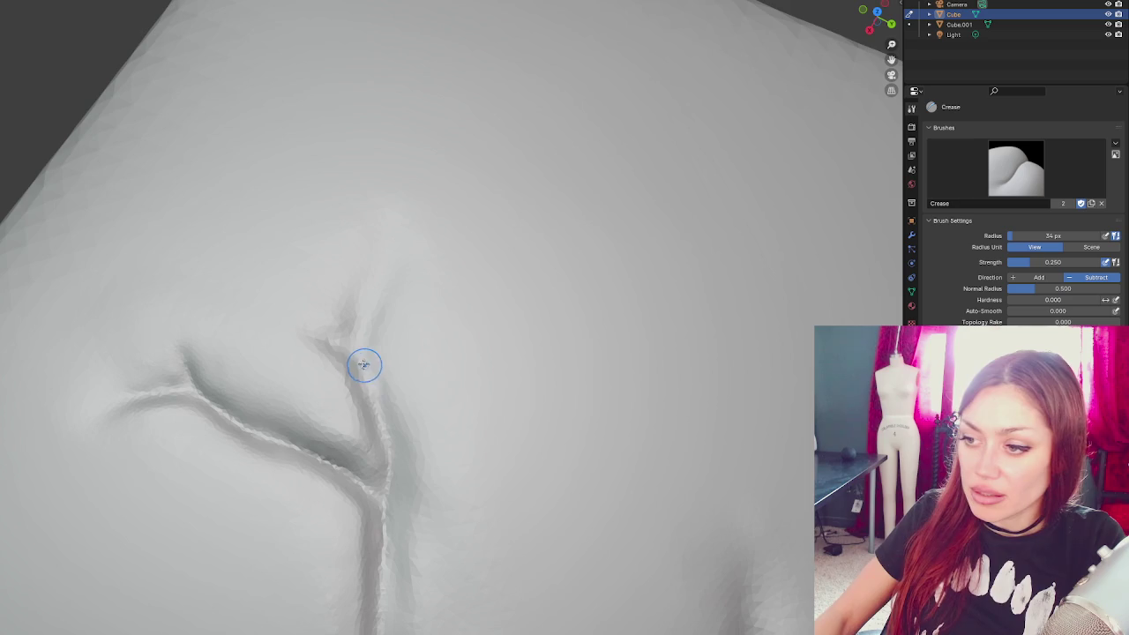
{"action": "left_click_drag", "start_coordinate": [218, 396], "coordinate": [181, 342]}
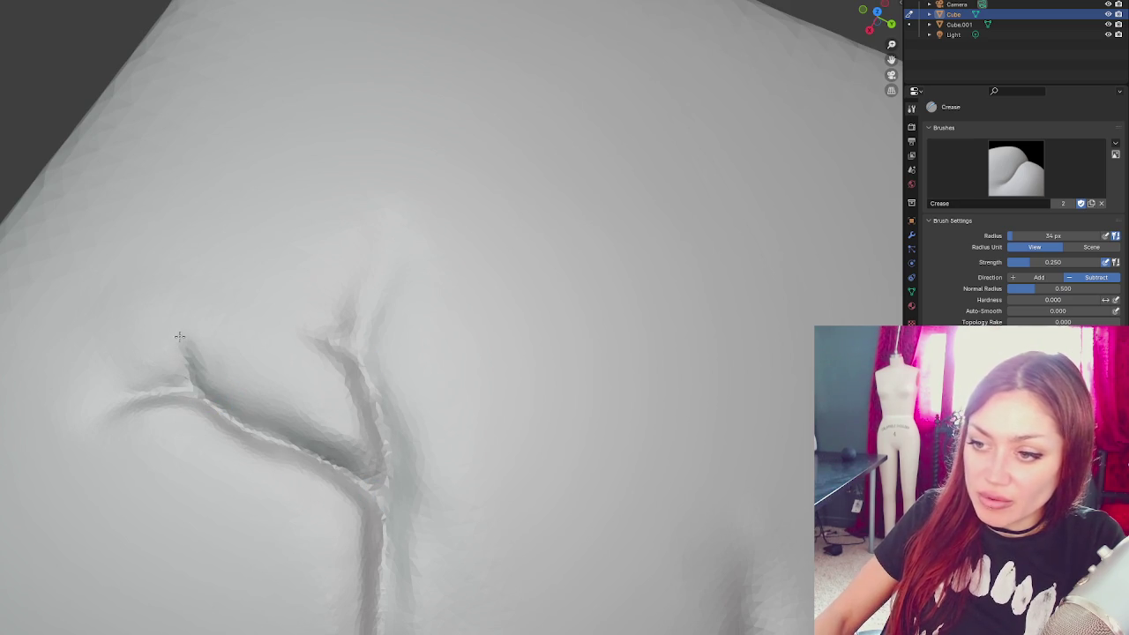
{"action": "scroll", "coordinate": [309, 254], "scroll_direction": "down", "scroll_amount": 5}
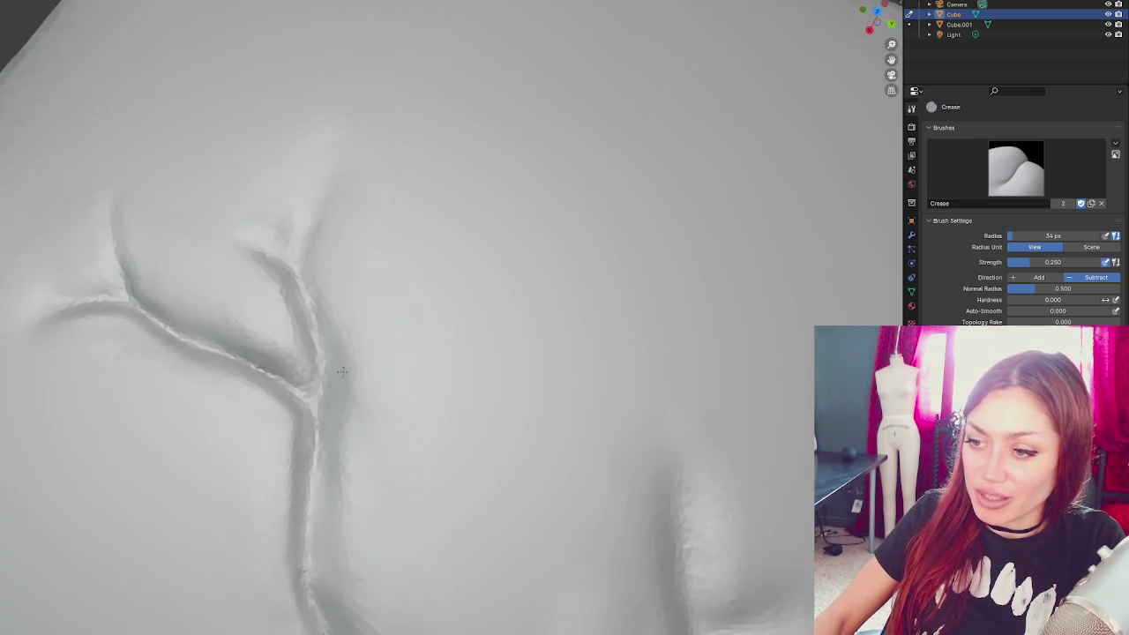